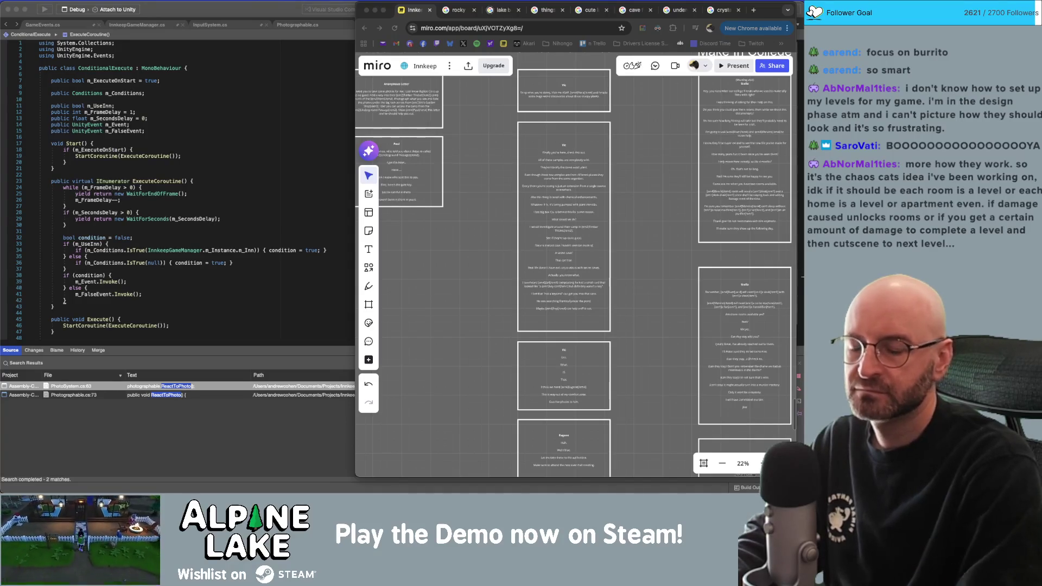
Bring ConditionalExecute.cs to the front in Visual Studio, then cycle windows back to the Unity editor.
{"action": "left_click", "coordinate": [319, 278]}
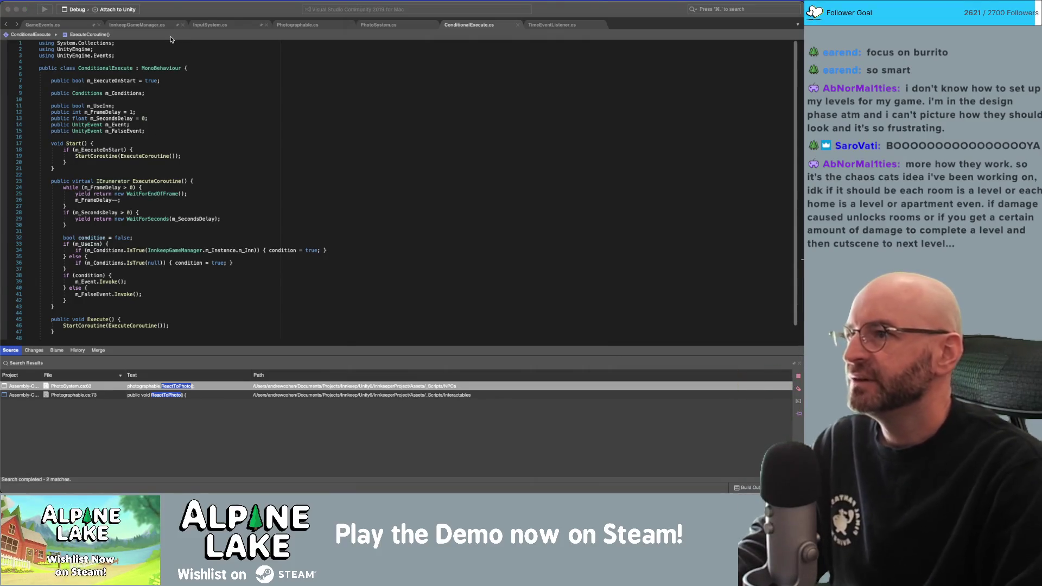
{"action": "key", "text": "super+Tab"}
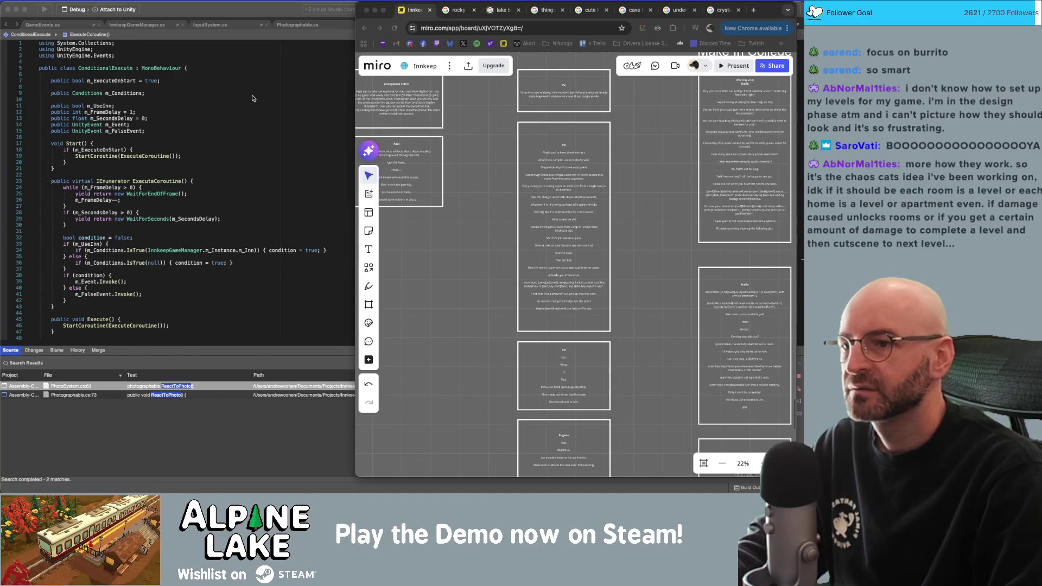
{"action": "key", "text": "super+Tab"}
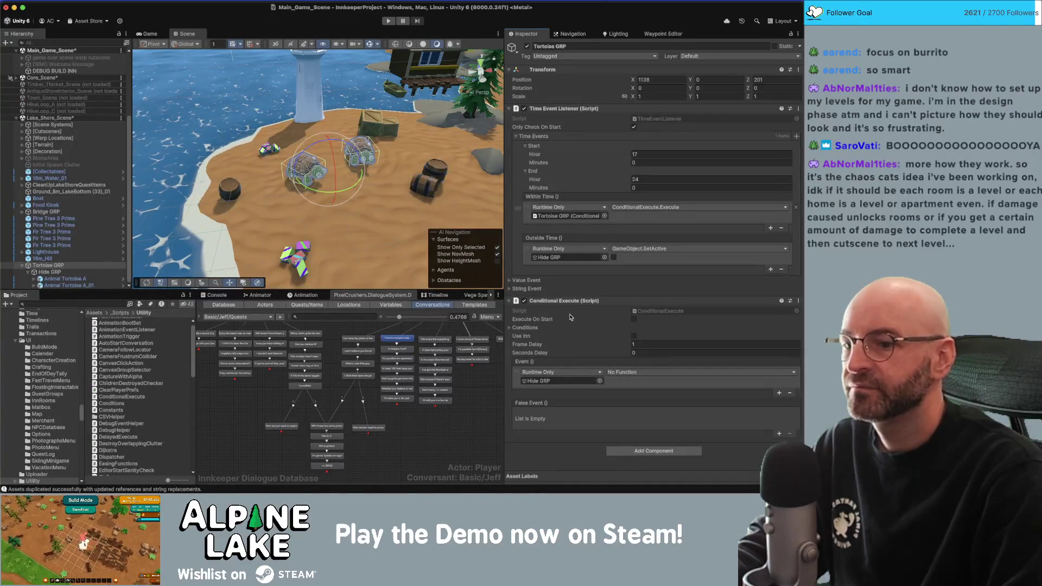
Set the Event entry to call GameObject.SetActive on Hide GRP with the value ticked.
{"action": "left_click", "coordinate": [632, 373]}
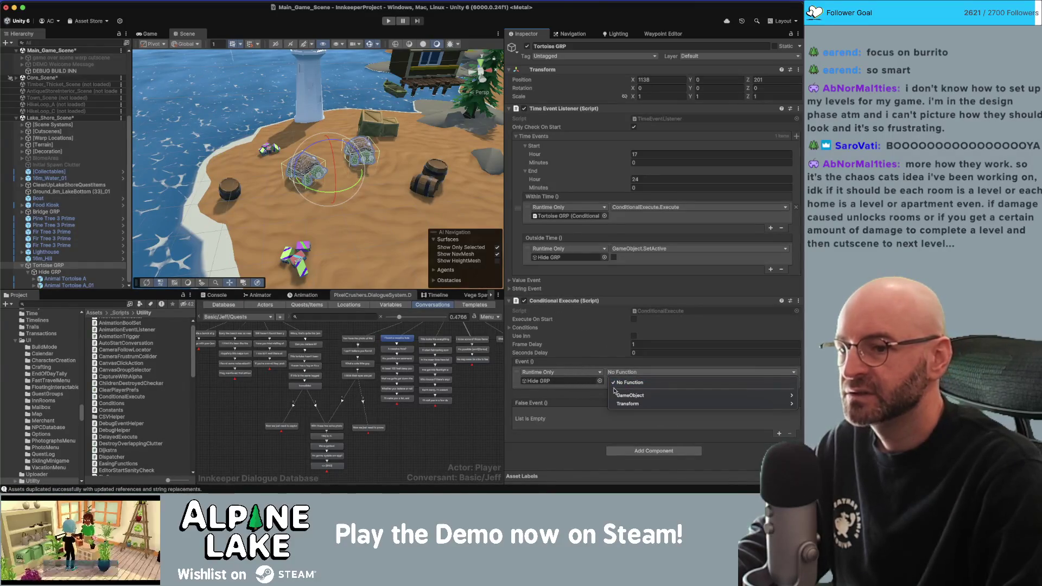
{"action": "mouse_move", "coordinate": [630, 396]}
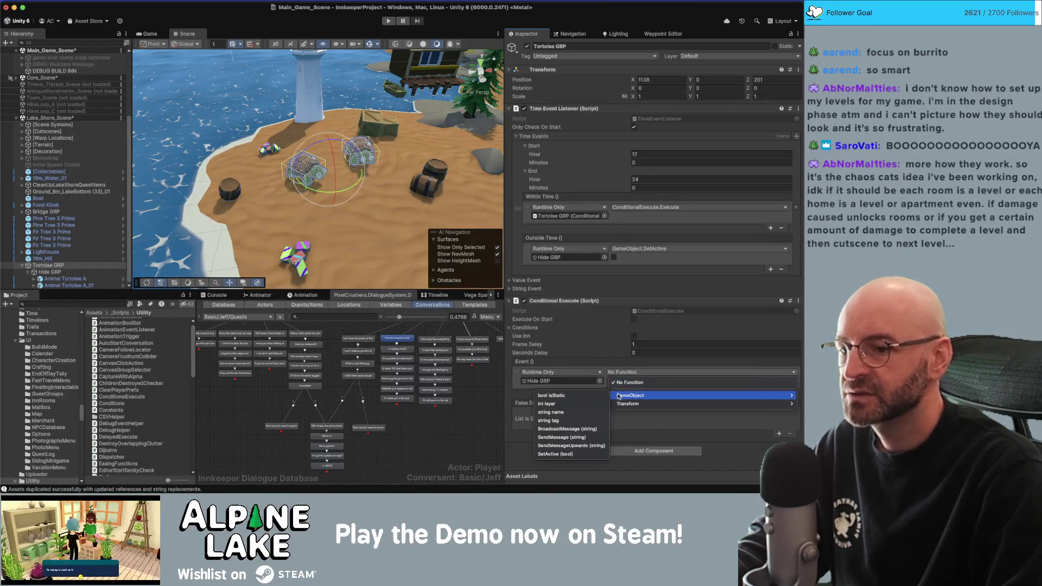
{"action": "left_click", "coordinate": [565, 454]}
{"action": "left_click", "coordinate": [609, 381]}
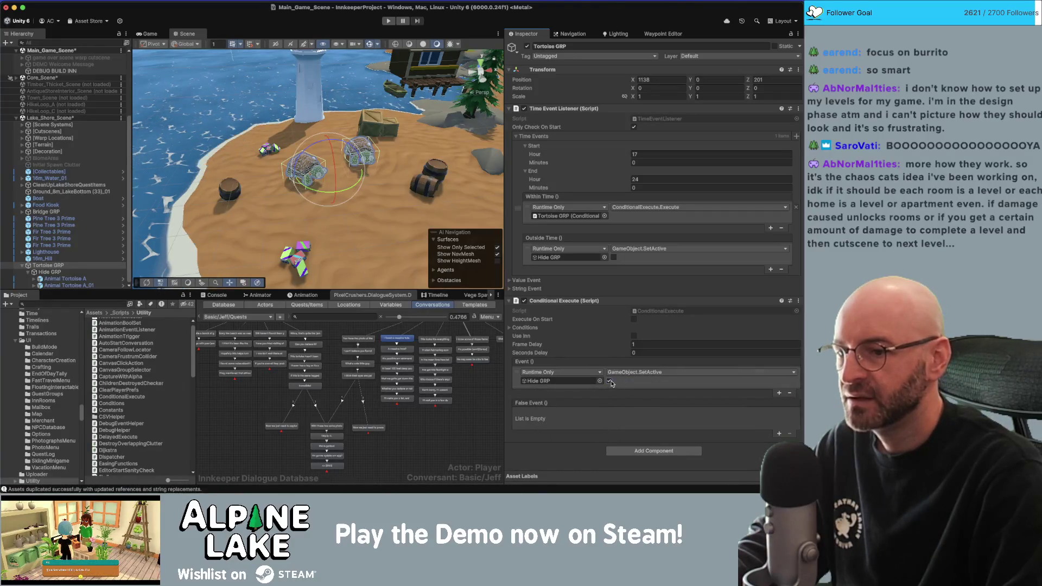
Copy the SetActive entry into the False Event list and enter Play mode.
{"action": "right_click", "coordinate": [520, 374]}
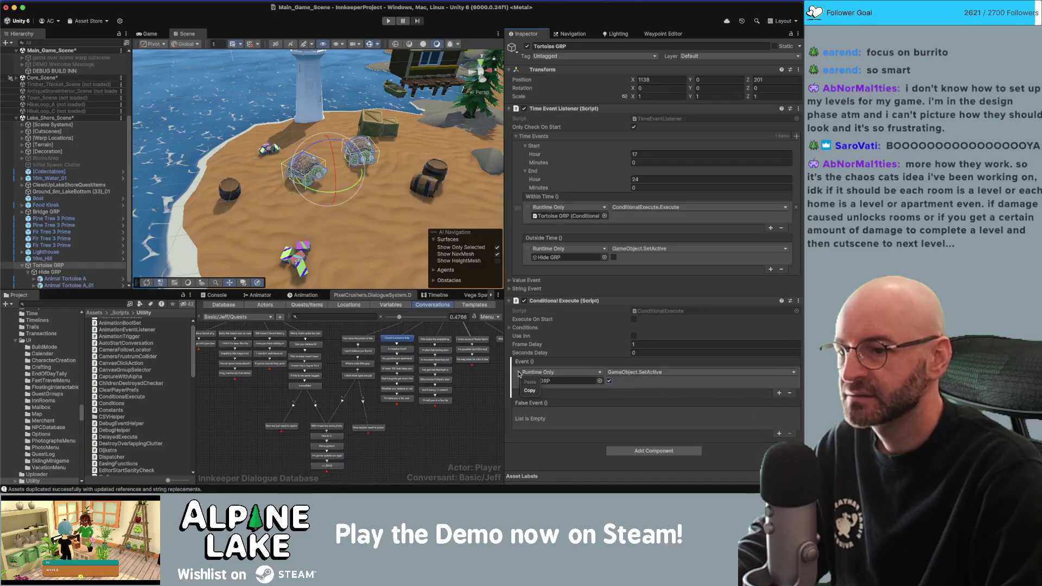
{"action": "right_click", "coordinate": [532, 414]}
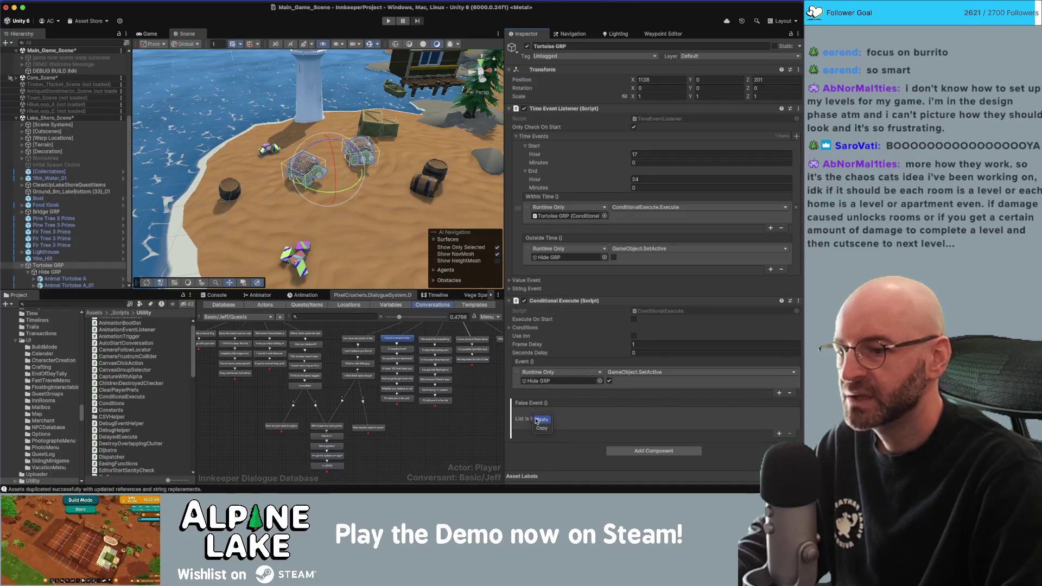
{"action": "left_click", "coordinate": [538, 421]}
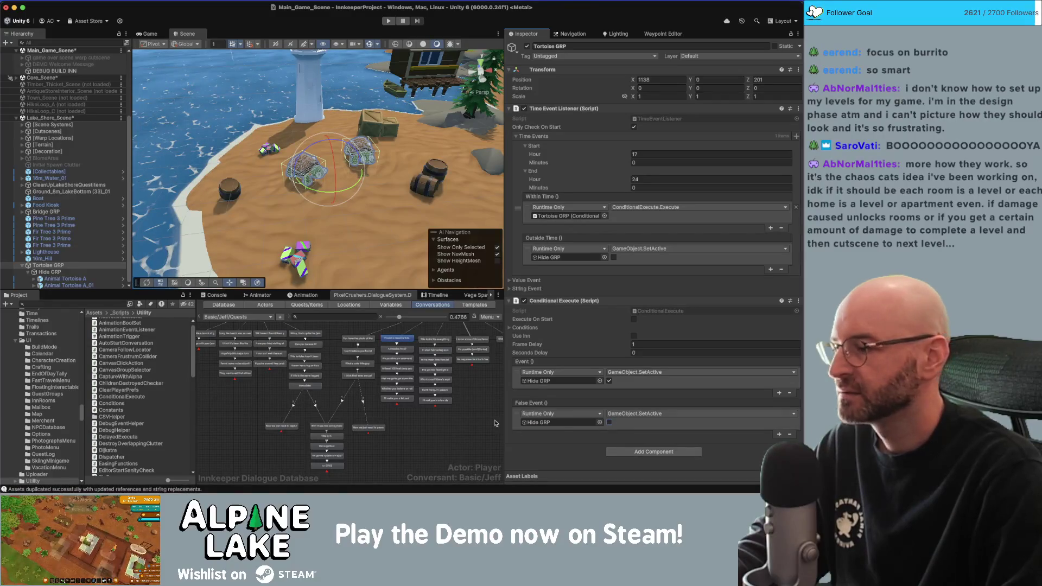
{"action": "key", "text": "super+p"}
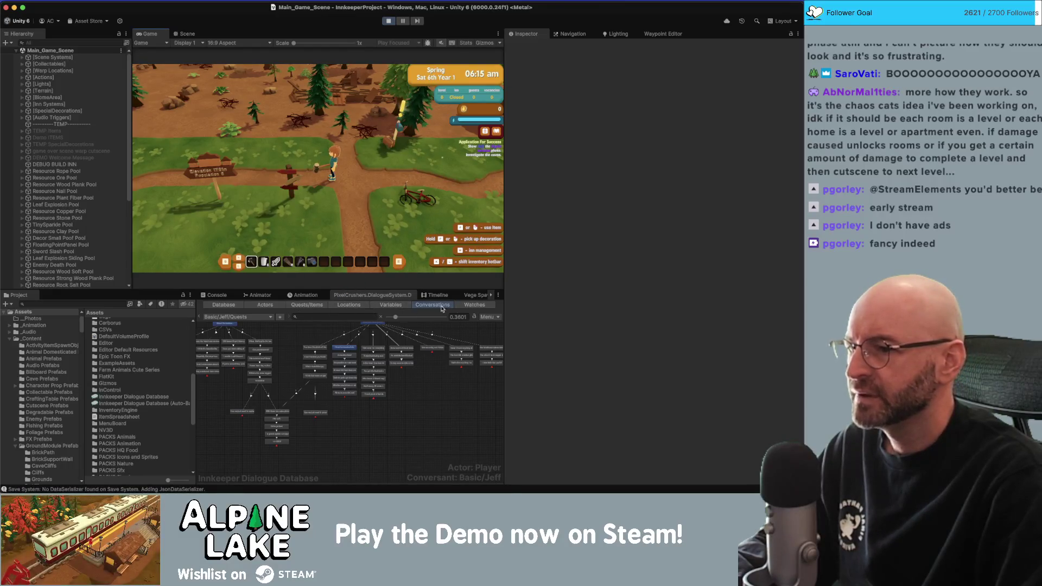
In the Dialogue System Watches, reset an earlier Application For Success entry to Unassigned.
{"action": "left_click", "coordinate": [475, 304]}
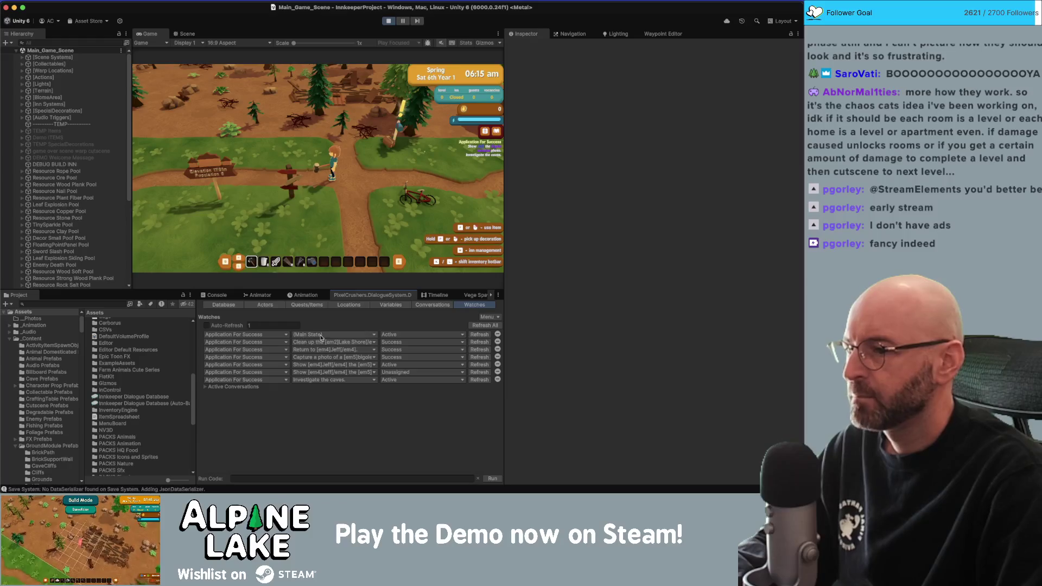
{"action": "left_click", "coordinate": [391, 358]}
{"action": "left_click", "coordinate": [392, 355]}
{"action": "left_click", "coordinate": [391, 356]}
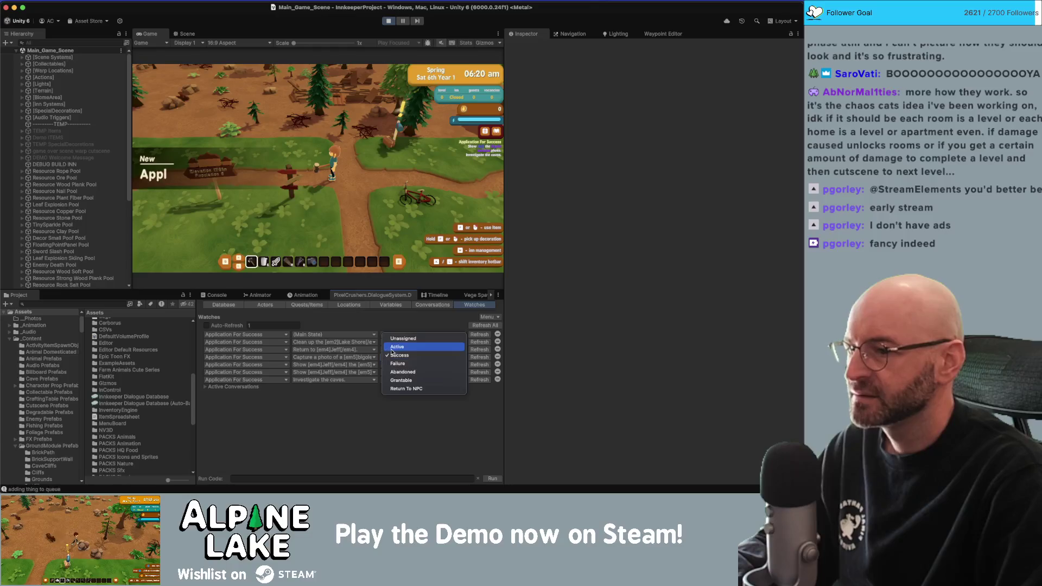
{"action": "left_click", "coordinate": [391, 353]}
{"action": "left_click", "coordinate": [392, 349]}
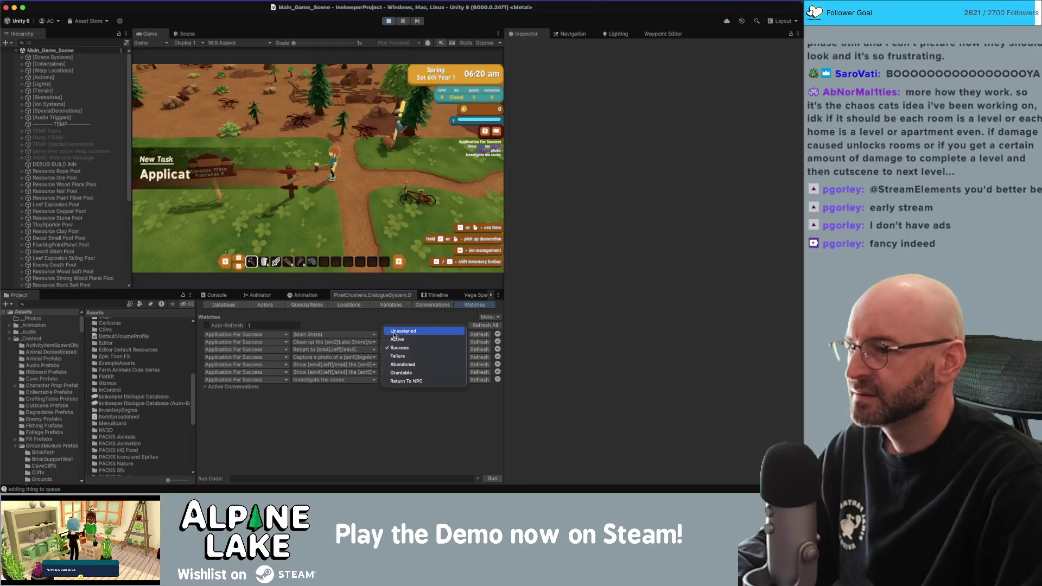
{"action": "left_click", "coordinate": [395, 333]}
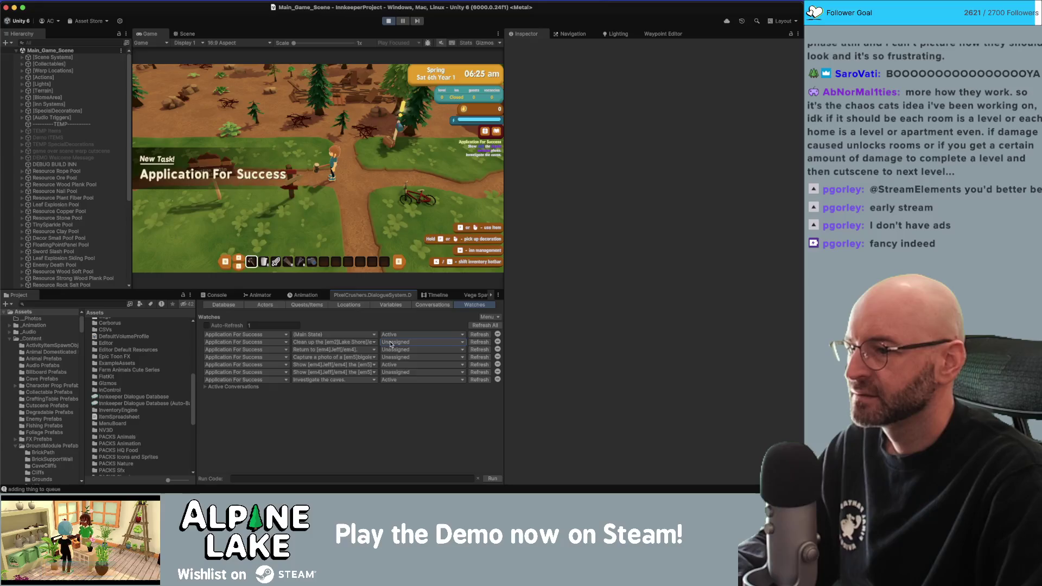
Mark the lake-shore clean-up entry Active and the fifth quest entry Unassigned.
{"action": "left_click", "coordinate": [391, 343]}
{"action": "left_click", "coordinate": [396, 353]}
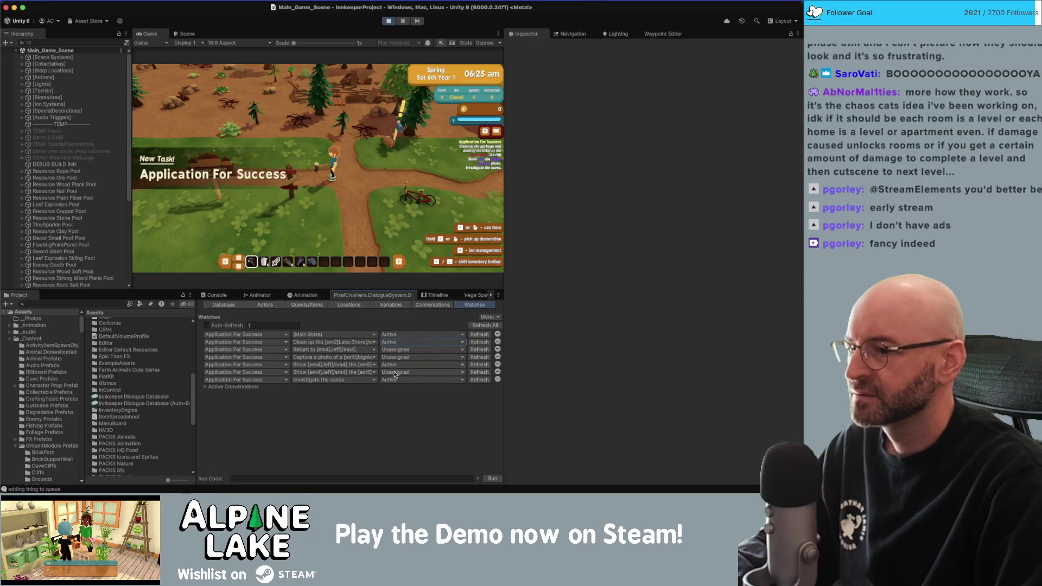
{"action": "left_click", "coordinate": [391, 365]}
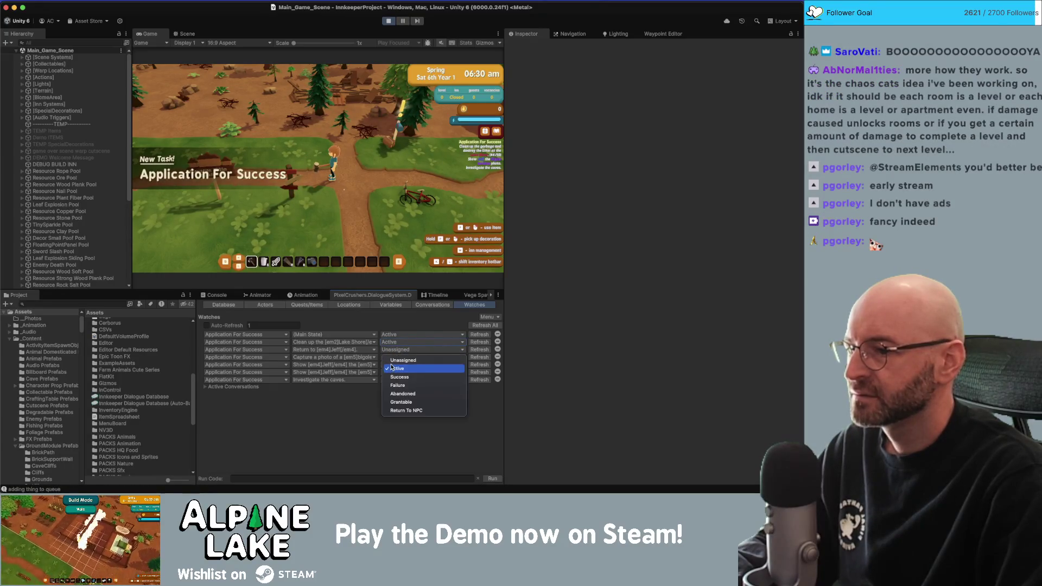
{"action": "left_click", "coordinate": [396, 360]}
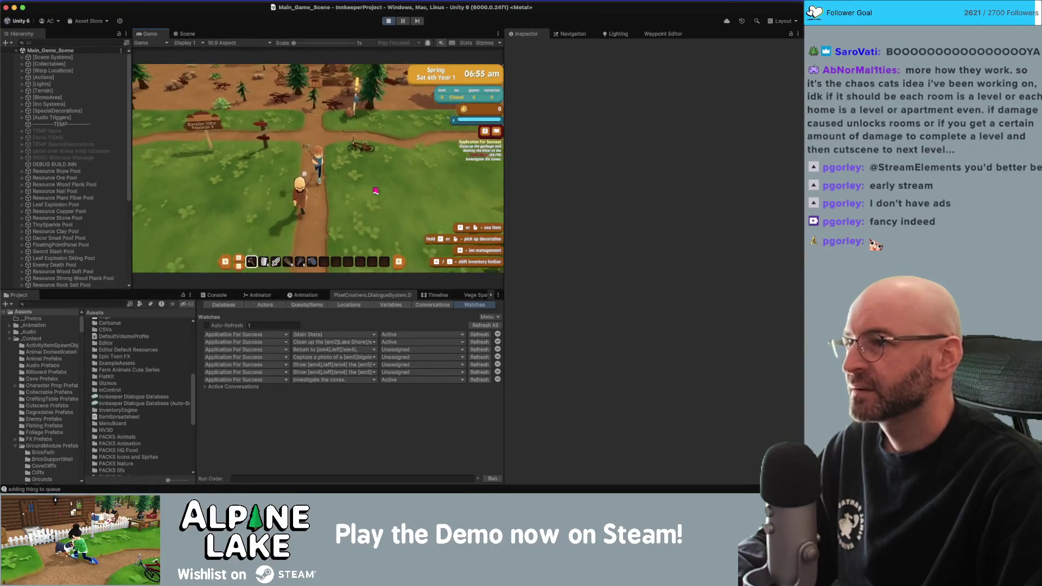
Walk the character past the villager to the shoreline, across the island and into the forest meadow.
{"action": "key", "text": "w"}
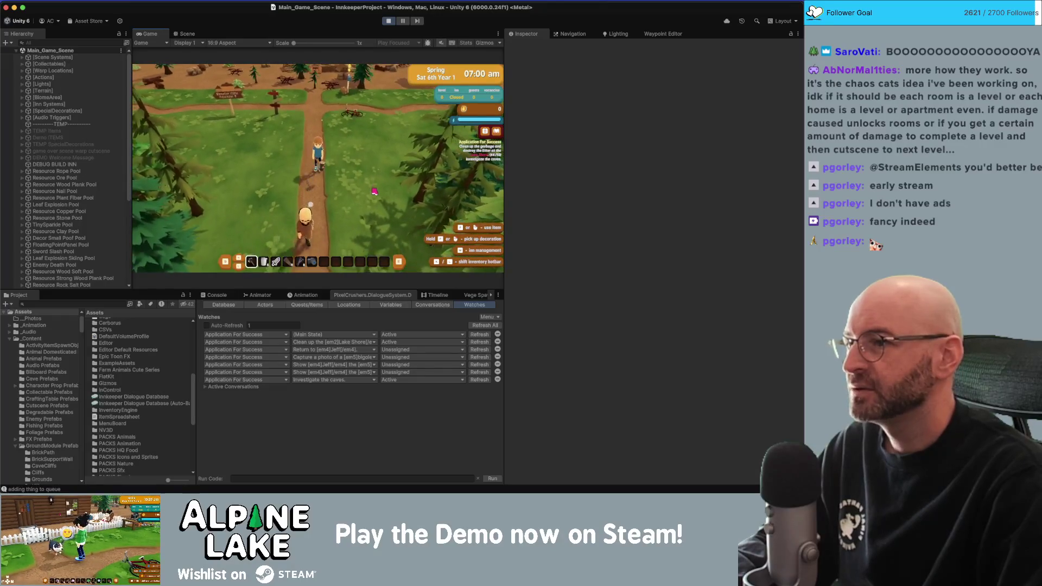
{"action": "key", "text": "w"}
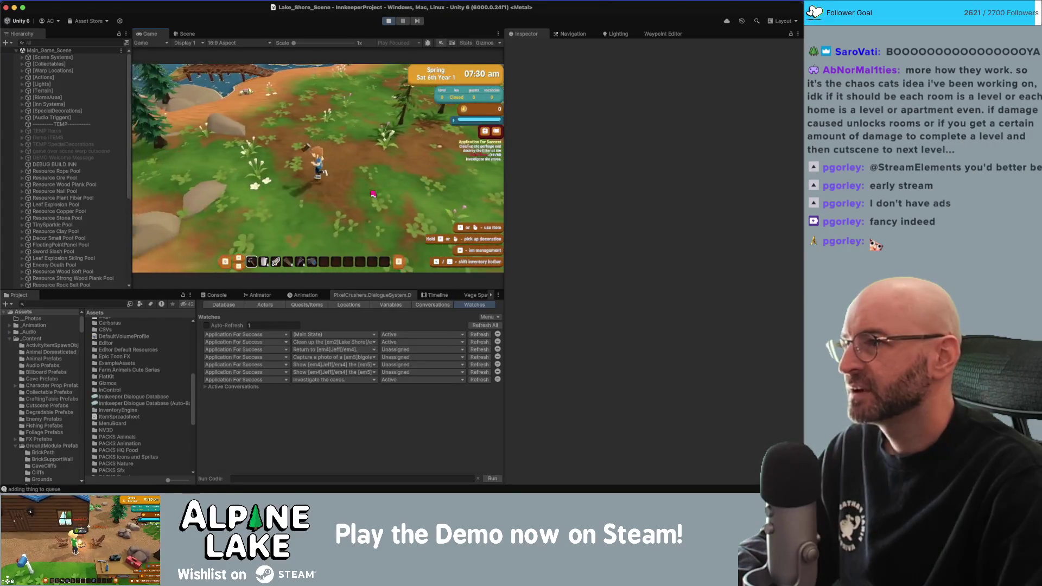
{"action": "key", "text": "w"}
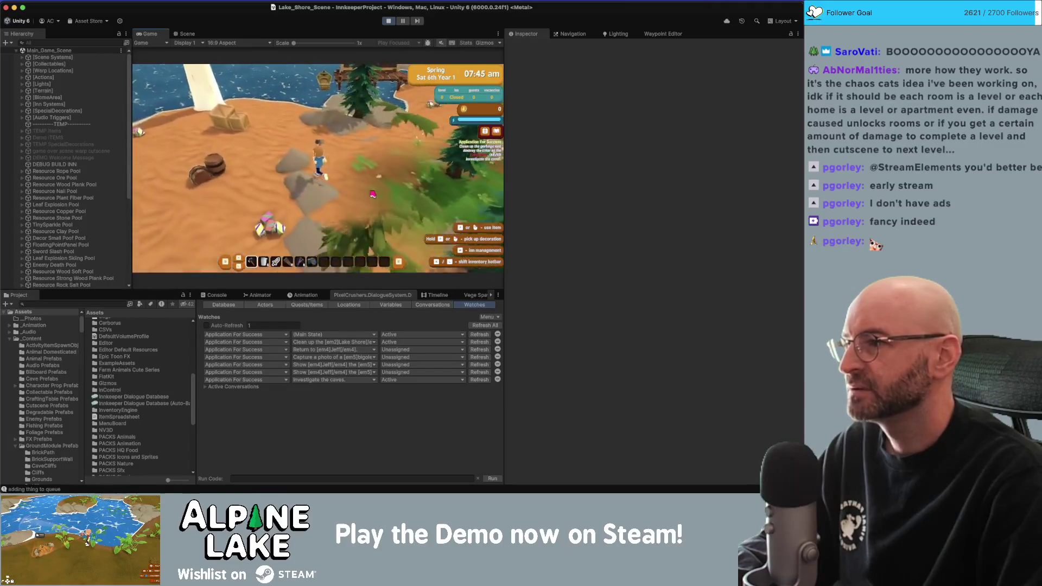
{"action": "key", "text": "w"}
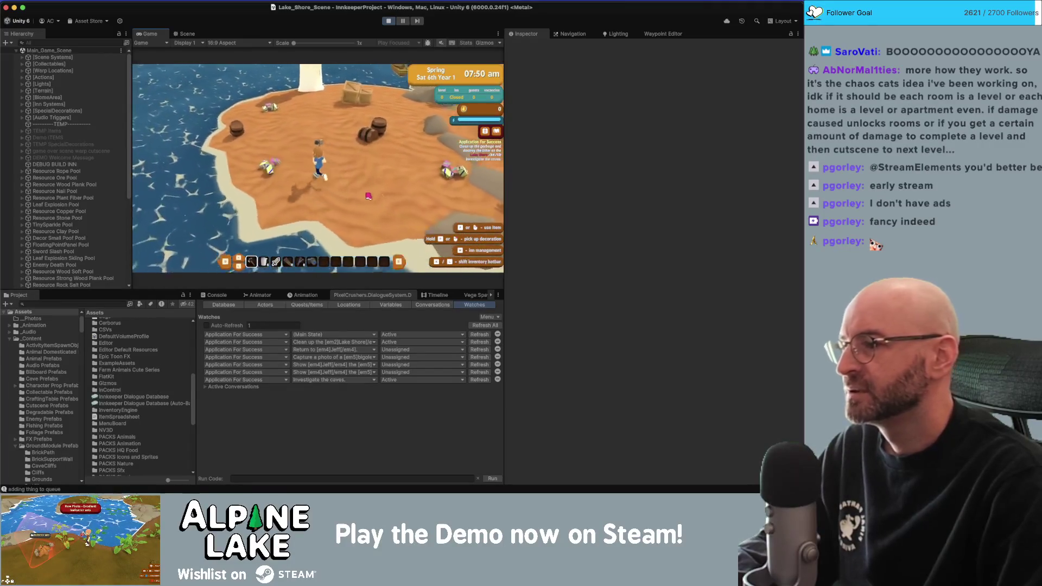
{"action": "scroll", "coordinate": [369, 191], "scroll_direction": "down", "scroll_amount": 2}
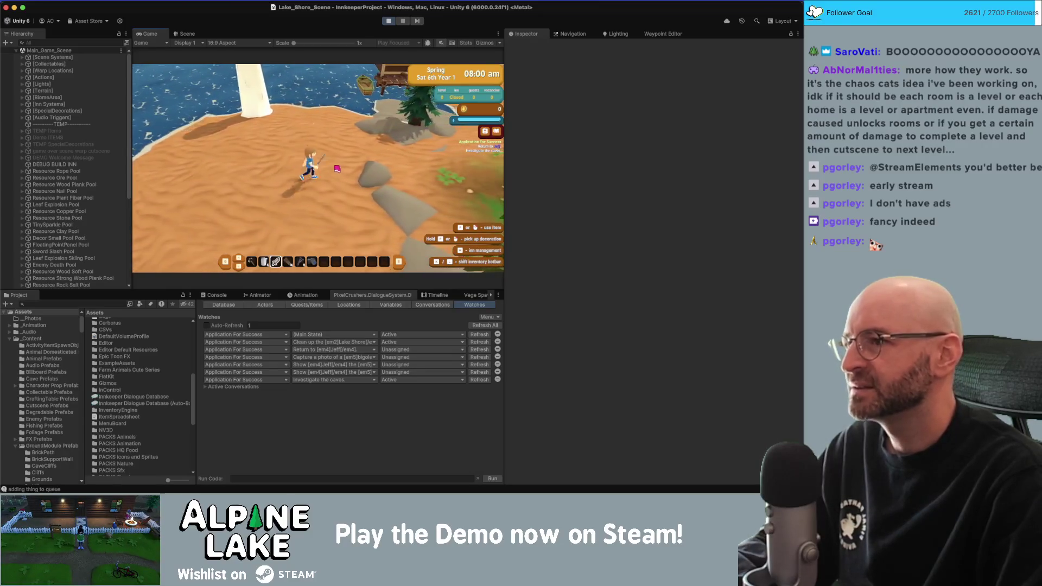
{"action": "key", "text": "s"}
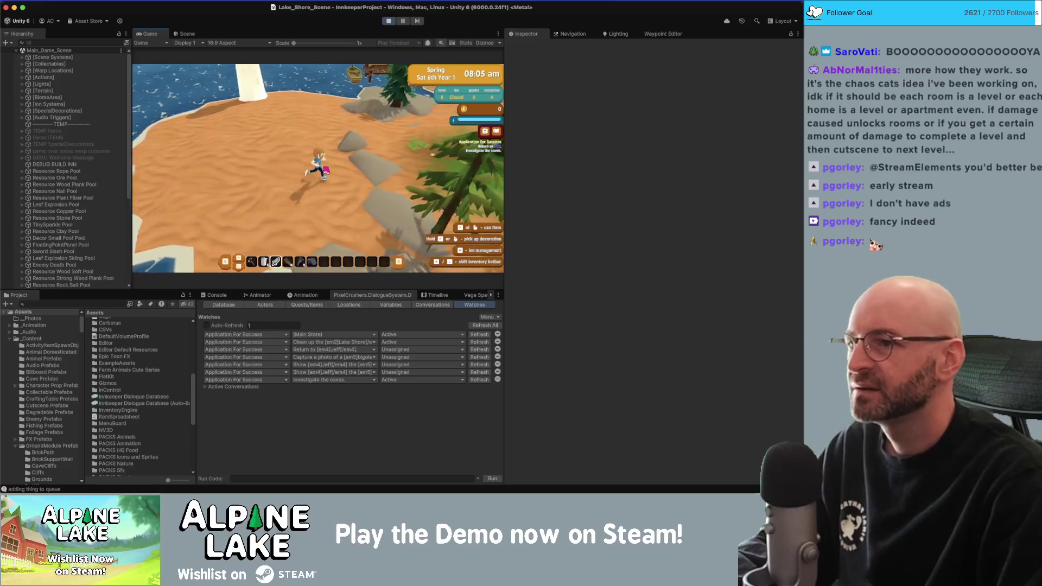
{"action": "key", "text": "d"}
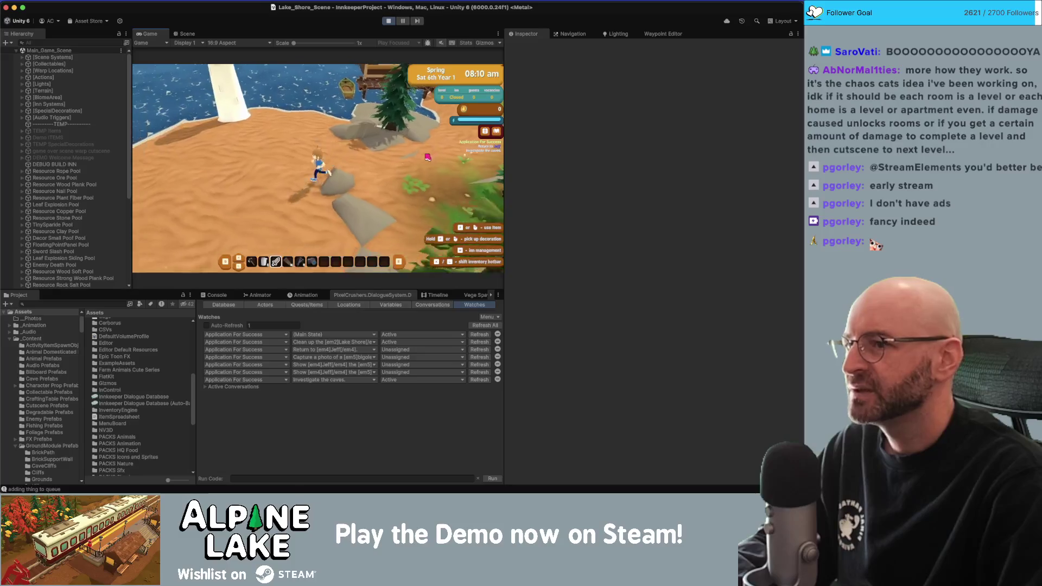
{"action": "key", "text": "d"}
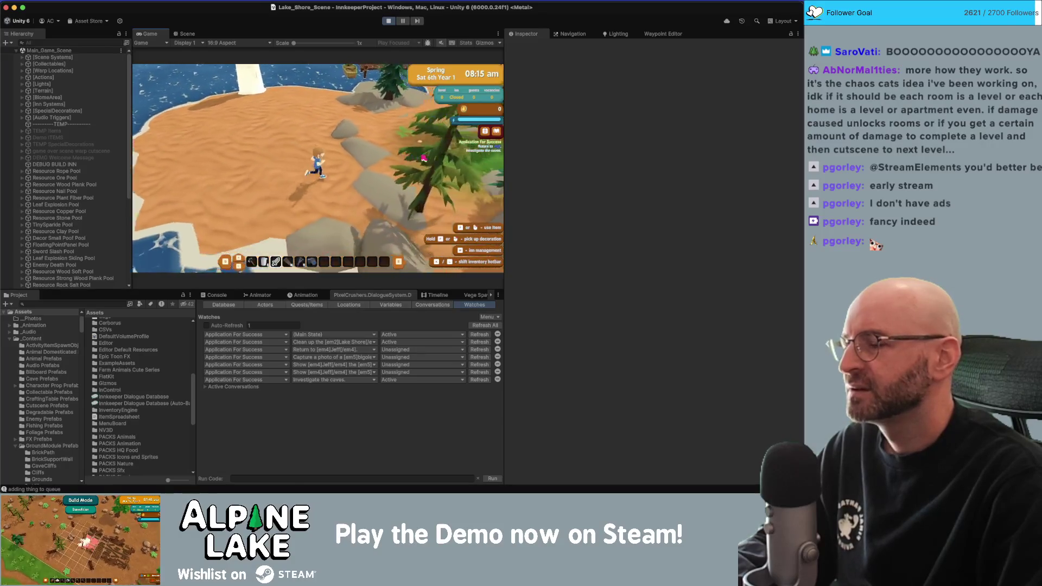
{"action": "key", "text": "d"}
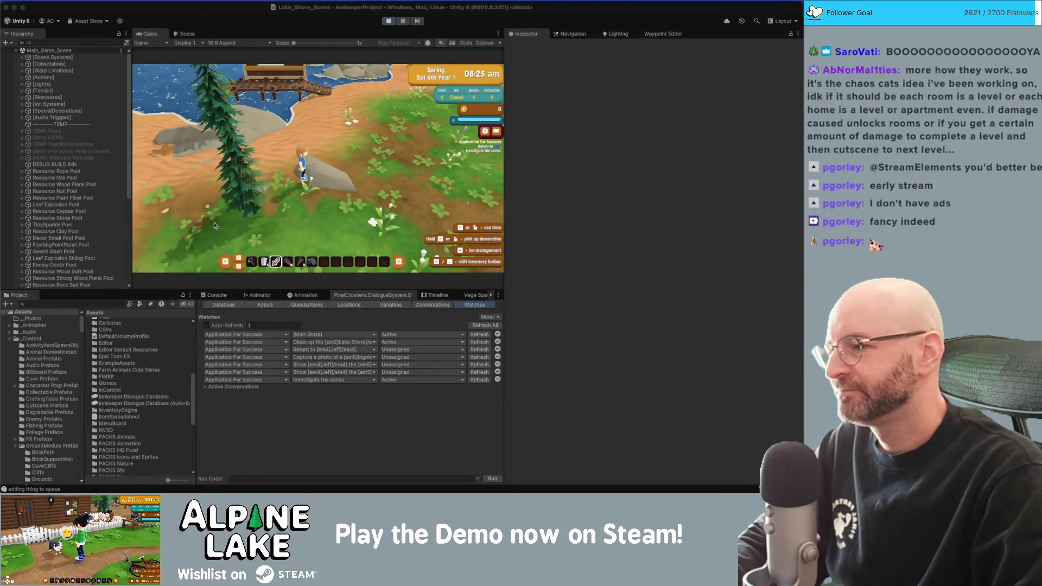
Walk the character up toward the dock and back and forth across the grass.
{"action": "left_click", "coordinate": [313, 146]}
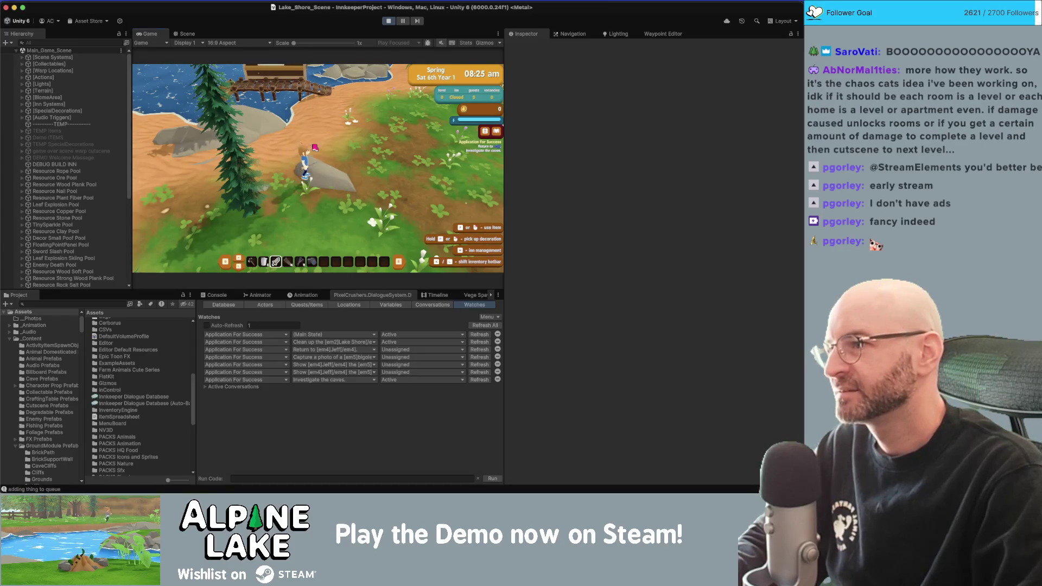
{"action": "key", "text": "w"}
{"action": "key", "text": "d"}
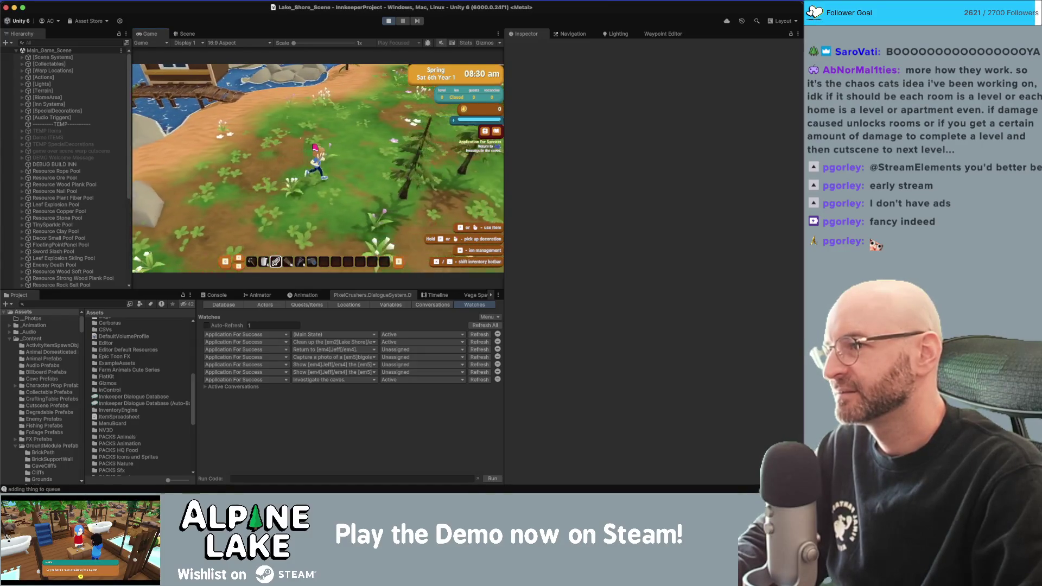
{"action": "key", "text": "s"}
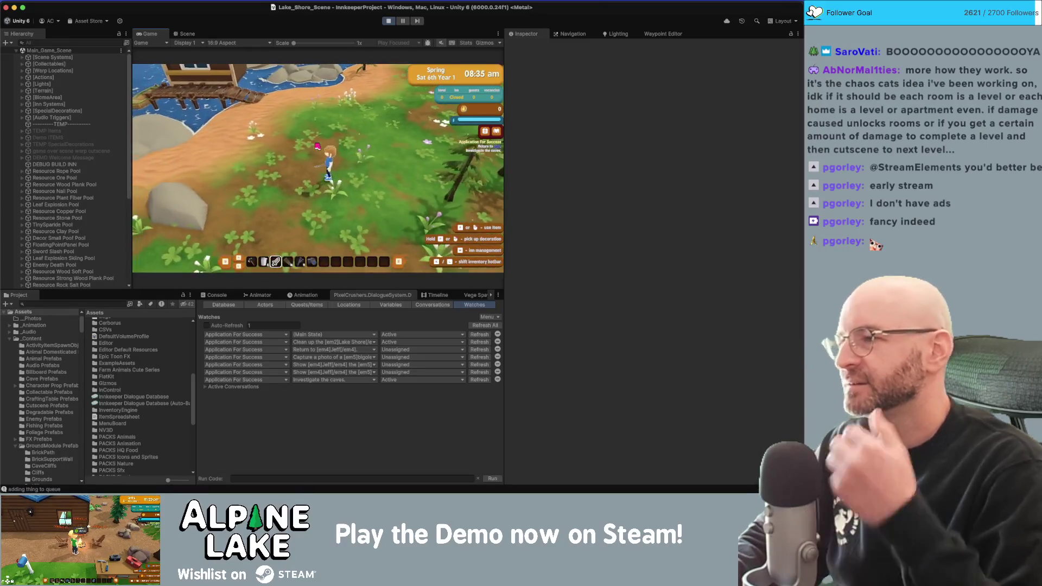
{"action": "key", "text": "d"}
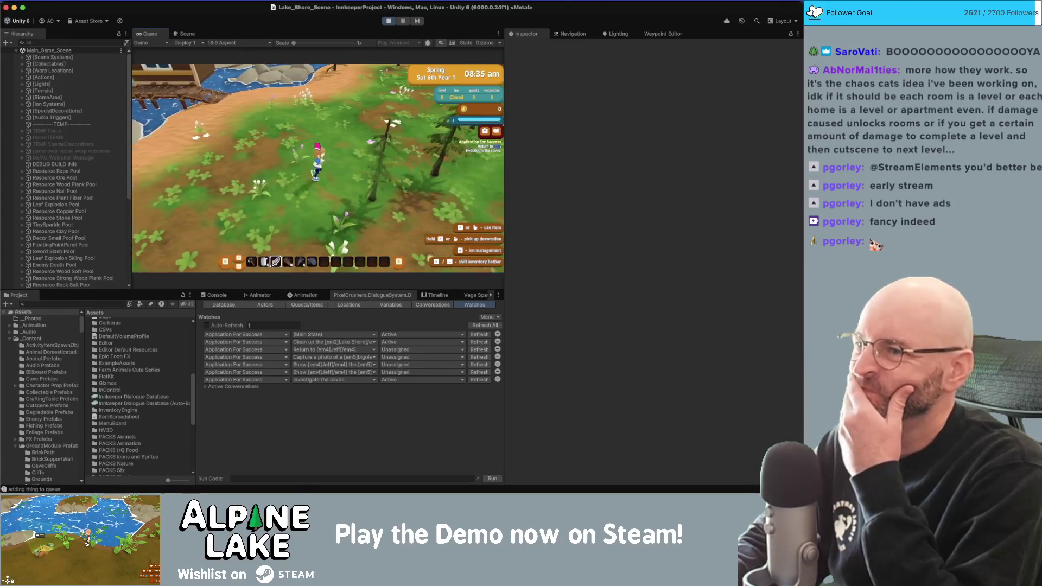
{"action": "scroll", "coordinate": [89, 244], "scroll_direction": "down", "scroll_amount": 5}
Expand Lake_Shore_Scene and select Tortoise GRP to check its 17–24 hour Time Event Listener.
{"action": "left_click", "coordinate": [85, 279]}
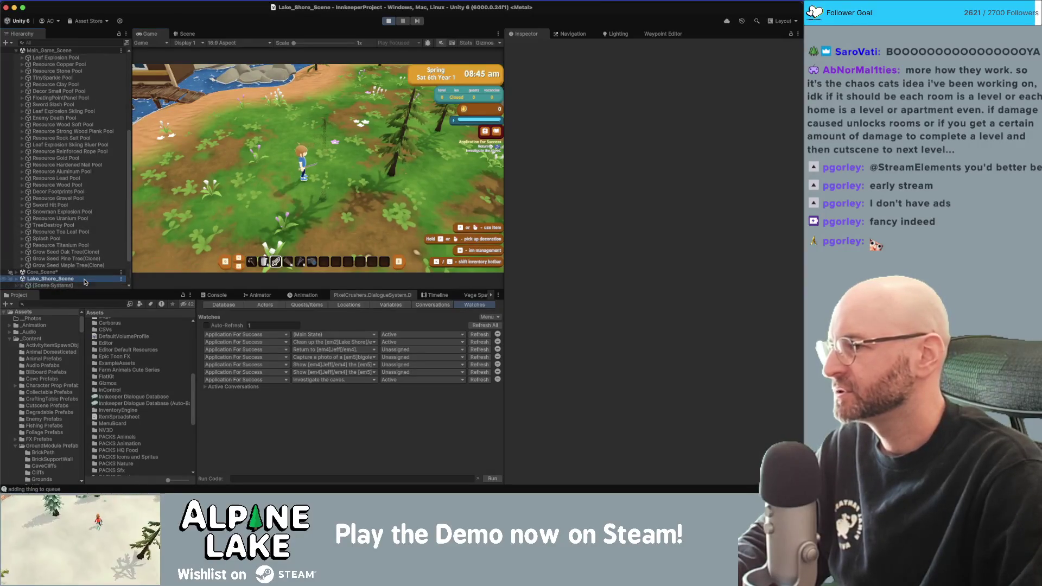
{"action": "key", "text": "Right"}
{"action": "key", "text": "Down"}
{"action": "scroll", "coordinate": [81, 261], "scroll_direction": "down", "scroll_amount": 5}
{"action": "left_click", "coordinate": [66, 278]}
{"action": "key", "text": "Up"}
{"action": "key", "text": "Right"}
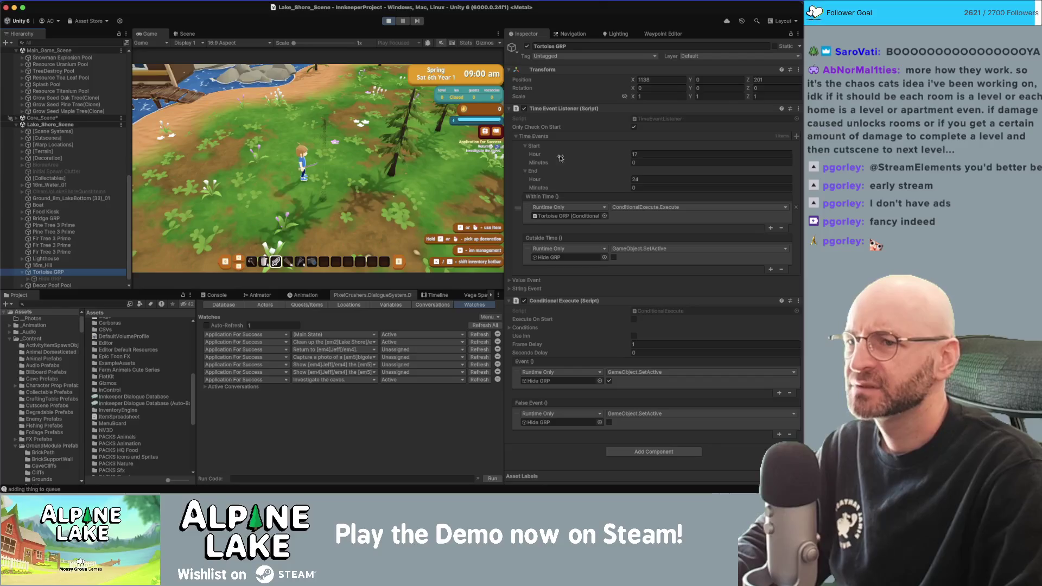
Run between the lake shore, grass and forest until the day ends at the Totals screen.
{"action": "left_click", "coordinate": [422, 165]}
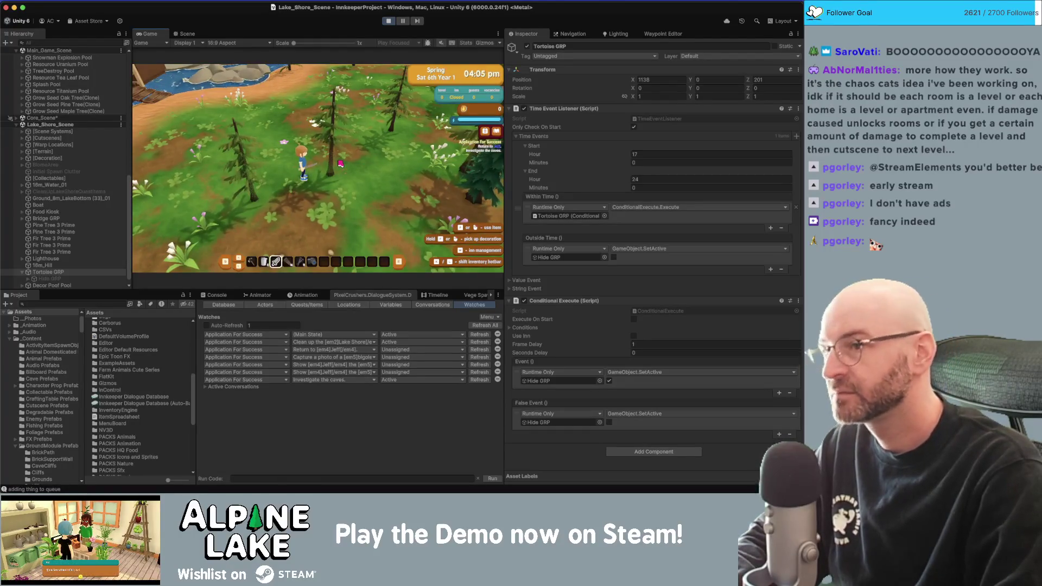
{"action": "key", "text": "d"}
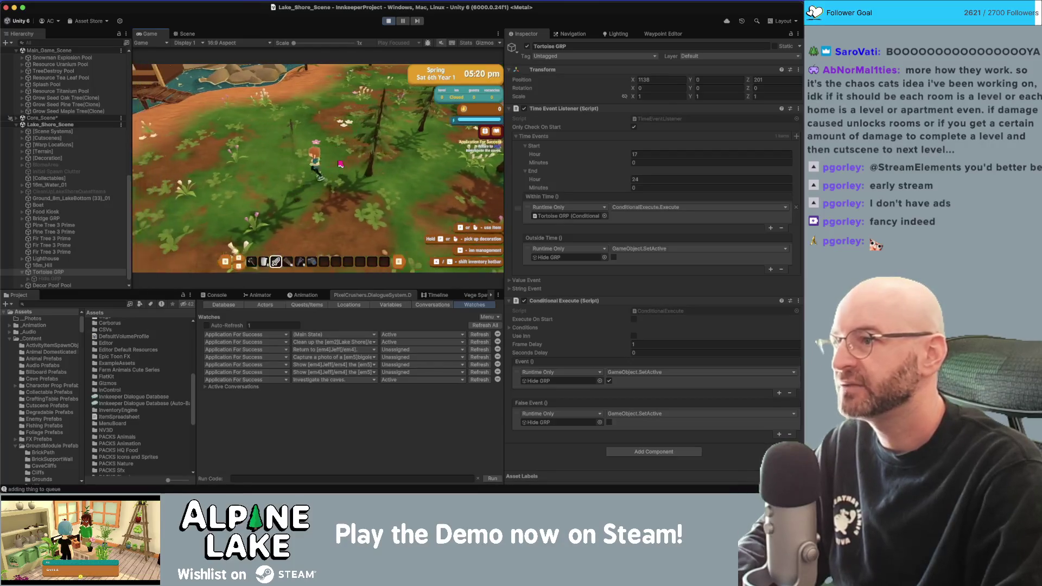
{"action": "key", "text": "w"}
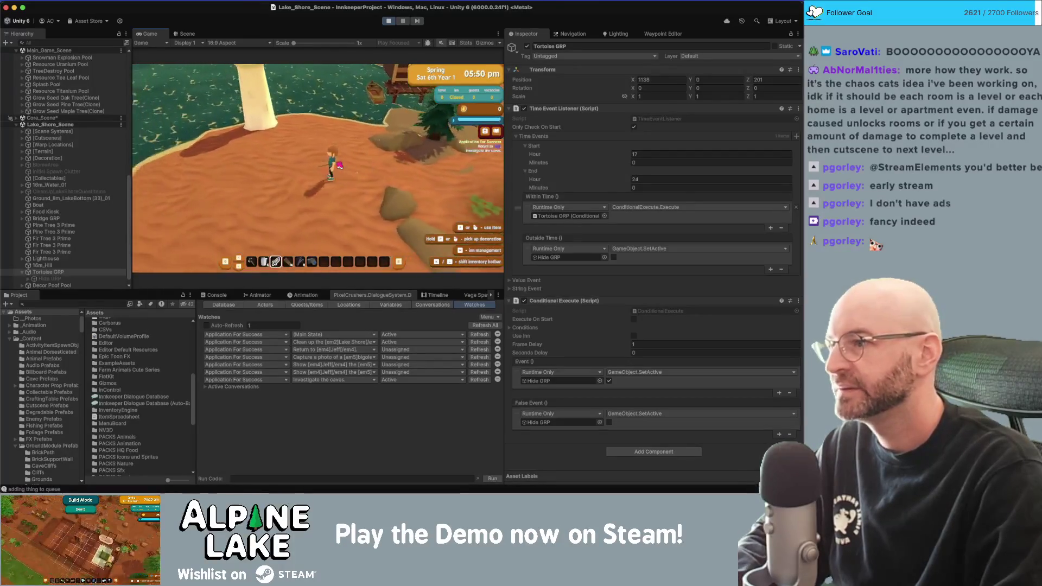
{"action": "key", "text": "s"}
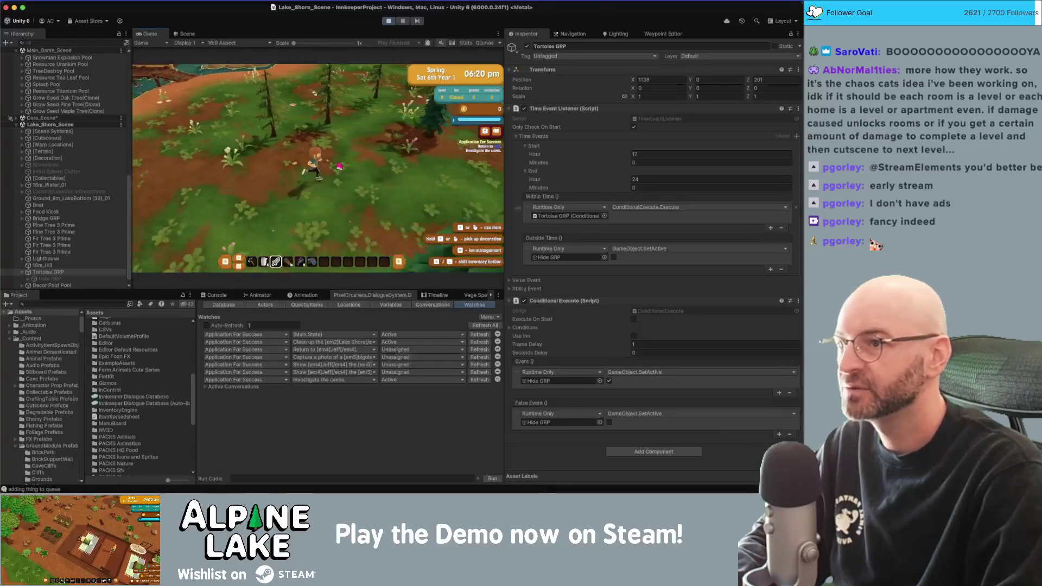
{"action": "key", "text": "w"}
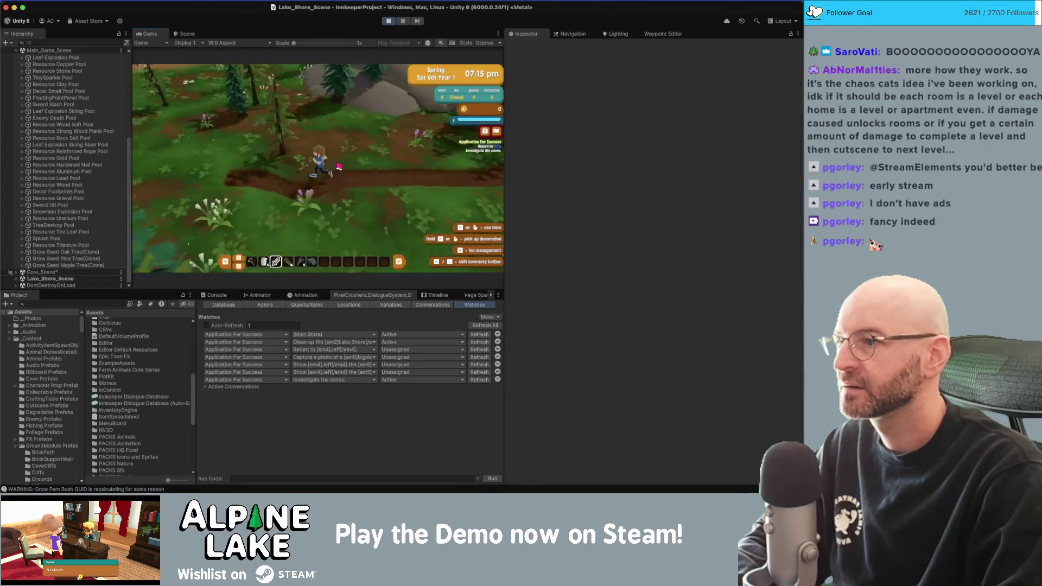
{"action": "key", "text": "w"}
{"action": "key", "text": "w"}
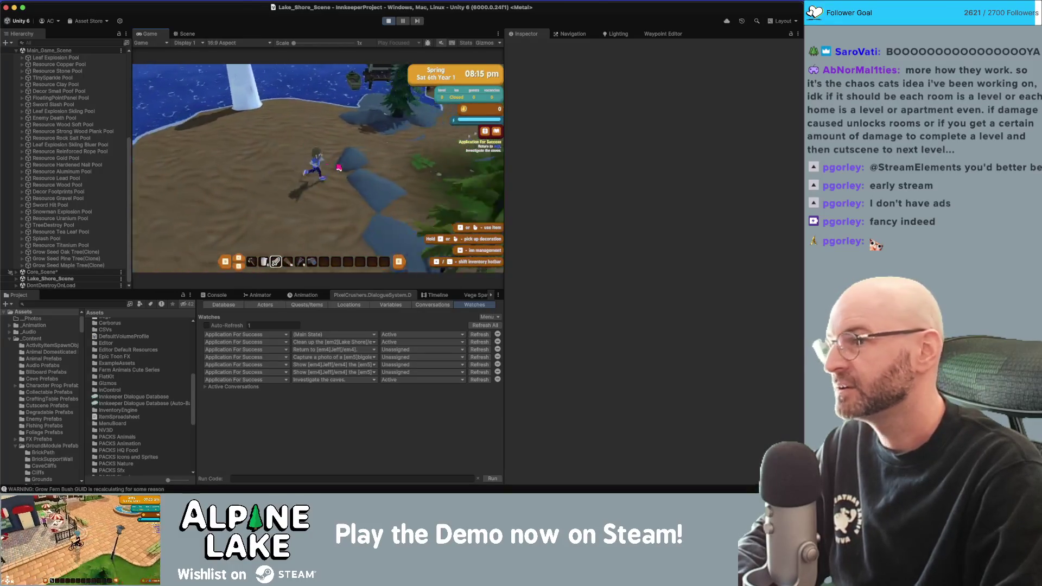
{"action": "key", "text": "w"}
{"action": "key", "text": "w"}
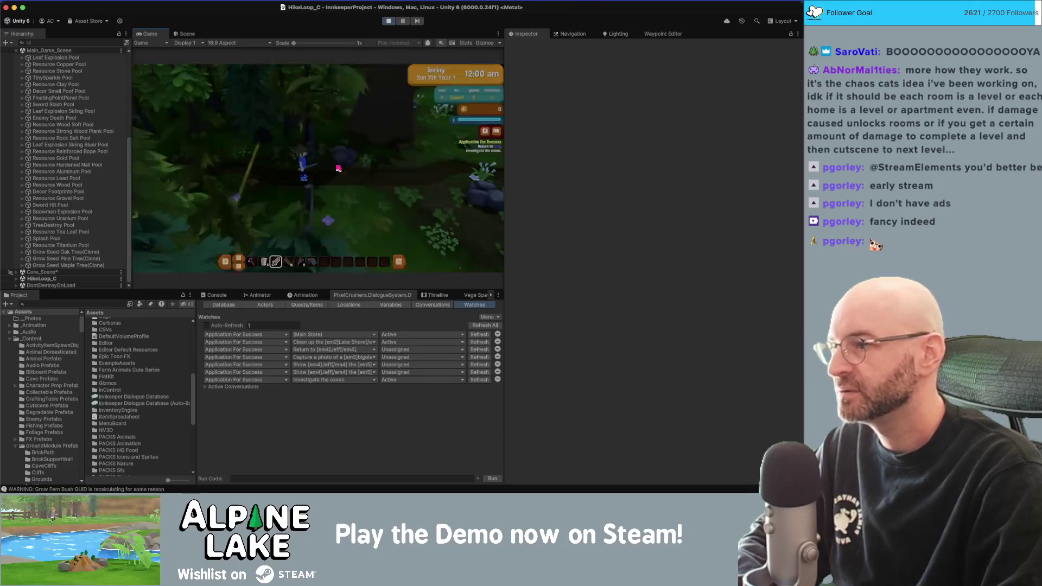
{"action": "left_click", "coordinate": [451, 78]}
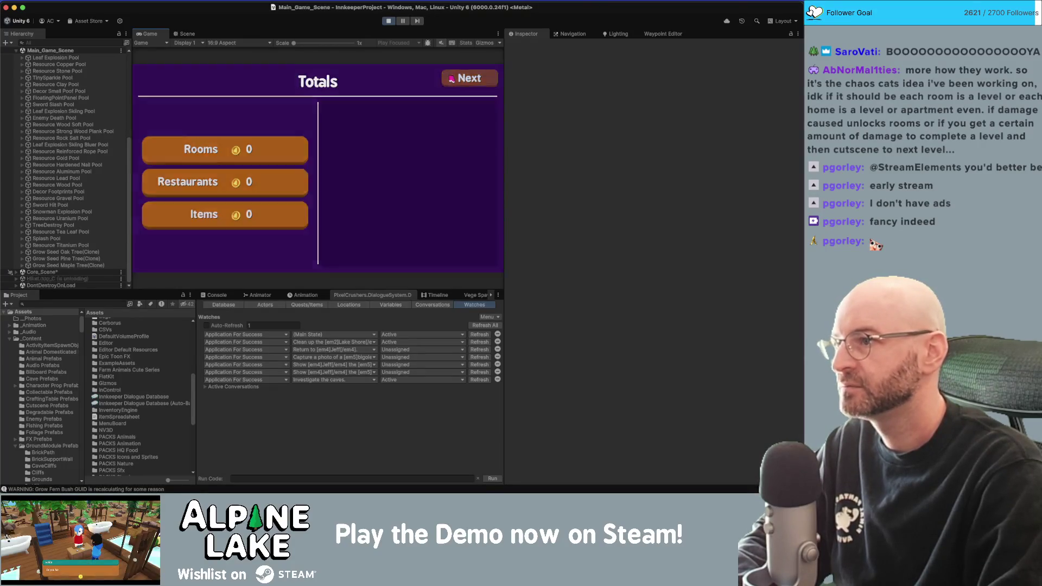
Skip the Totals and No guests summaries, walk left into Monday morning, and approach the bald NPC.
{"action": "left_click", "coordinate": [456, 77]}
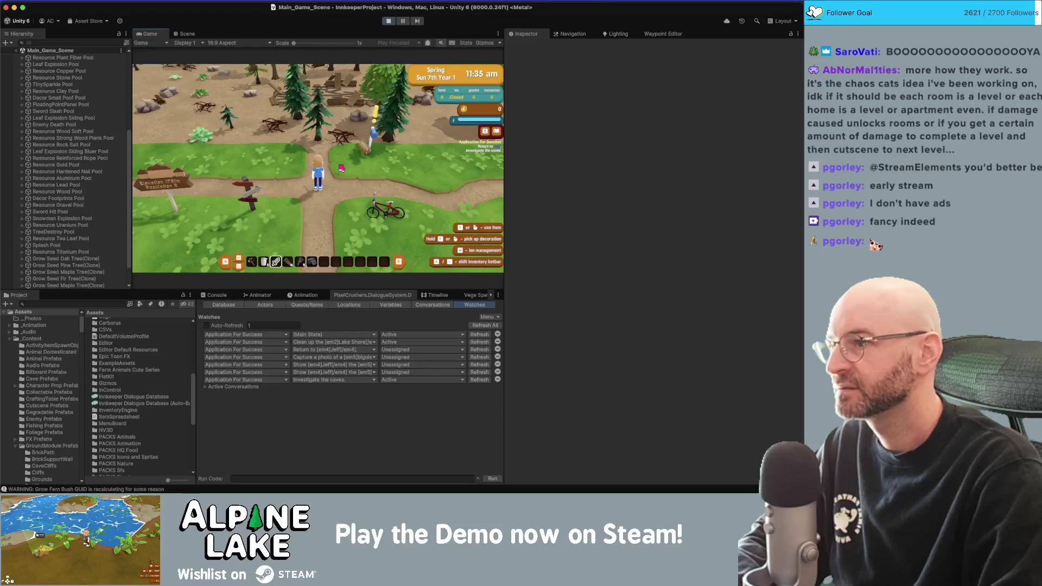
{"action": "key", "text": "a"}
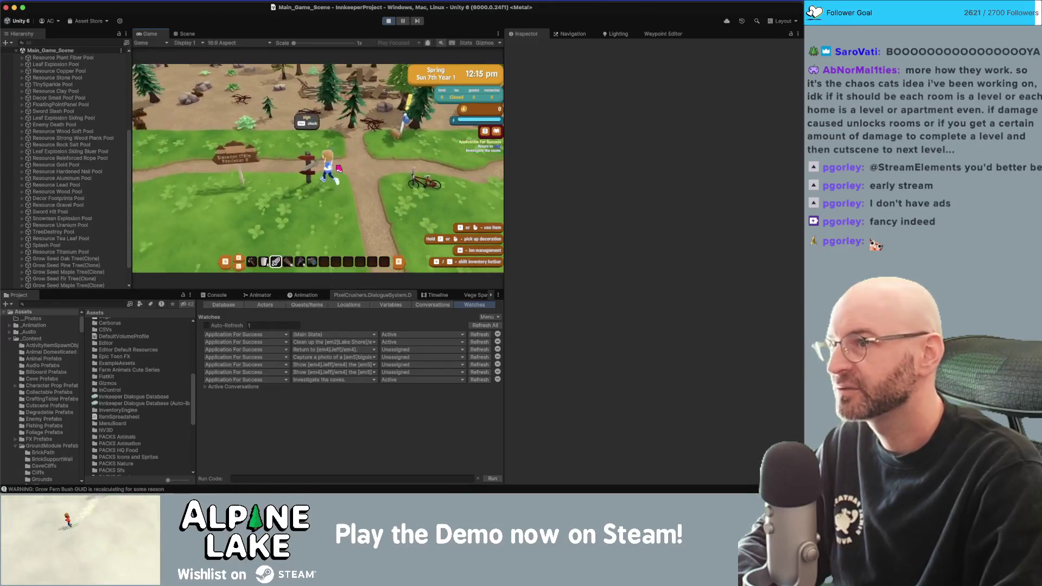
{"action": "key", "text": "a"}
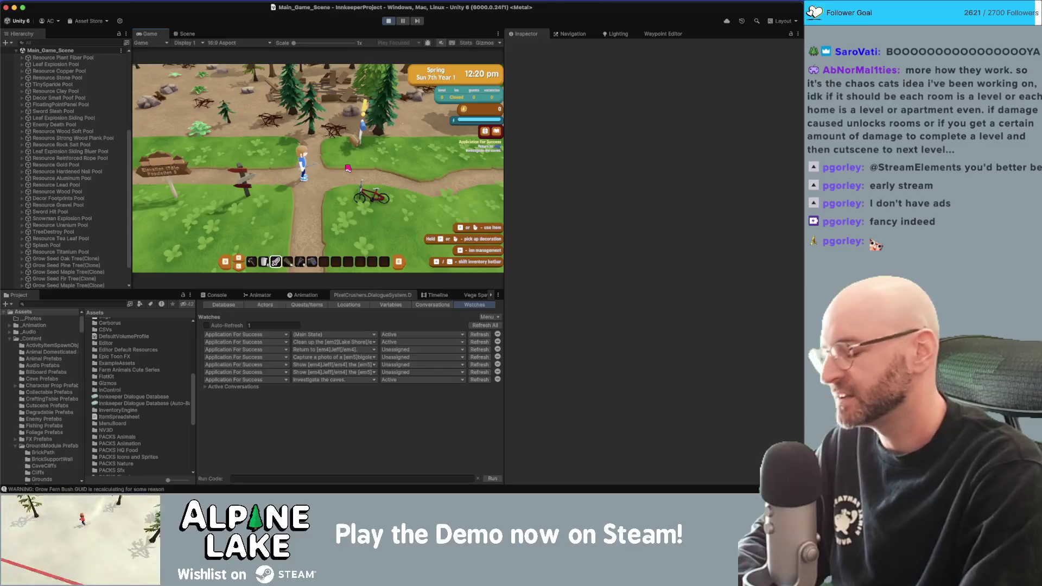
{"action": "left_click", "coordinate": [470, 87]}
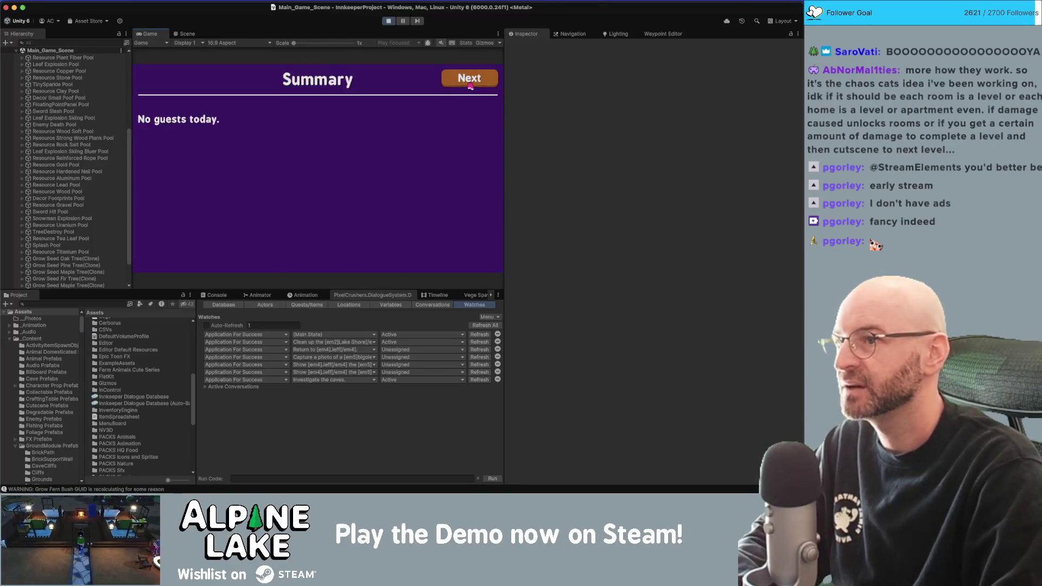
{"action": "left_click", "coordinate": [471, 85]}
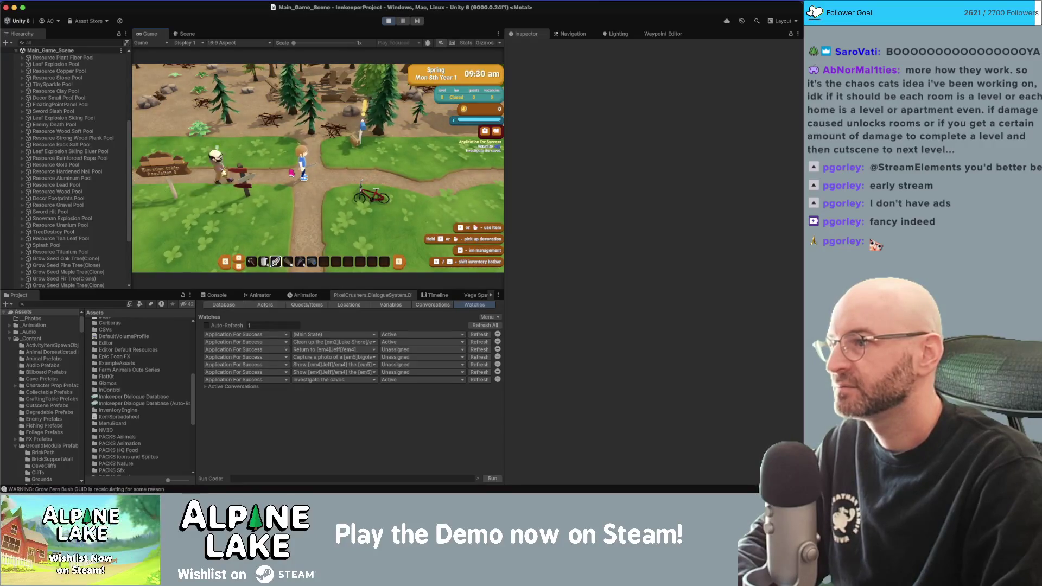
{"action": "left_click", "coordinate": [211, 164]}
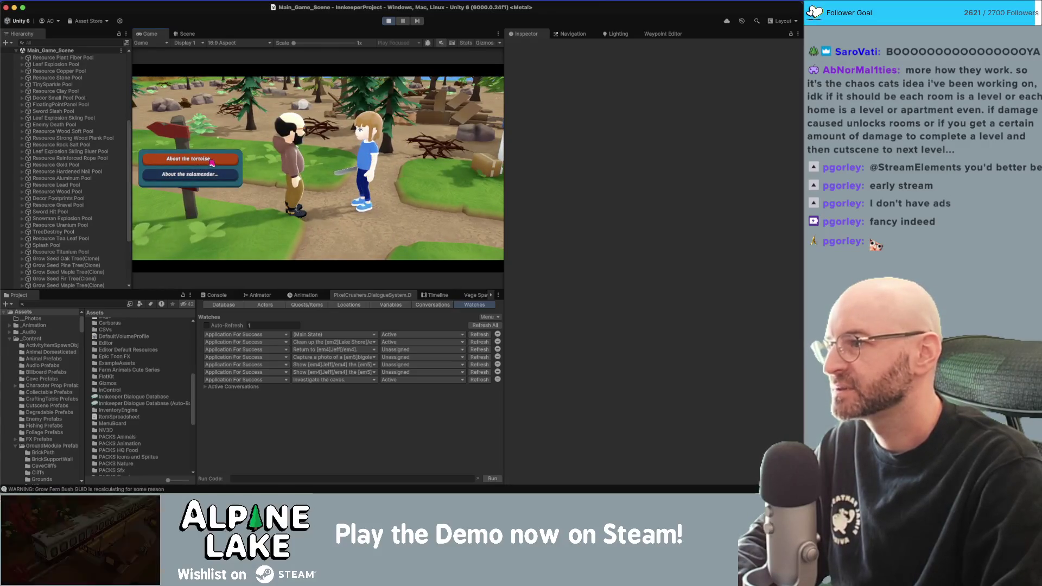
Ask the bald NPC 'About the tortoise...' and read through his reply.
{"action": "left_click", "coordinate": [211, 159]}
{"action": "left_click", "coordinate": [298, 241]}
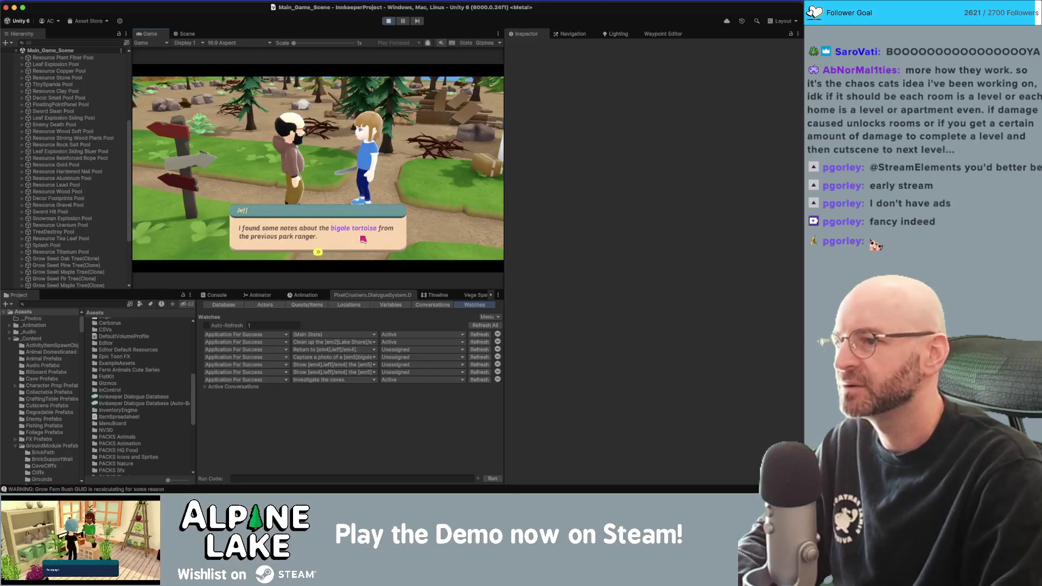
{"action": "left_click", "coordinate": [332, 243]}
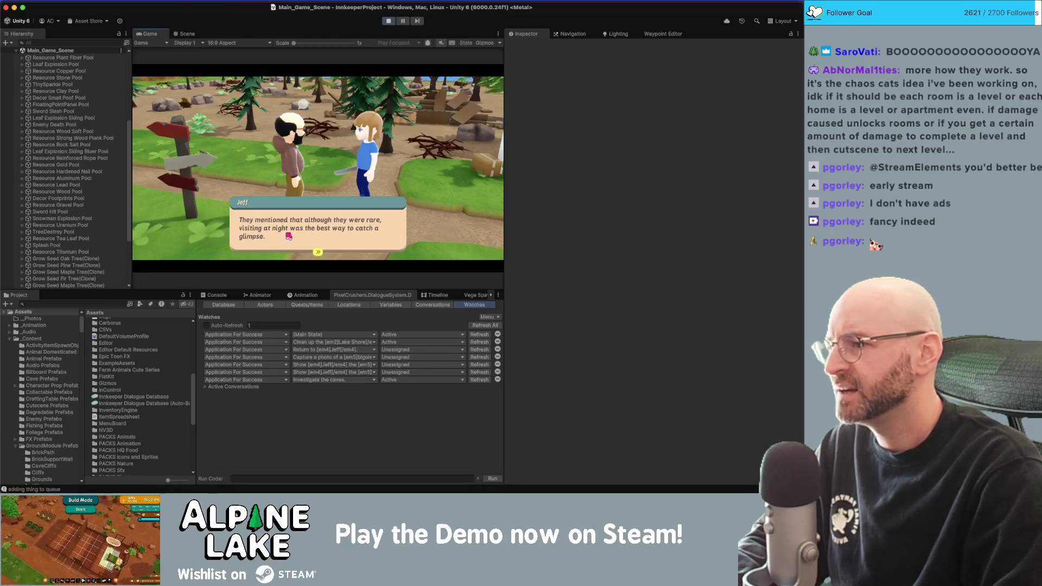
{"action": "left_click", "coordinate": [314, 235]}
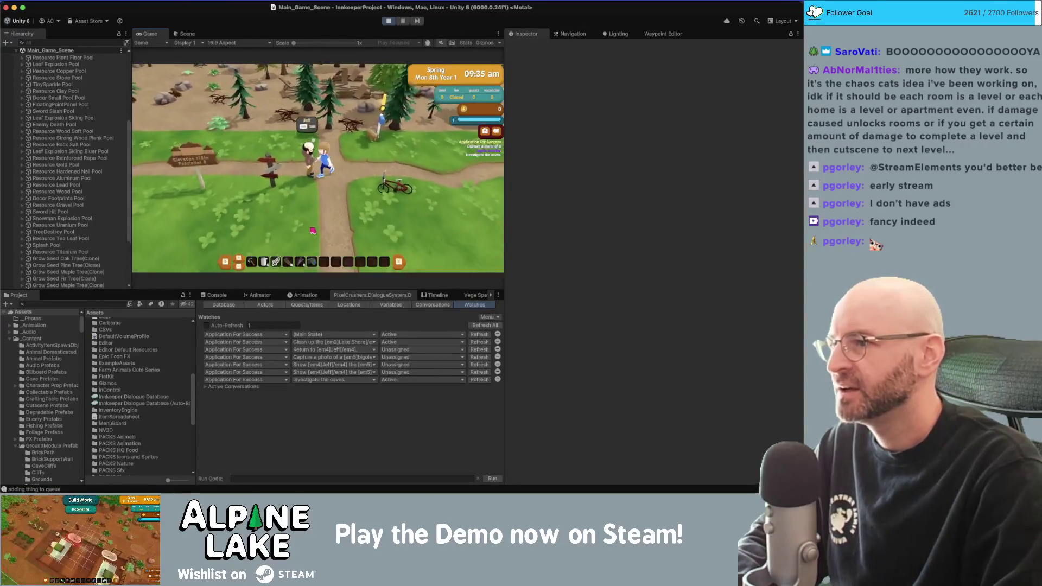
Chat again, ask 'About the salamander...', and close his reply to return to gameplay.
{"action": "left_click", "coordinate": [206, 167]}
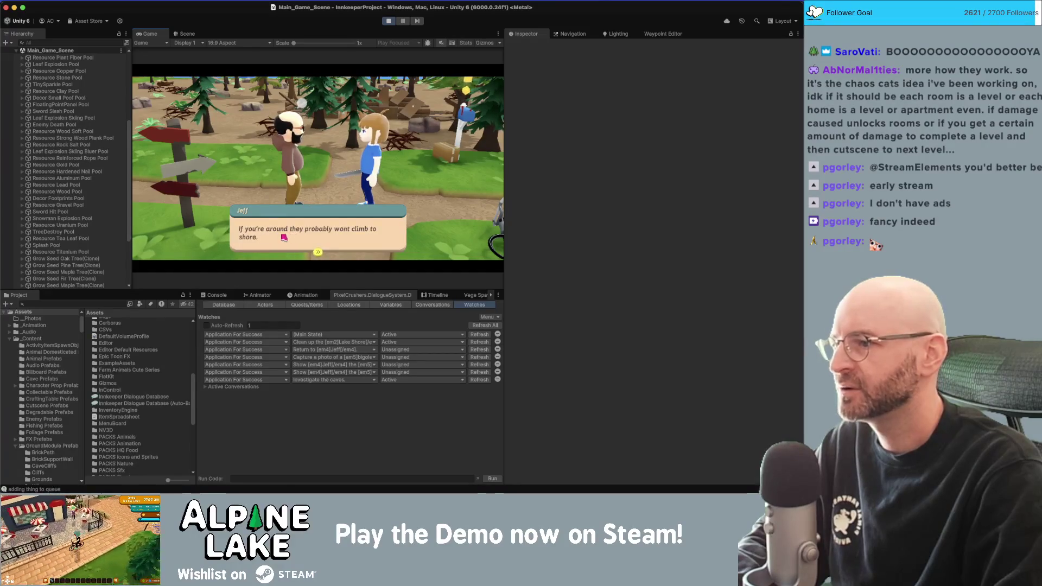
{"action": "left_click", "coordinate": [340, 241]}
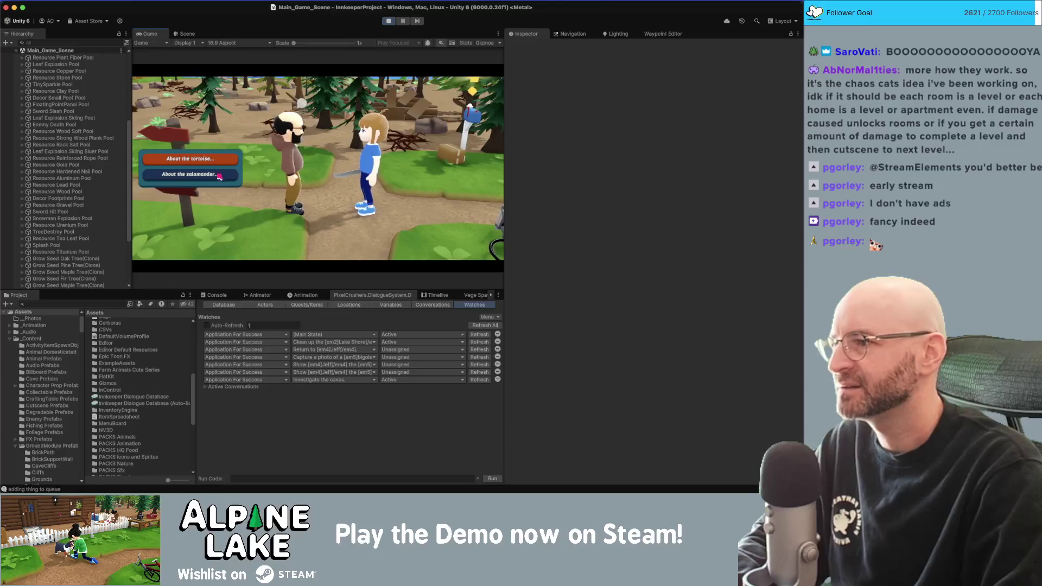
{"action": "left_click", "coordinate": [168, 177]}
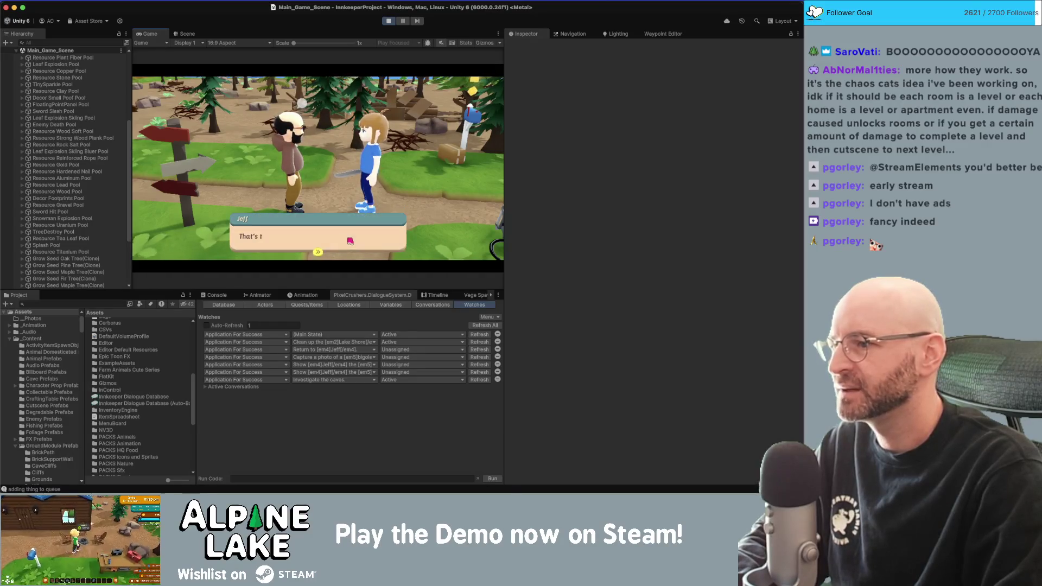
{"action": "left_click", "coordinate": [379, 239]}
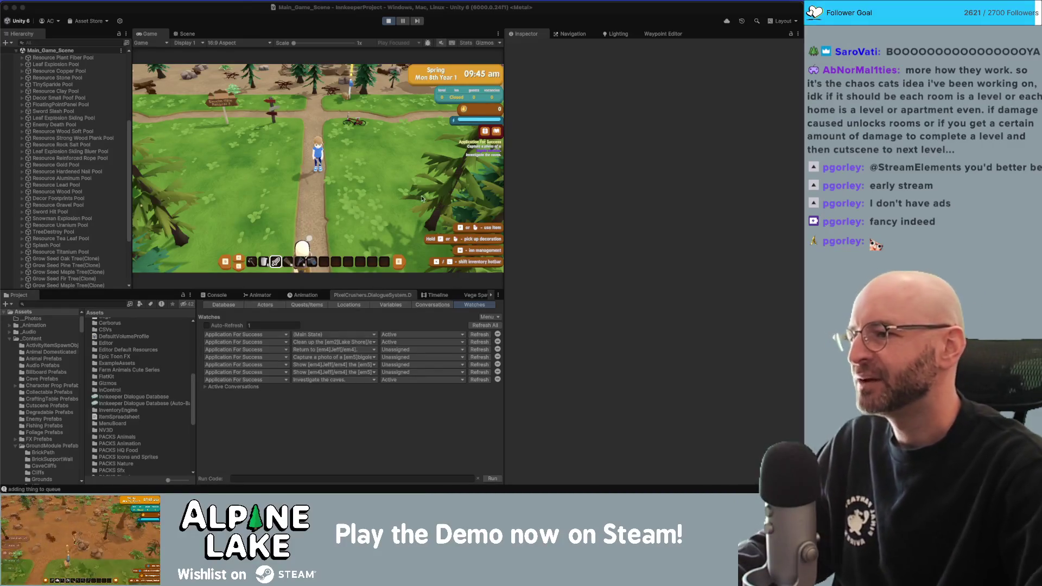
Walk the character past the signpost and down the forest path until VisitorCenter_Scene loads.
{"action": "left_click", "coordinate": [379, 190]}
{"action": "key", "text": "s"}
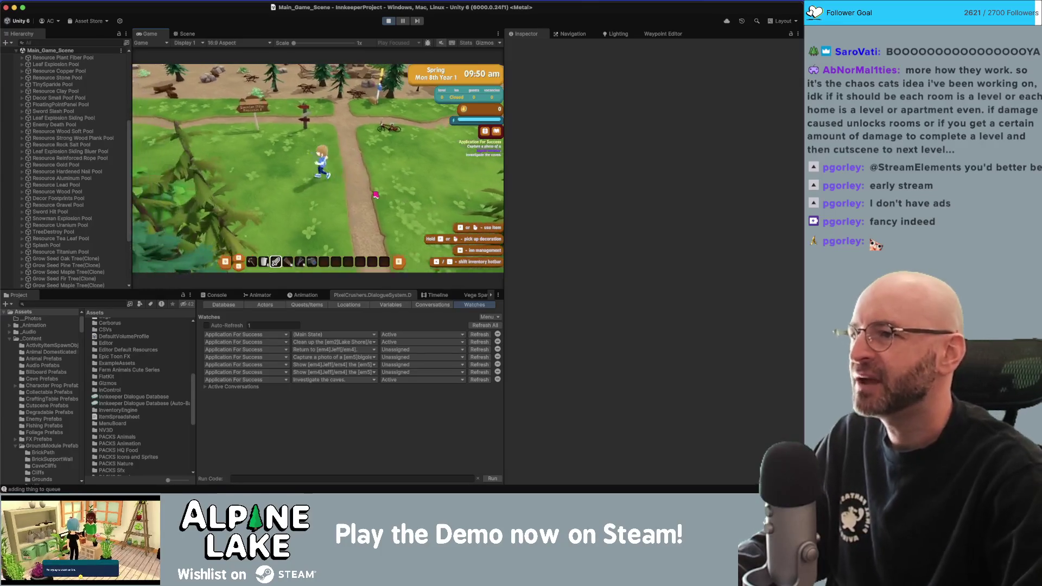
{"action": "key", "text": "w"}
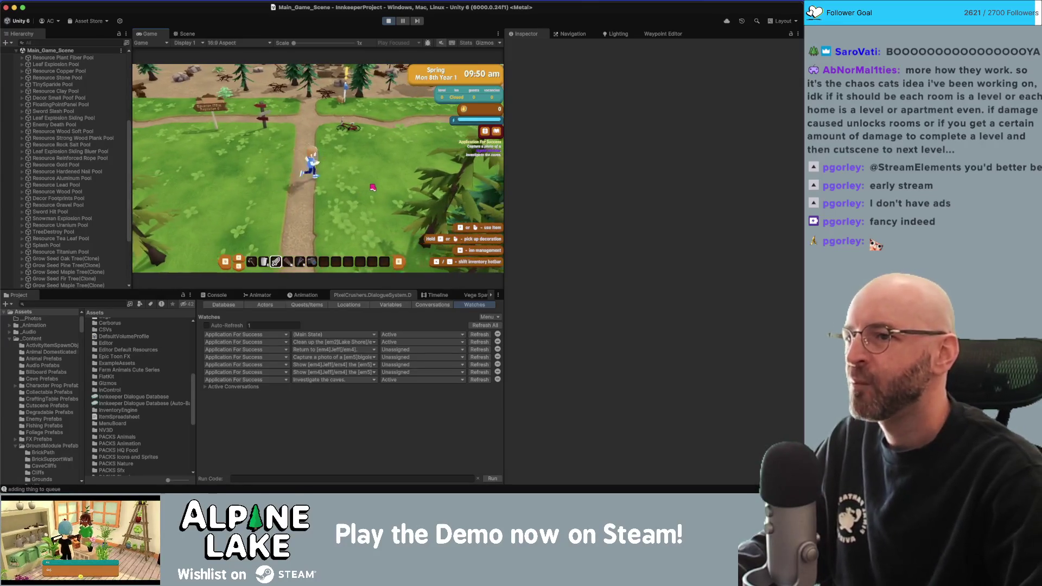
{"action": "key", "text": "w"}
{"action": "key", "text": "s"}
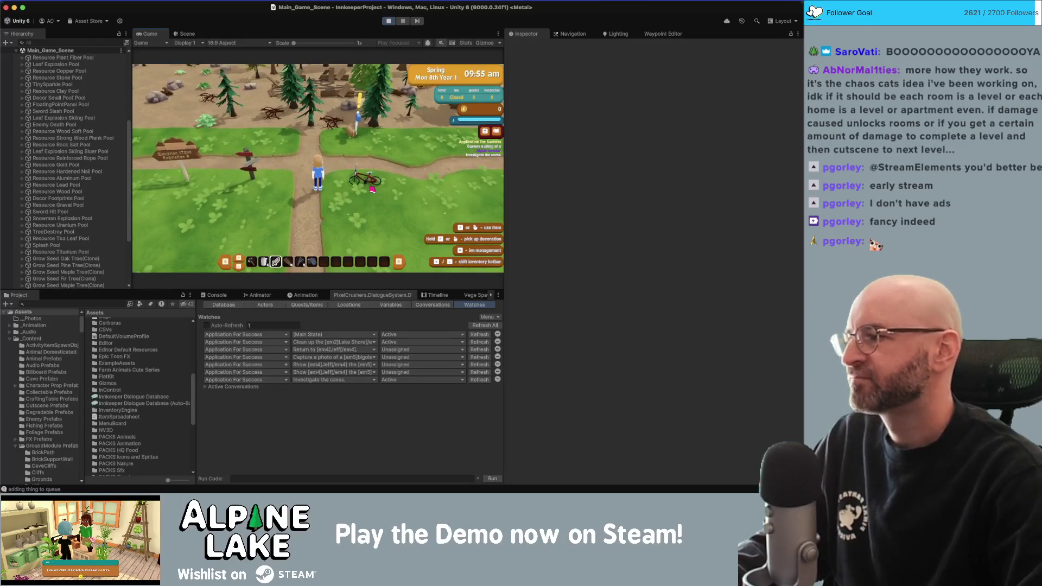
{"action": "key", "text": "a"}
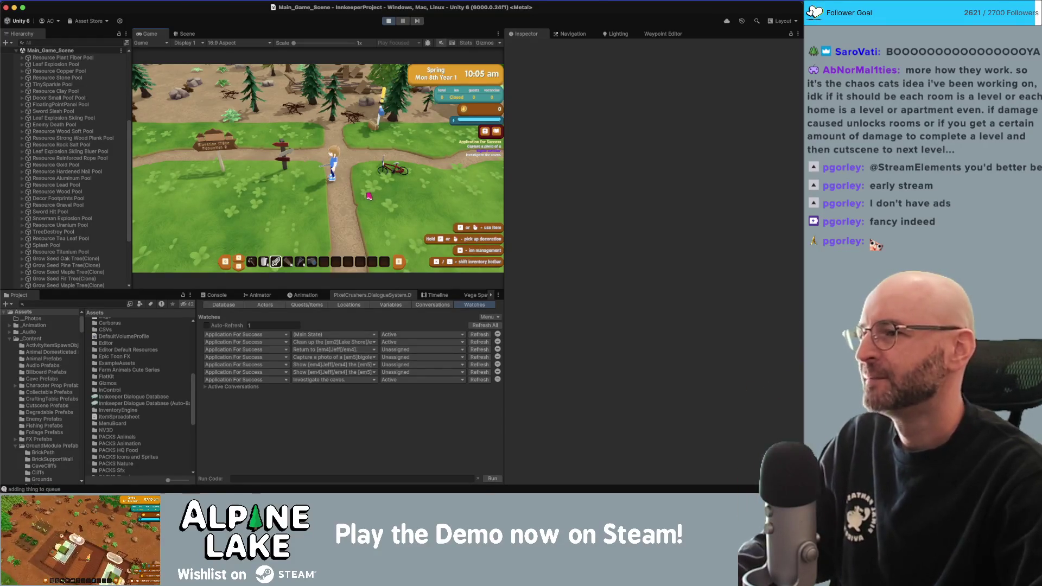
{"action": "key", "text": "s"}
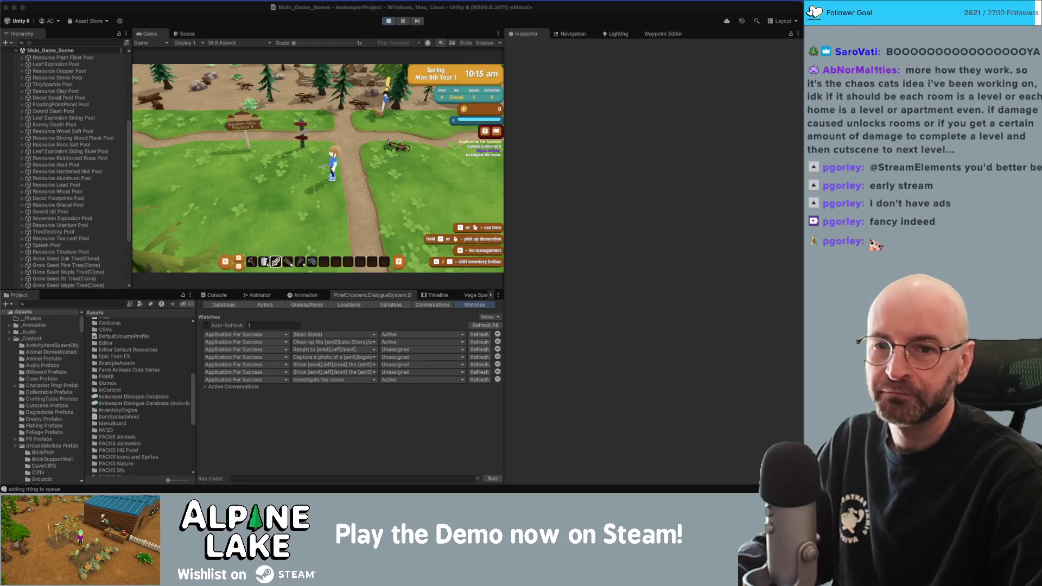
{"action": "left_click", "coordinate": [364, 173]}
{"action": "key", "text": "s"}
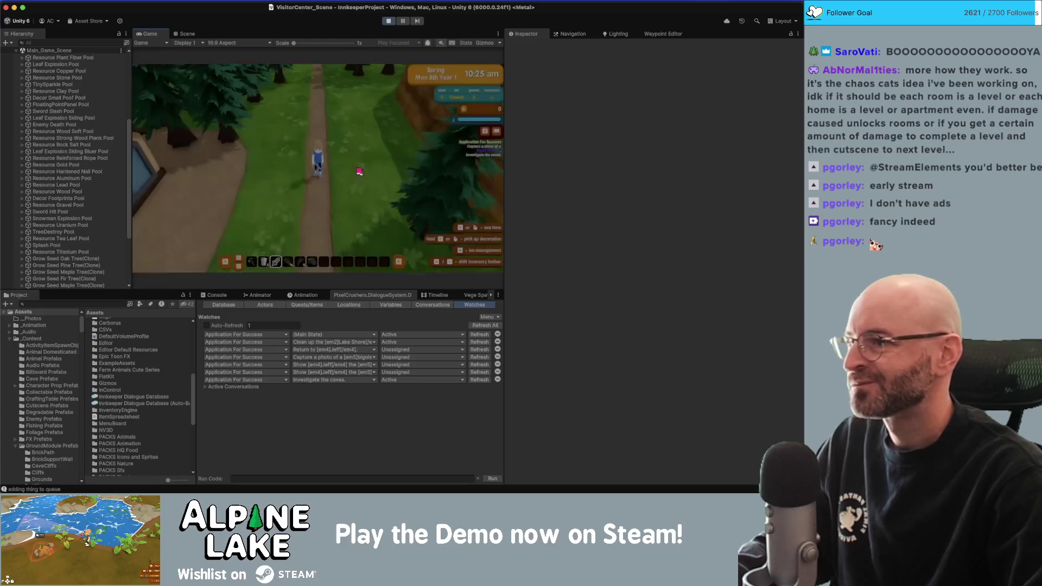
Enter the Visitor Center, talk to the counter NPC, then exit and run up to the crossroads.
{"action": "key", "text": "s"}
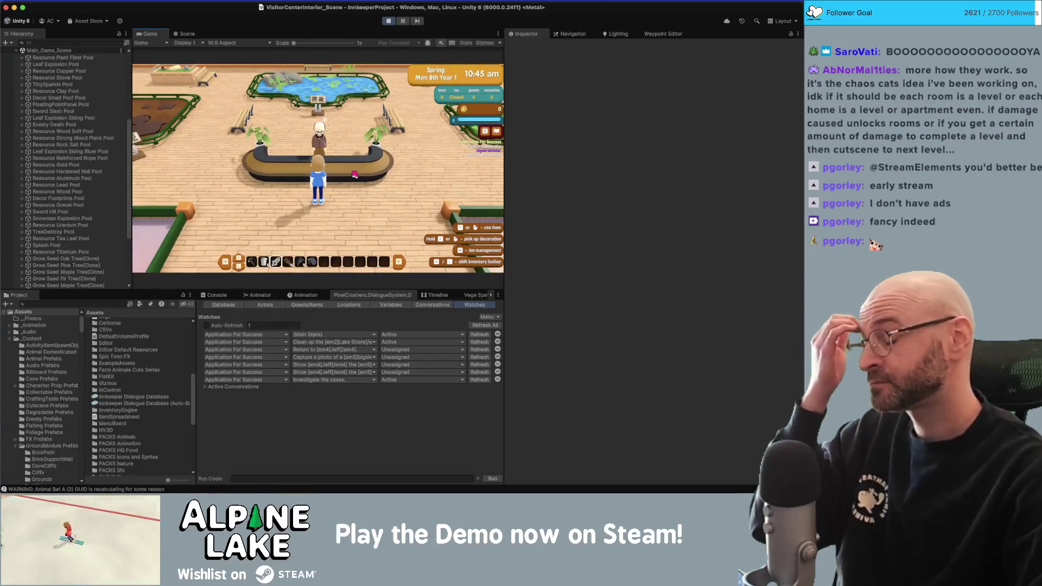
{"action": "key", "text": "w"}
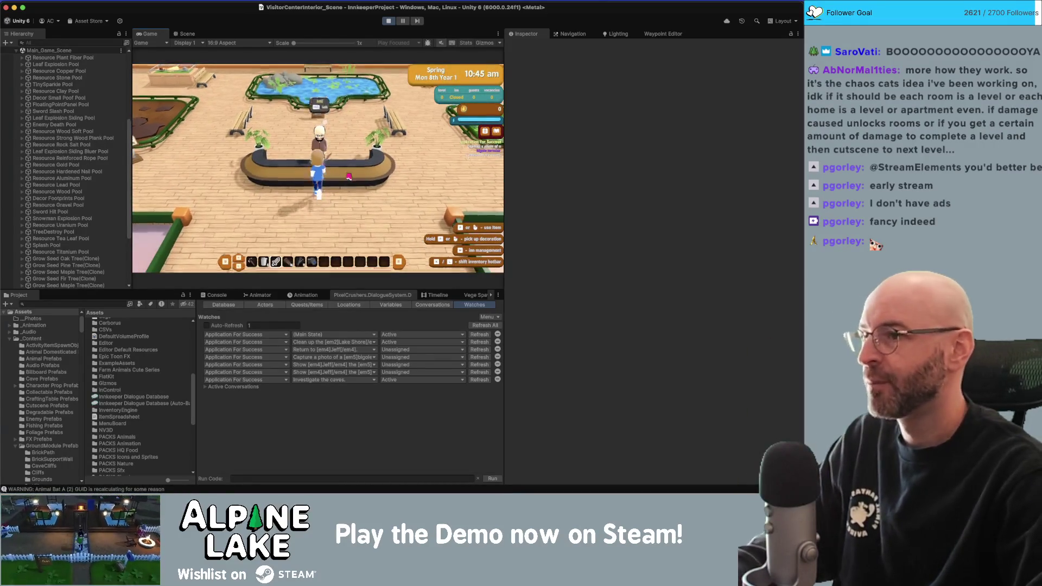
{"action": "key", "text": "e"}
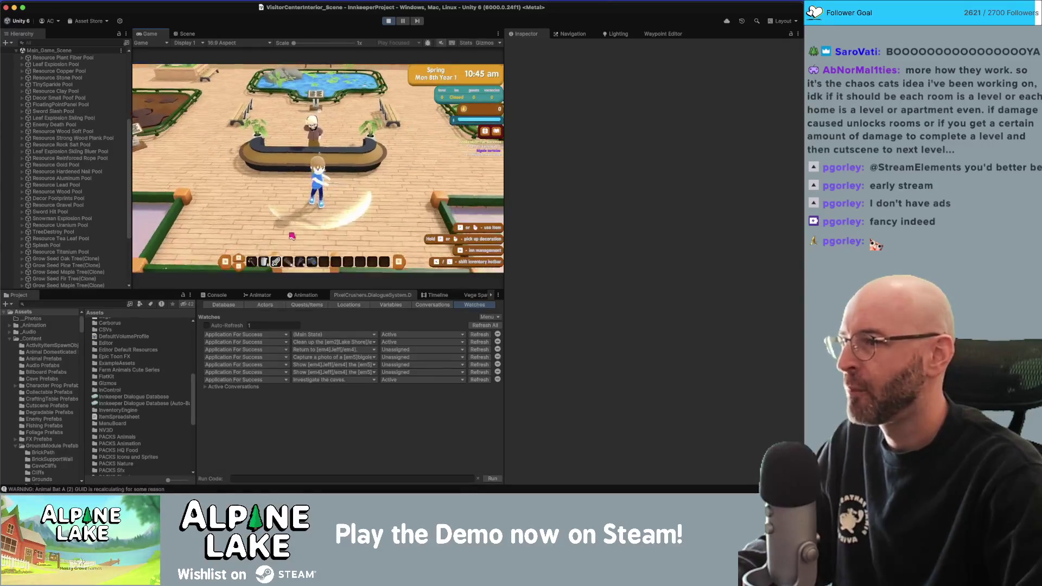
{"action": "key", "text": "s"}
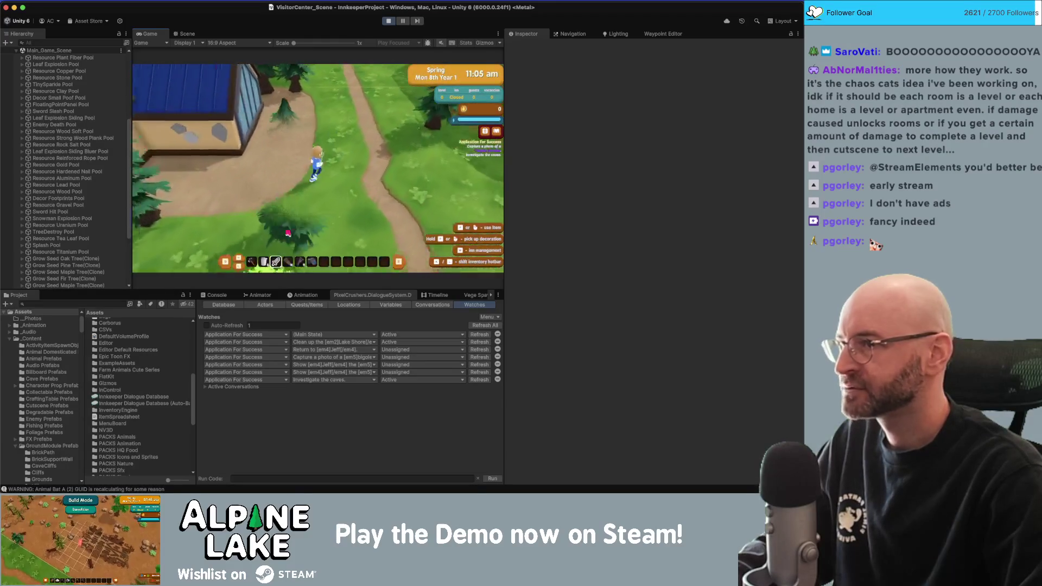
{"action": "key", "text": "w"}
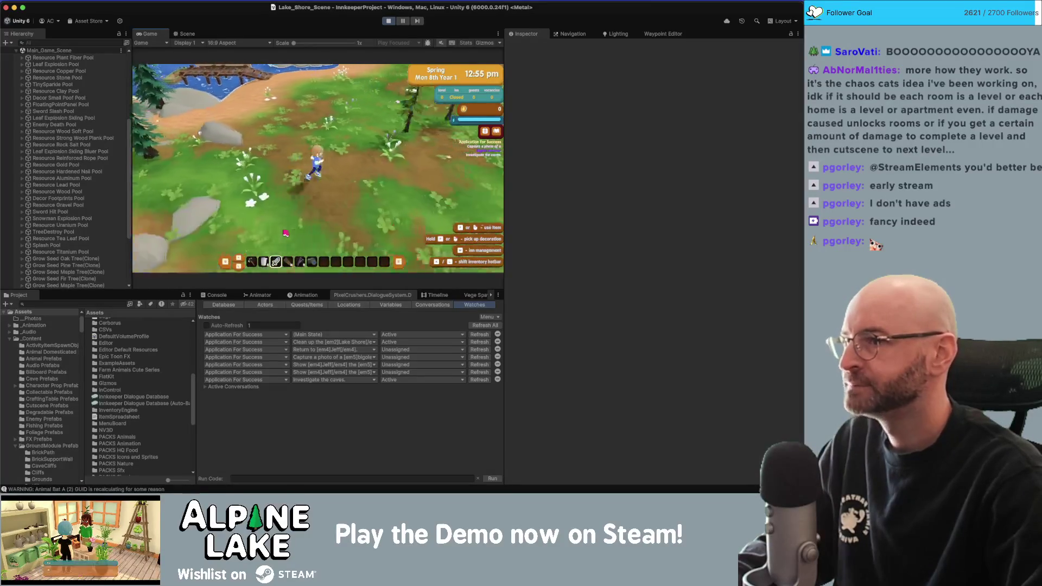
Walk west along the shore onto the sandy beach, equip the debug sword, then stop Play mode.
{"action": "key", "text": "a"}
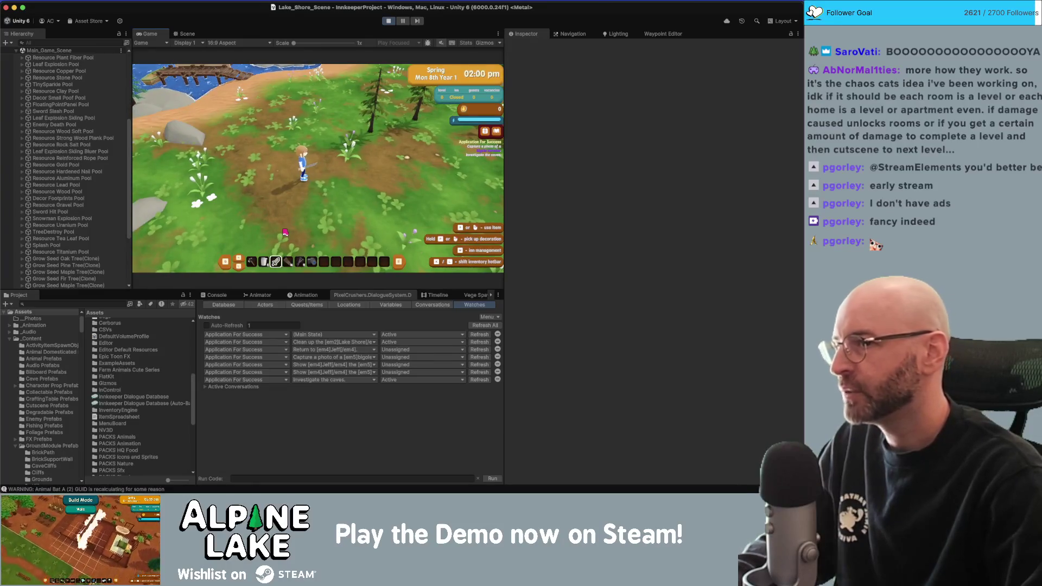
{"action": "key", "text": "a"}
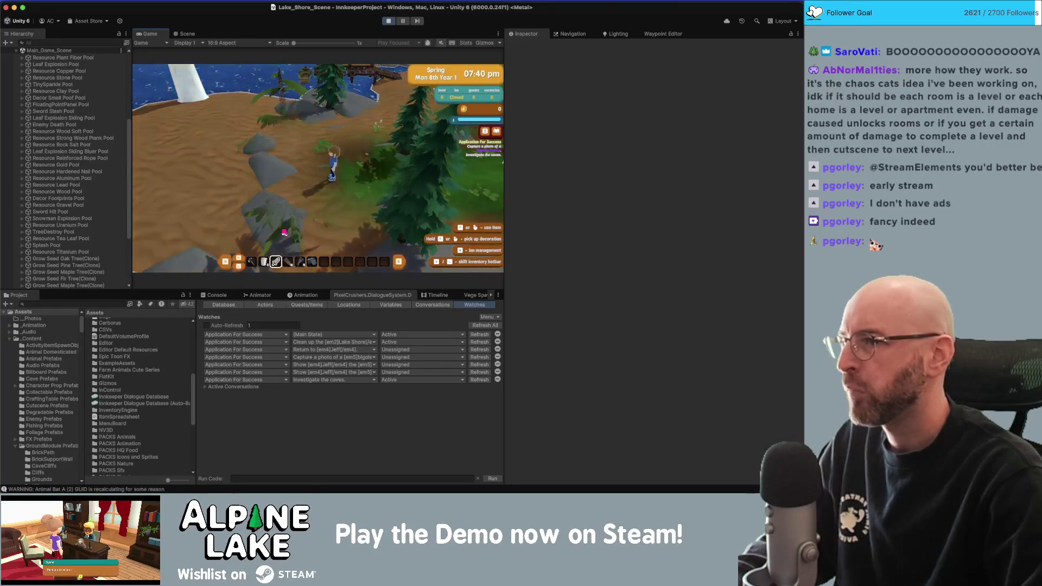
{"action": "key", "text": "a"}
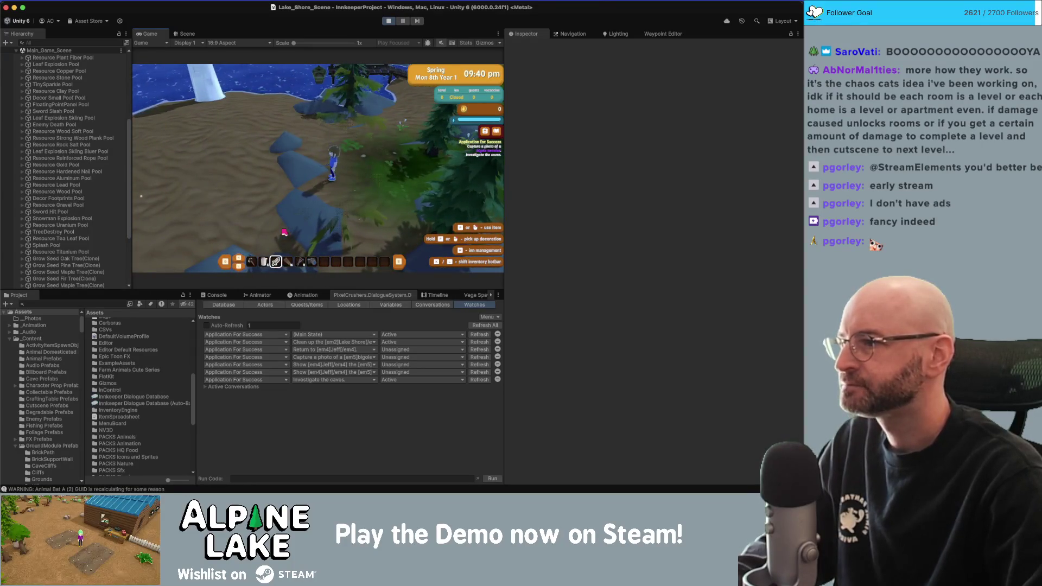
{"action": "key", "text": "a"}
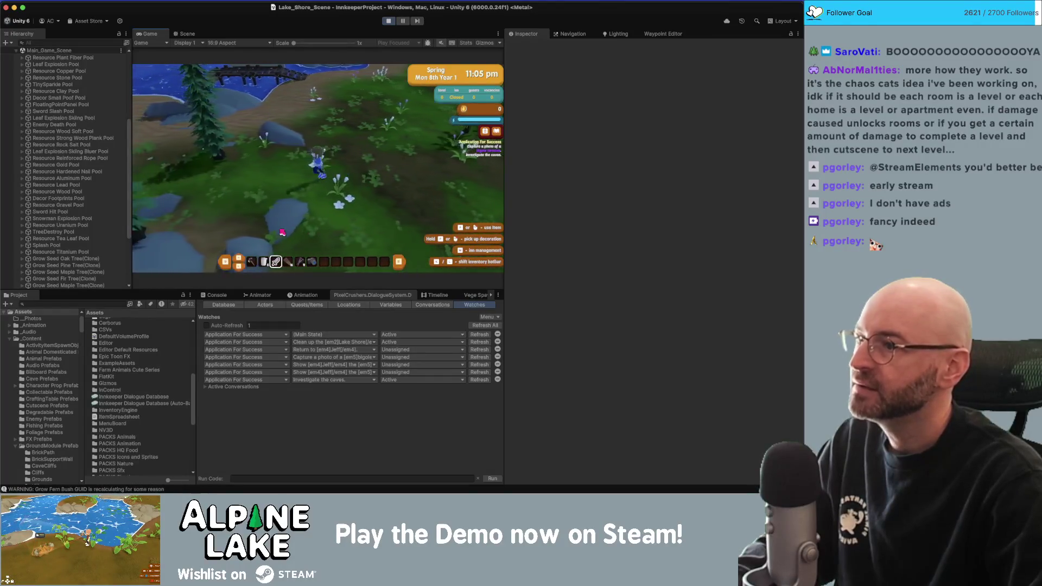
{"action": "key", "text": "w"}
{"action": "key", "text": "w"}
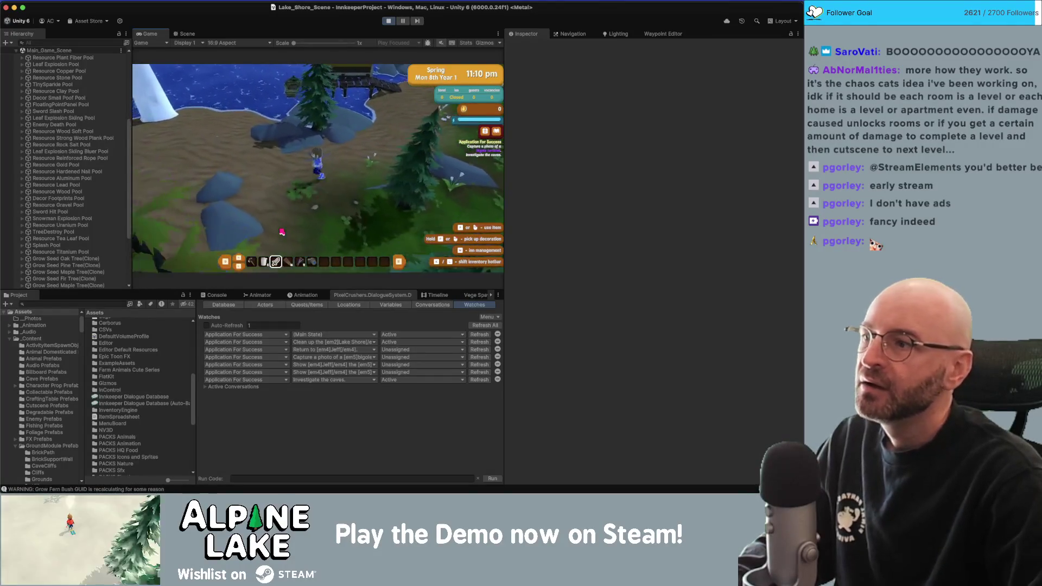
{"action": "key", "text": "w"}
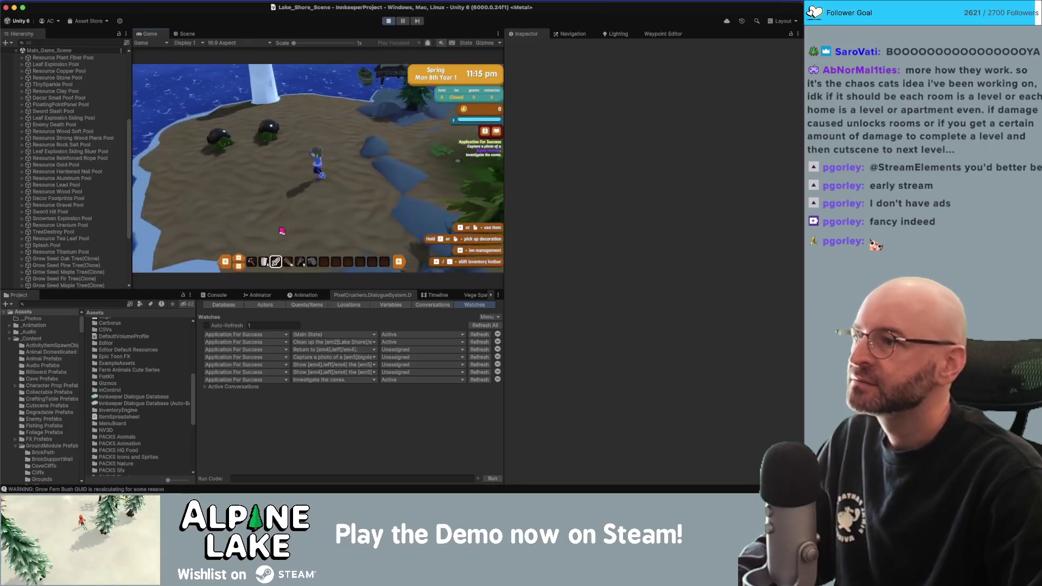
{"action": "left_click", "coordinate": [275, 262]}
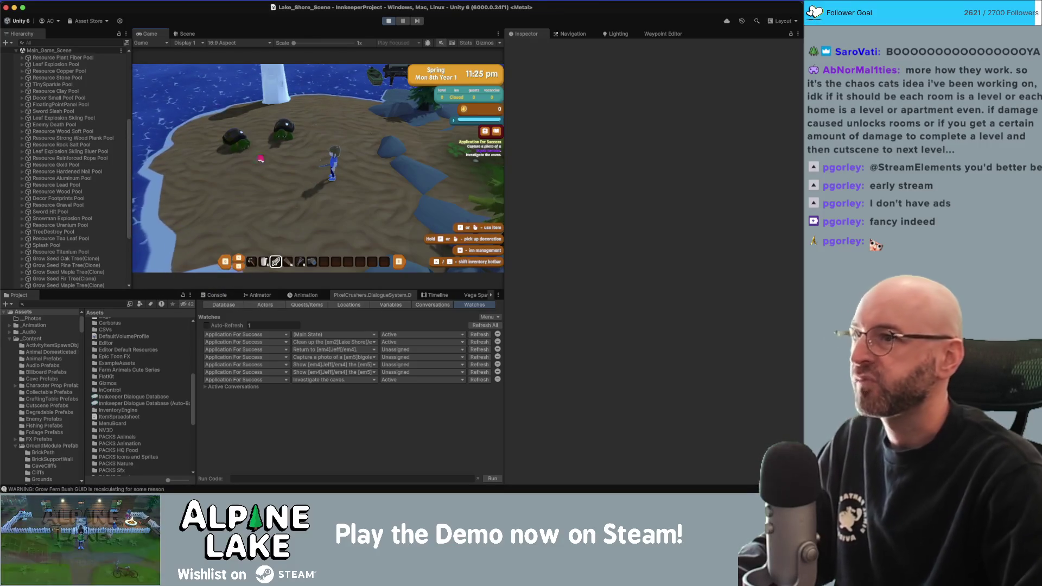
{"action": "left_click", "coordinate": [389, 23]}
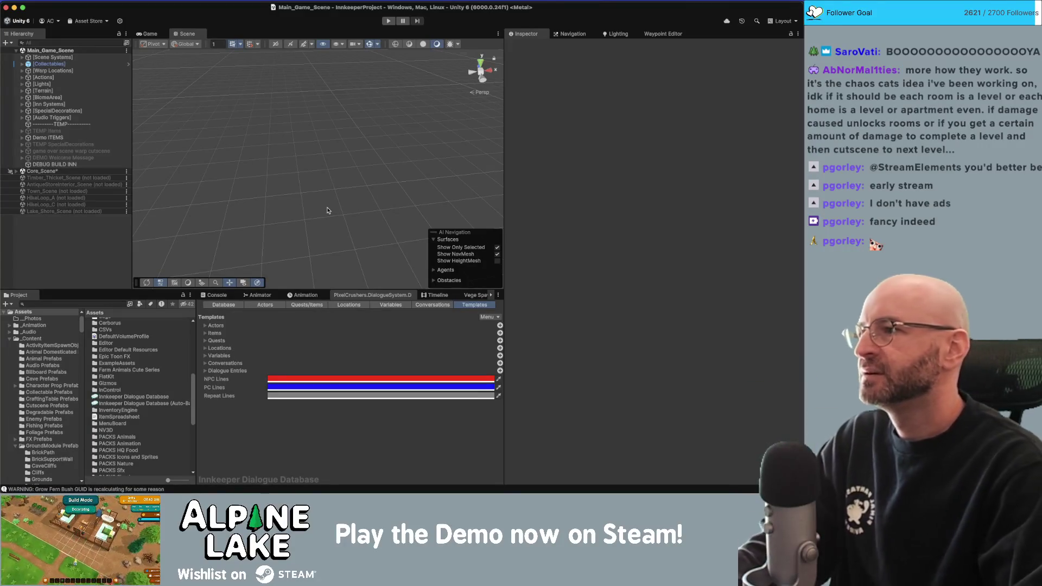
Filter the Project assets by searching for 'cave scene'.
{"action": "left_click", "coordinate": [76, 304]}
{"action": "type", "text": "cav"}
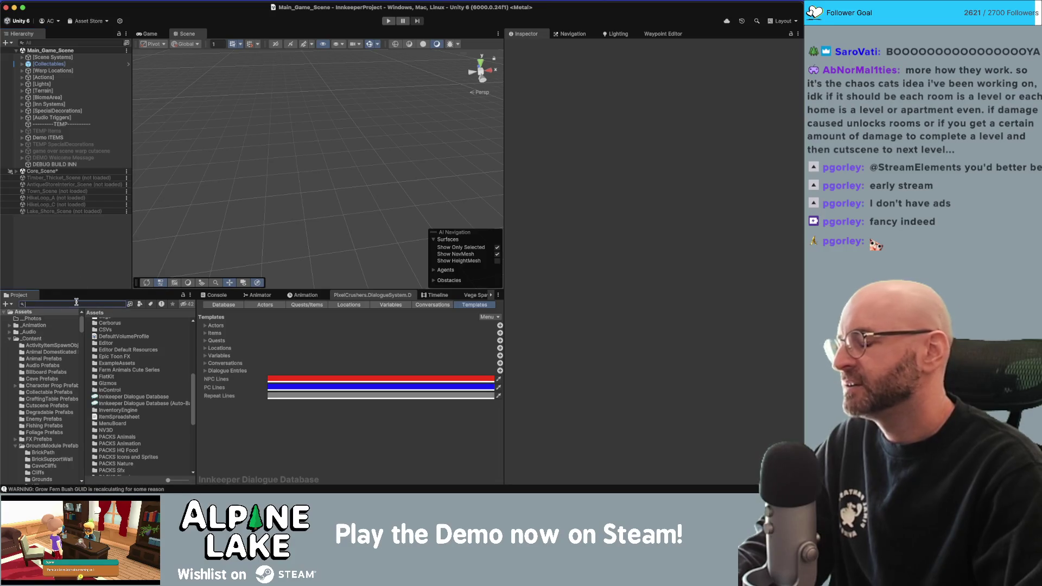
{"action": "type", "text": "e"}
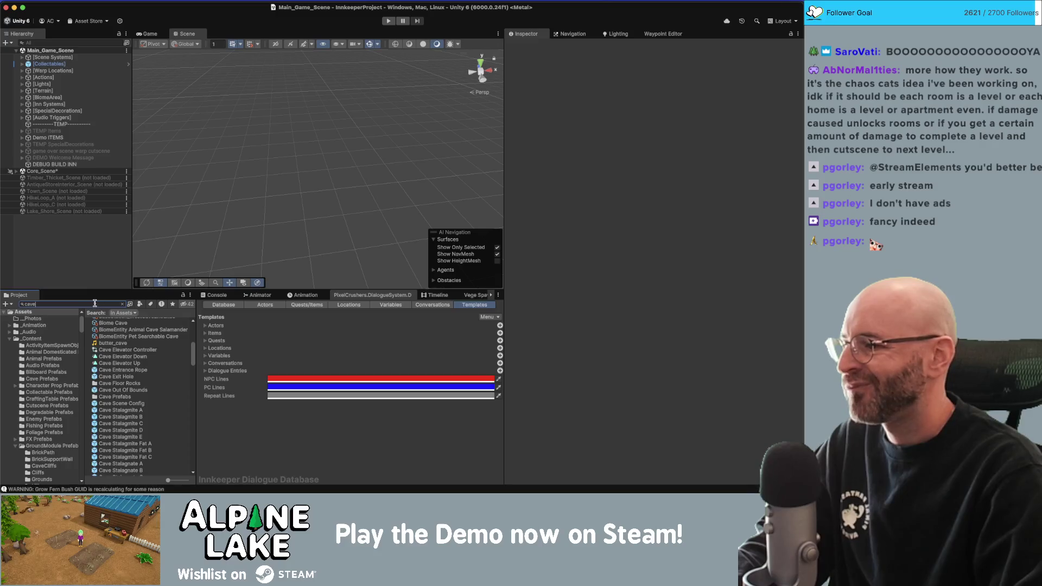
{"action": "type", "text": " scene"}
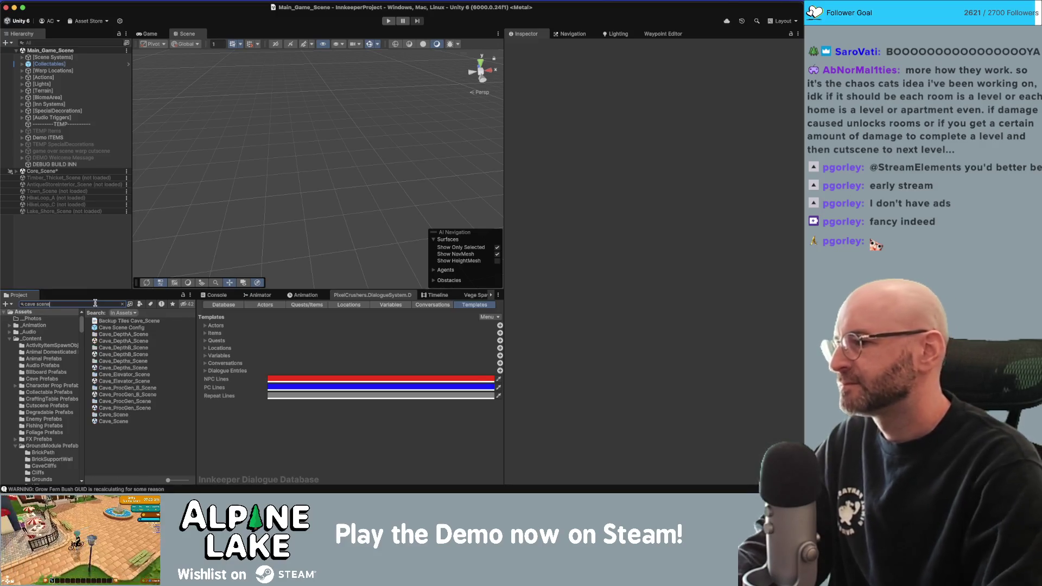
Add Cave_Scene to the Hierarchy and frame its [Decorations] group in the Scene view.
{"action": "left_click", "coordinate": [115, 422]}
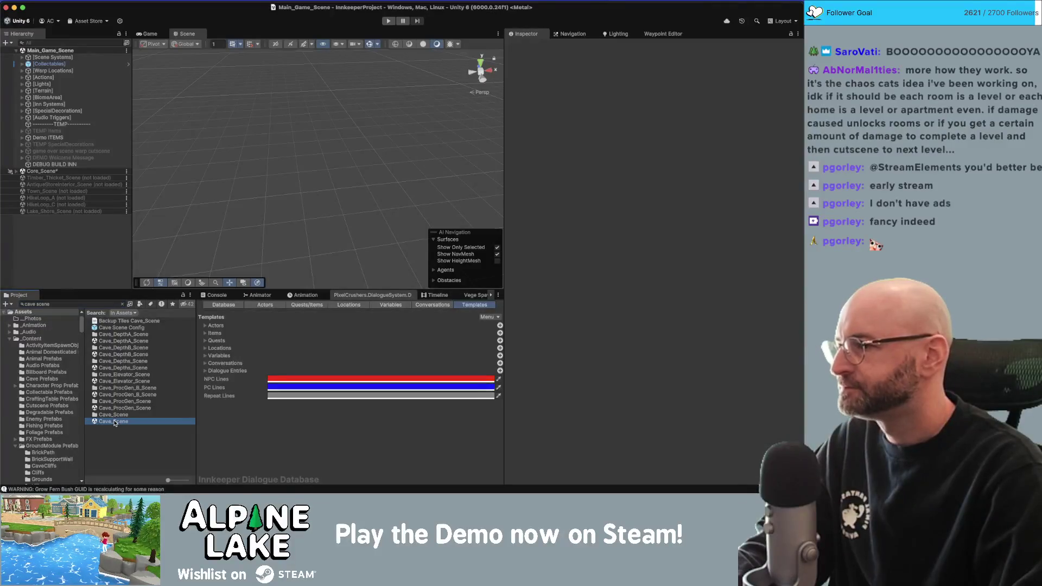
{"action": "left_click_drag", "start_coordinate": [61, 247], "coordinate": [62, 248]}
{"action": "left_click", "coordinate": [49, 244]}
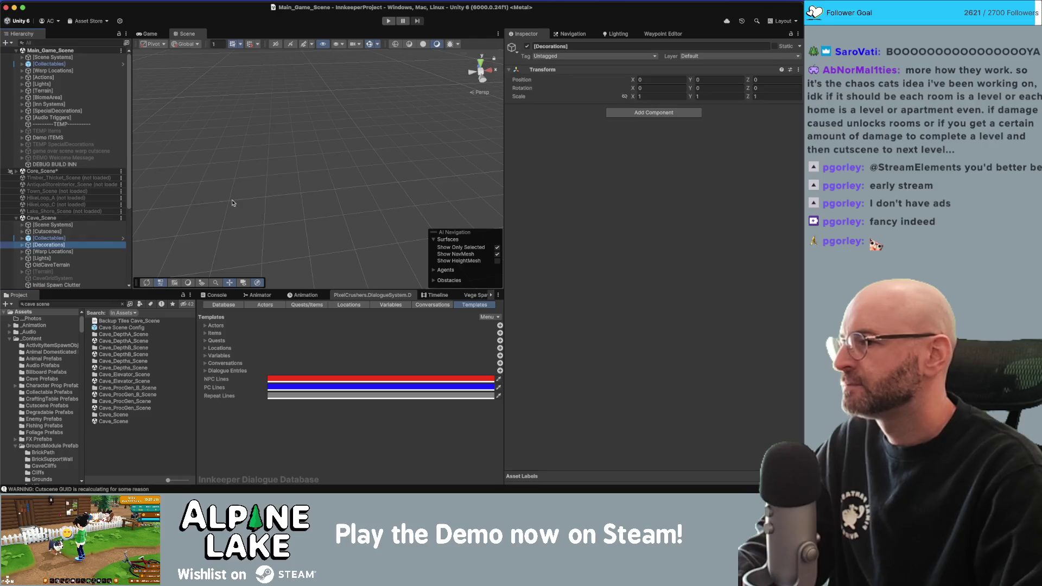
{"action": "key", "text": "f"}
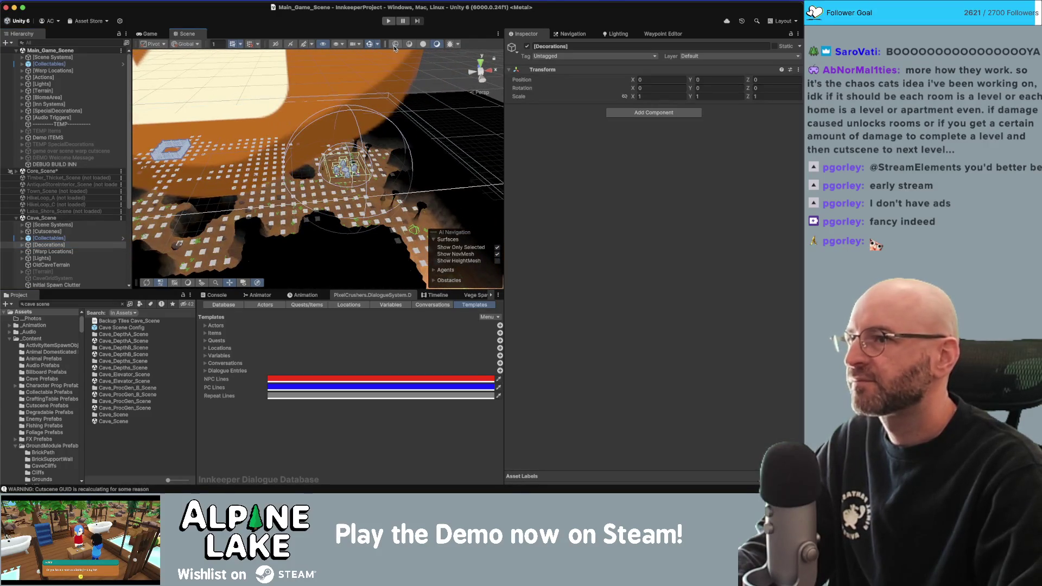
{"action": "right_click_drag", "start_coordinate": [238, 166], "coordinate": [190, 170]}
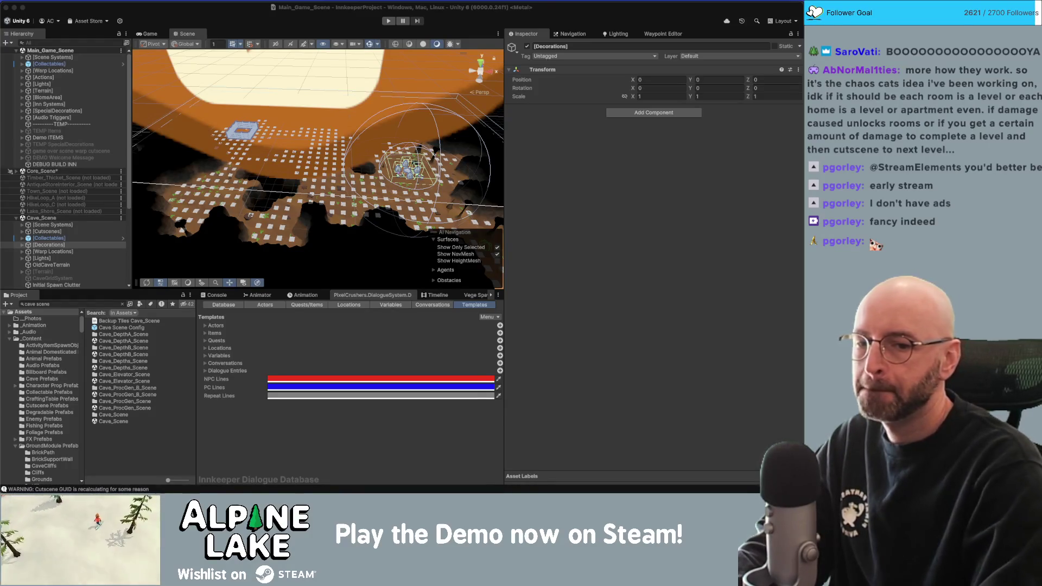
{"action": "scroll", "coordinate": [62, 249], "scroll_direction": "down", "scroll_amount": 5}
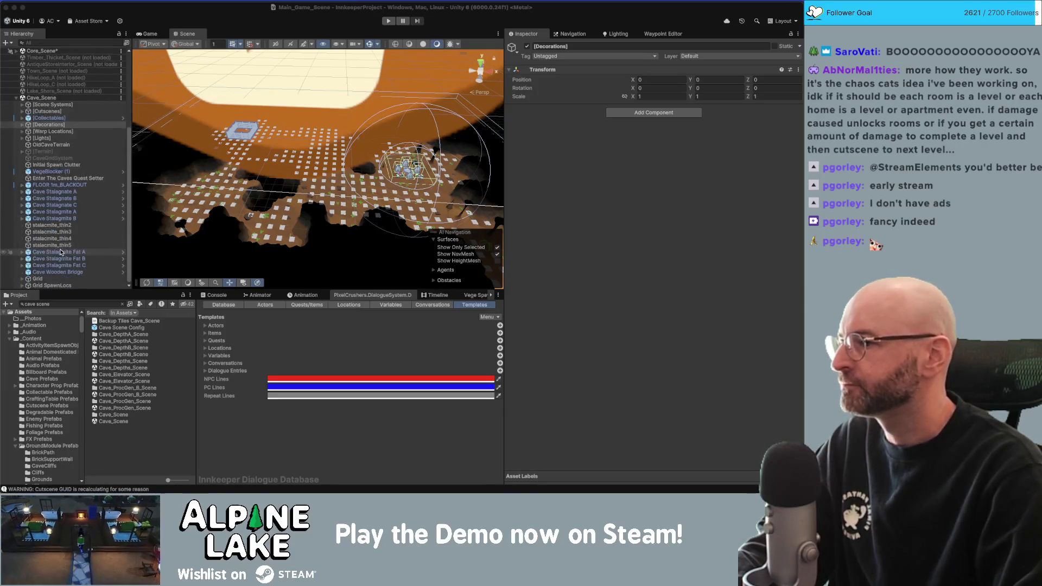
{"action": "scroll", "coordinate": [43, 142], "scroll_direction": "up", "scroll_amount": 2}
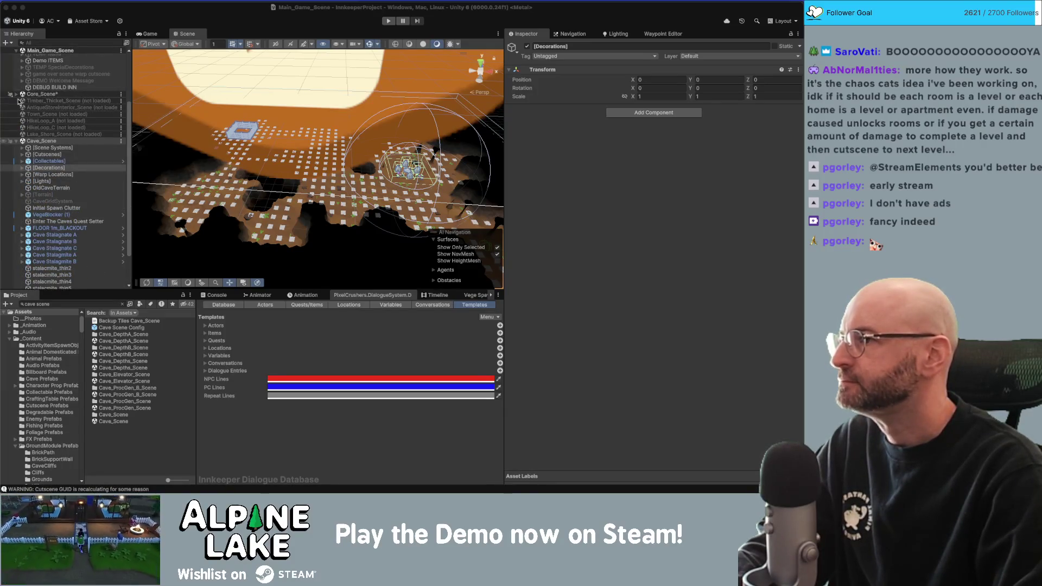
Expand Core_Scene, then hide and deactivate its [UI] object.
{"action": "left_click", "coordinate": [17, 94]}
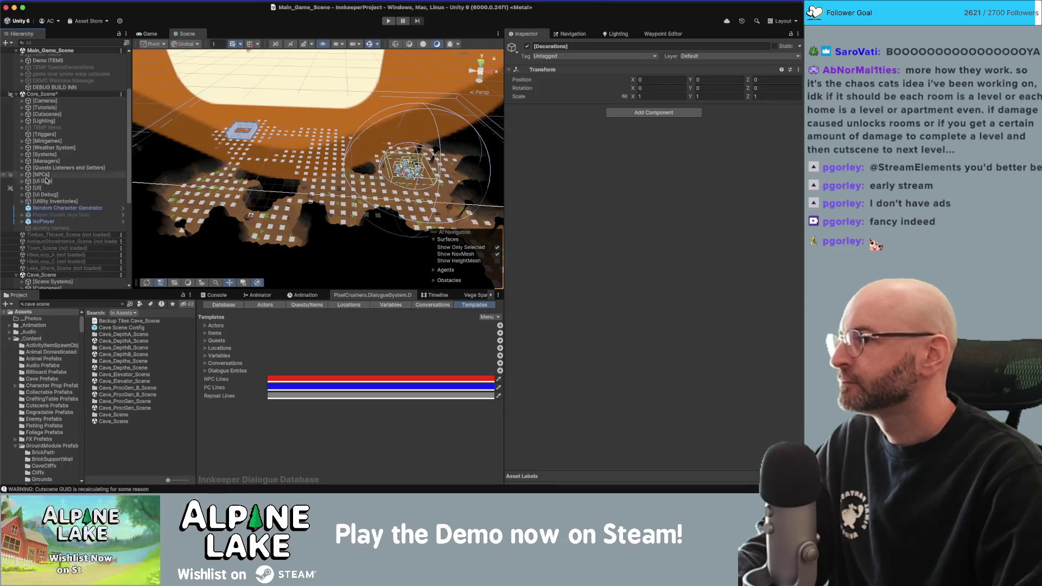
{"action": "left_click", "coordinate": [4, 188]}
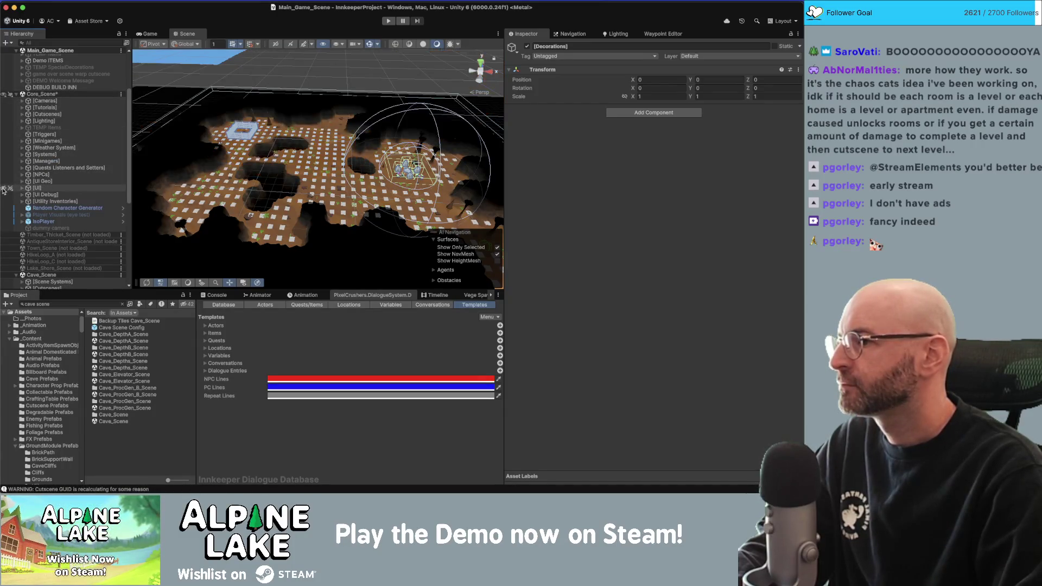
{"action": "left_click", "coordinate": [36, 188]}
{"action": "left_click", "coordinate": [526, 47]}
{"action": "scroll", "coordinate": [351, 135], "scroll_direction": "up", "scroll_amount": 10}
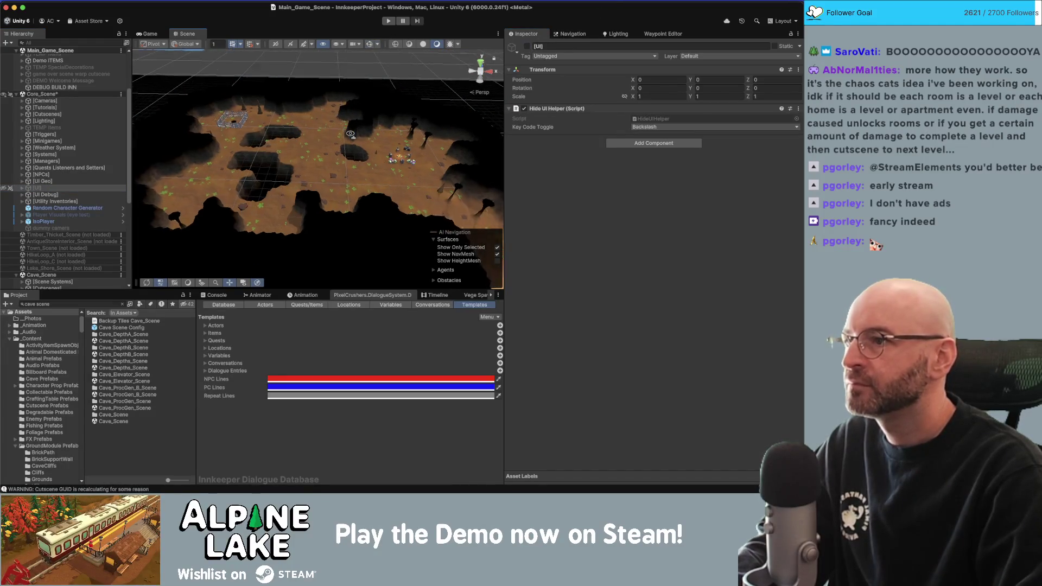
Zoom into the fenced pit and select the rope cave_hole_cutout_GEO (2) beside the hole.
{"action": "scroll", "coordinate": [350, 135], "scroll_direction": "up", "scroll_amount": 5}
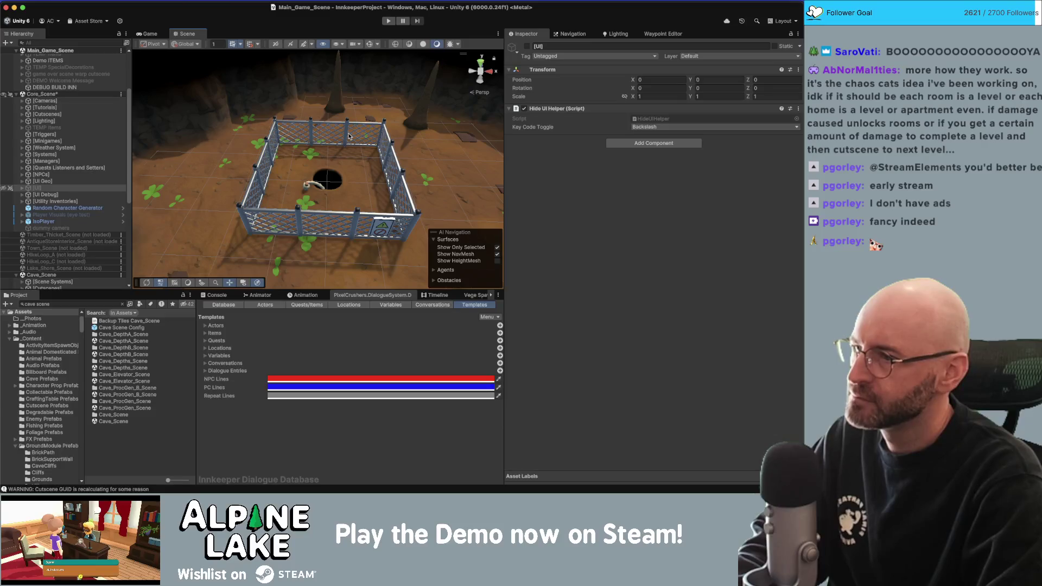
{"action": "scroll", "coordinate": [335, 192], "scroll_direction": "up", "scroll_amount": 10}
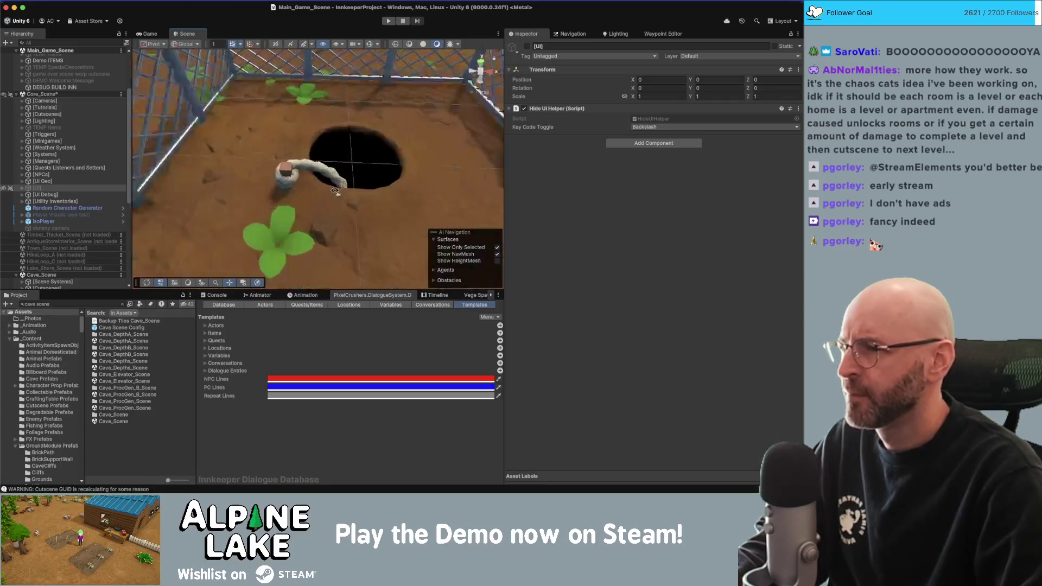
{"action": "mouse_move", "coordinate": [349, 147]}
{"action": "left_mouse_down", "text": "alt"}
{"action": "mouse_move", "coordinate": [125, 152]}
{"action": "mouse_move", "coordinate": [294, 185]}
{"action": "mouse_move", "coordinate": [398, 191]}
{"action": "mouse_move", "coordinate": [256, 199]}
{"action": "left_mouse_up", "text": "alt"}
{"action": "left_click", "coordinate": [295, 186]}
{"action": "left_click", "coordinate": [294, 186]}
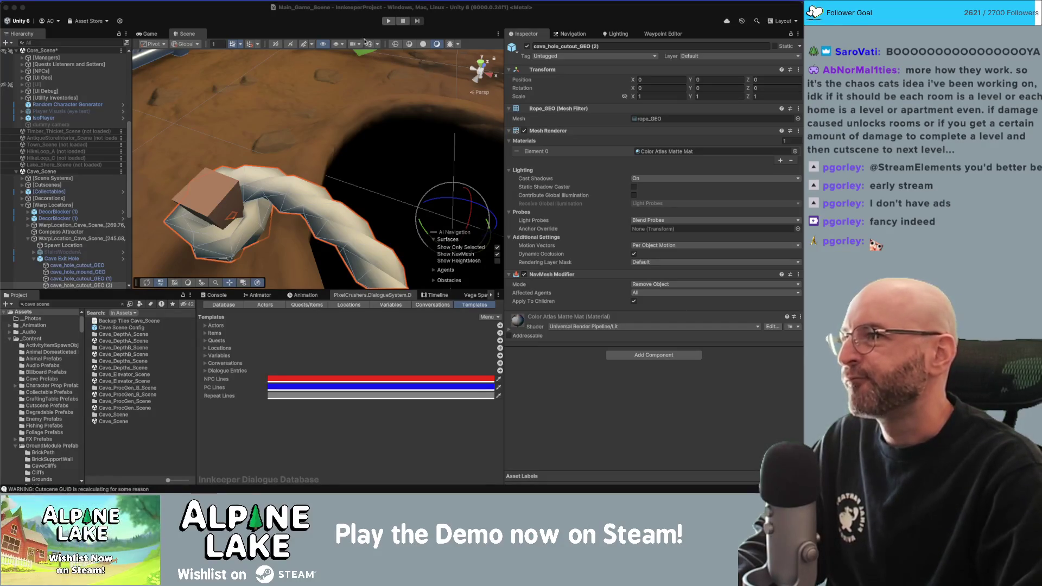
{"action": "mouse_move", "coordinate": [358, 98]}
{"action": "right_mouse_down"}
{"action": "mouse_move", "coordinate": [372, 130]}
{"action": "mouse_move", "coordinate": [407, 129]}
{"action": "mouse_move", "coordinate": [420, 154]}
{"action": "right_mouse_up"}
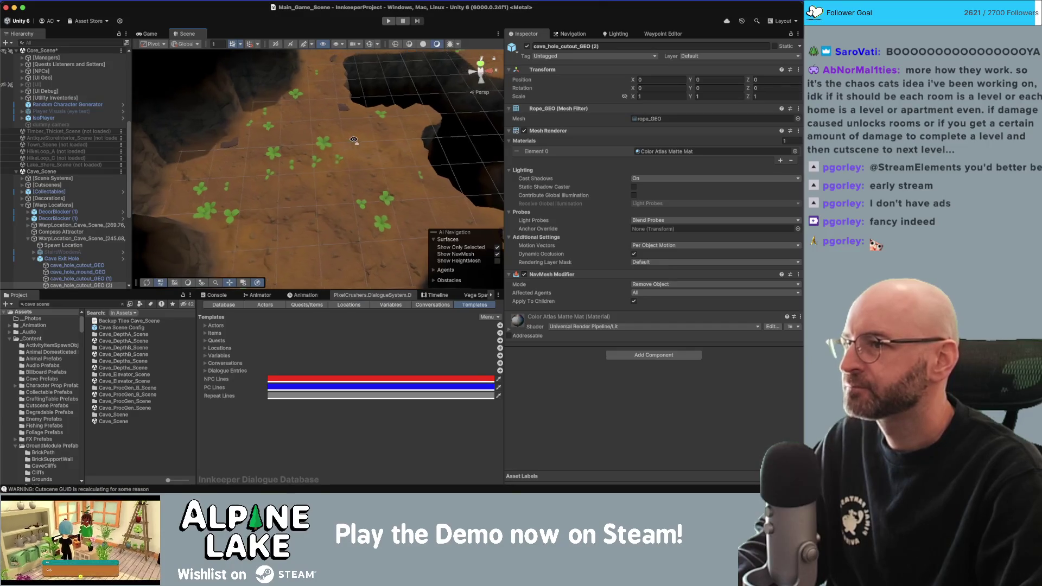
{"action": "right_click_drag", "start_coordinate": [354, 140], "coordinate": [353, 126]}
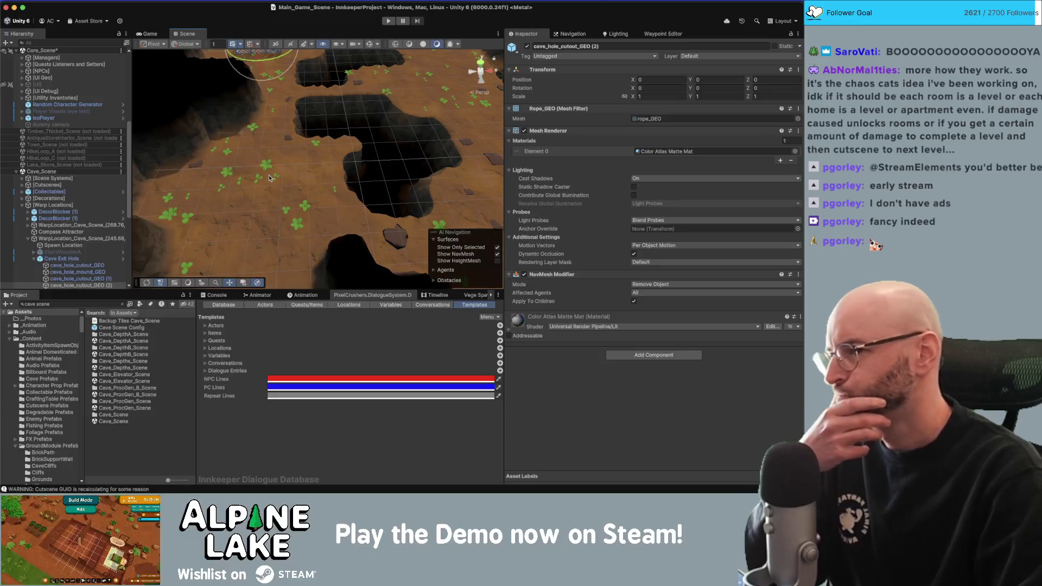
{"action": "mouse_move", "coordinate": [271, 178]}
{"action": "right_mouse_down"}
{"action": "mouse_move", "coordinate": [331, 162]}
{"action": "mouse_move", "coordinate": [305, 153]}
{"action": "mouse_move", "coordinate": [309, 184]}
{"action": "mouse_move", "coordinate": [357, 132]}
{"action": "mouse_move", "coordinate": [296, 138]}
{"action": "mouse_move", "coordinate": [320, 185]}
{"action": "right_mouse_up"}
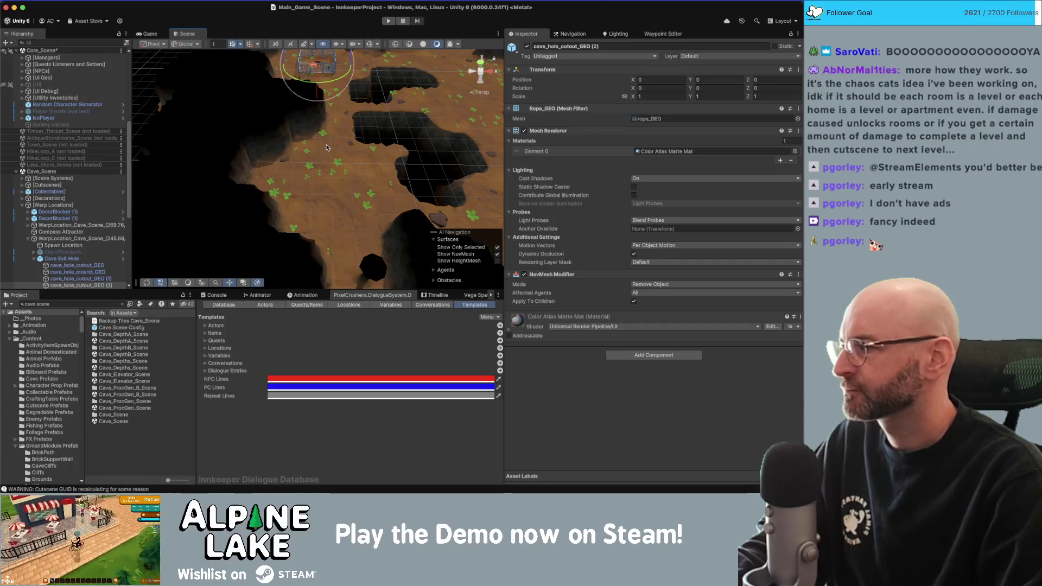
{"action": "right_click_drag", "start_coordinate": [318, 151], "coordinate": [335, 165]}
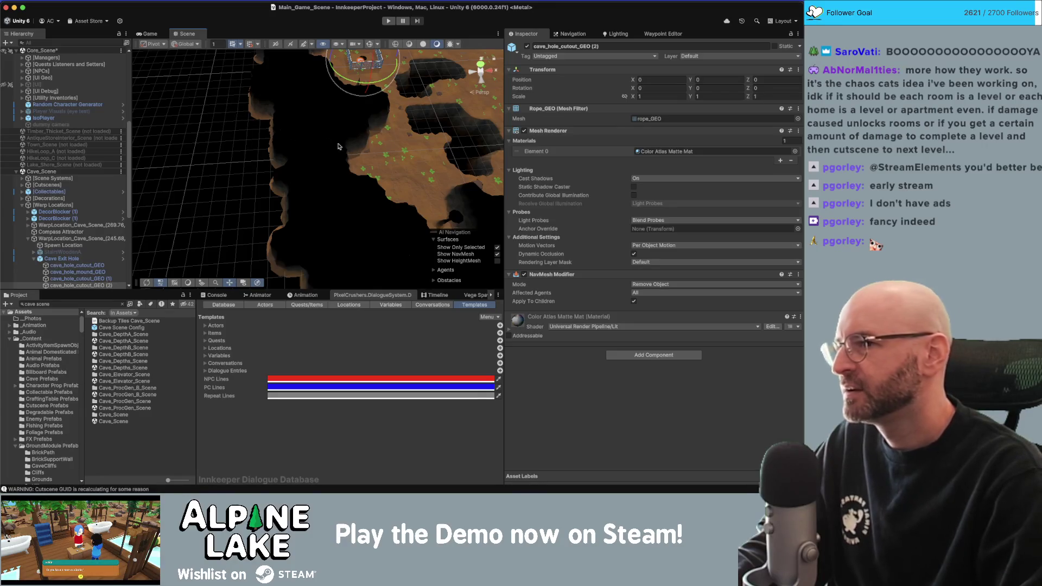
{"action": "right_click_drag", "start_coordinate": [241, 147], "coordinate": [384, 154]}
{"action": "mouse_move", "coordinate": [319, 147]}
{"action": "right_mouse_down"}
{"action": "mouse_move", "coordinate": [326, 116]}
{"action": "mouse_move", "coordinate": [350, 133]}
{"action": "mouse_move", "coordinate": [302, 191]}
{"action": "right_mouse_up"}
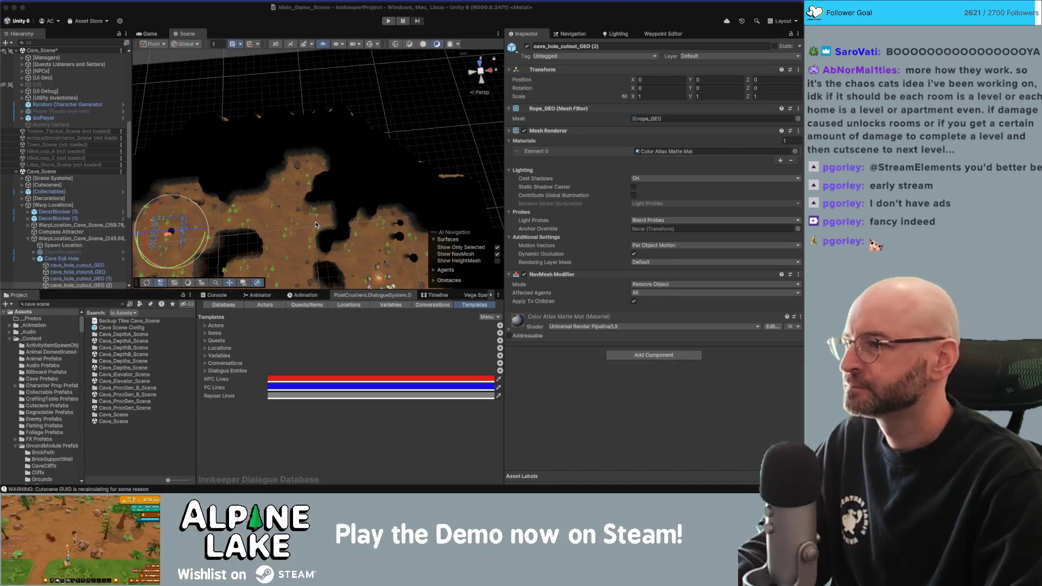
{"action": "mouse_move", "coordinate": [326, 492]}
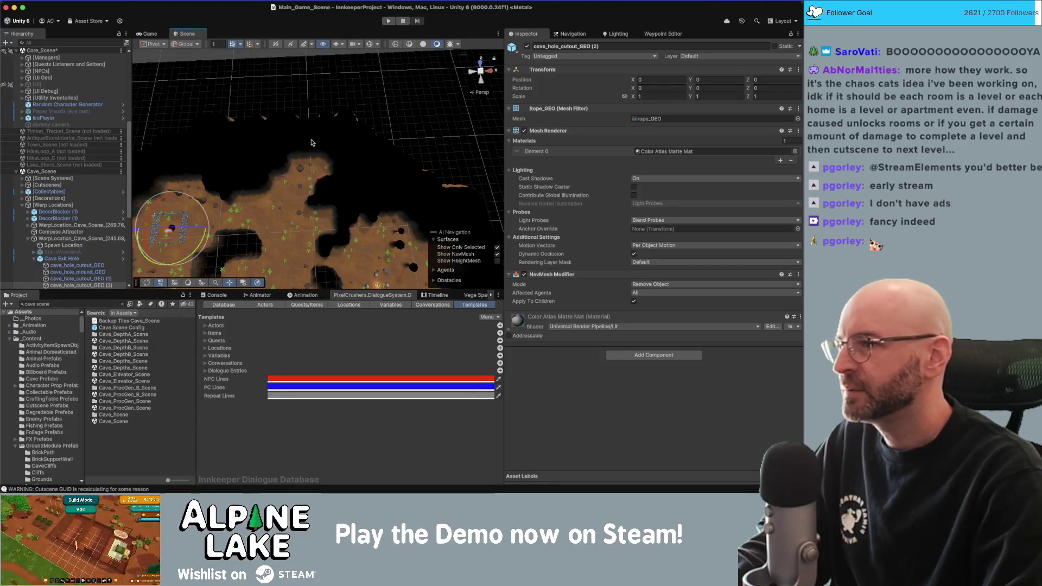
{"action": "scroll", "coordinate": [314, 177], "scroll_direction": "up", "scroll_amount": 5}
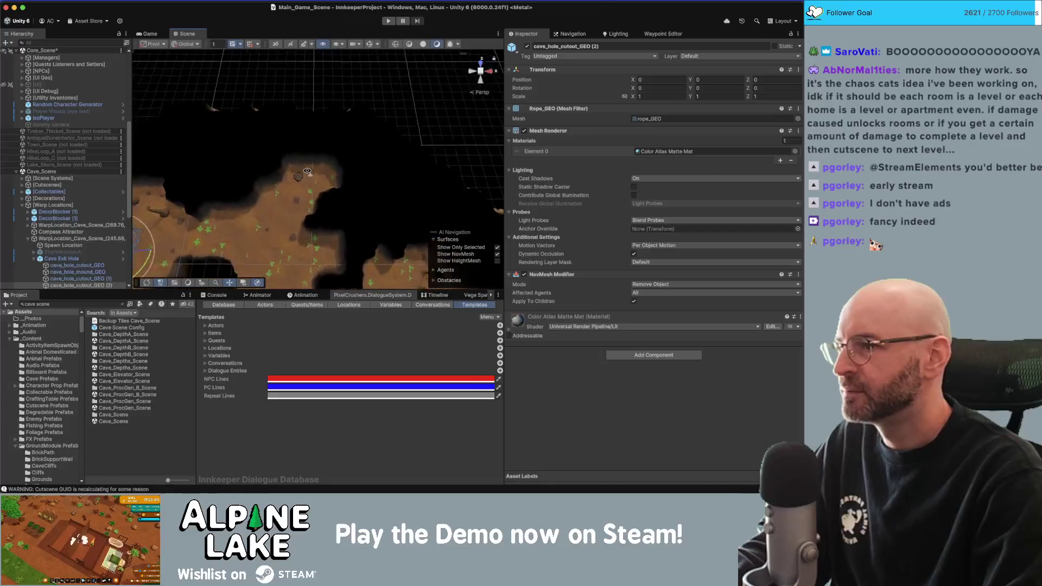
{"action": "scroll", "coordinate": [307, 168], "scroll_direction": "up", "scroll_amount": 5}
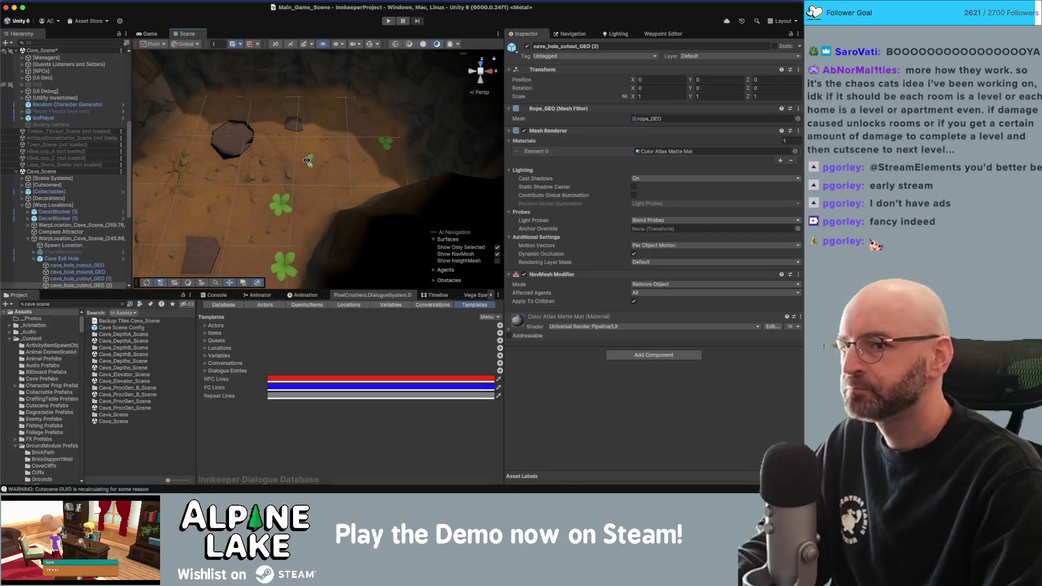
{"action": "scroll", "coordinate": [307, 162], "scroll_direction": "up", "scroll_amount": 8}
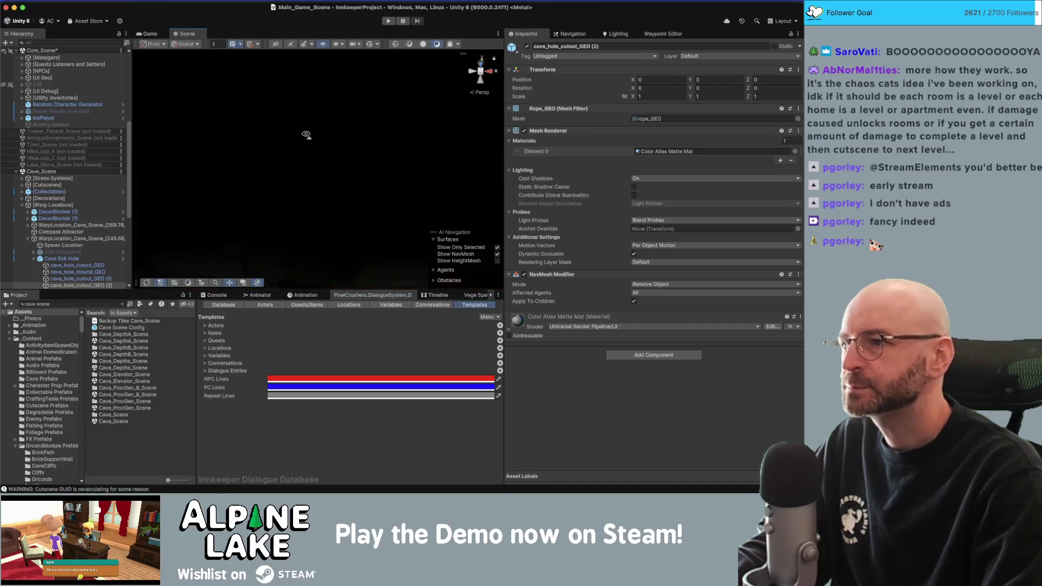
{"action": "scroll", "coordinate": [307, 165], "scroll_direction": "down", "scroll_amount": 5}
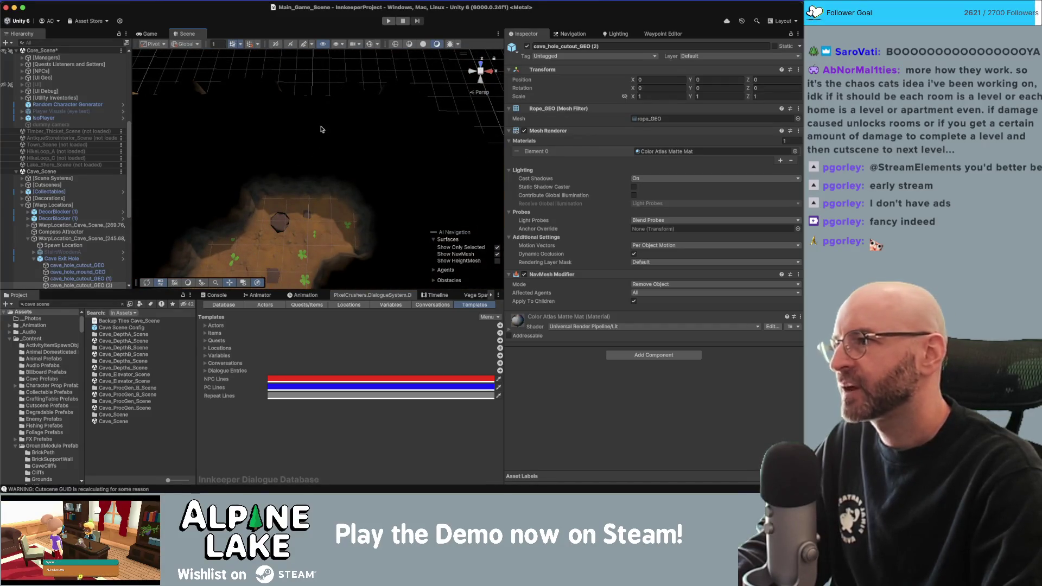
{"action": "scroll", "coordinate": [320, 130], "scroll_direction": "up", "scroll_amount": 5}
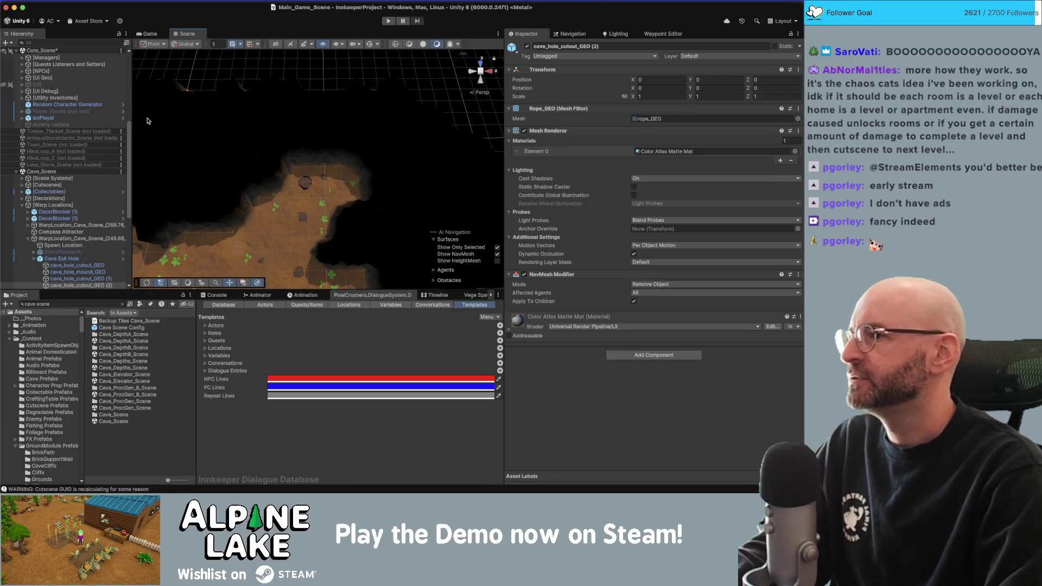
{"action": "scroll", "coordinate": [100, 122], "scroll_direction": "up", "scroll_amount": 5}
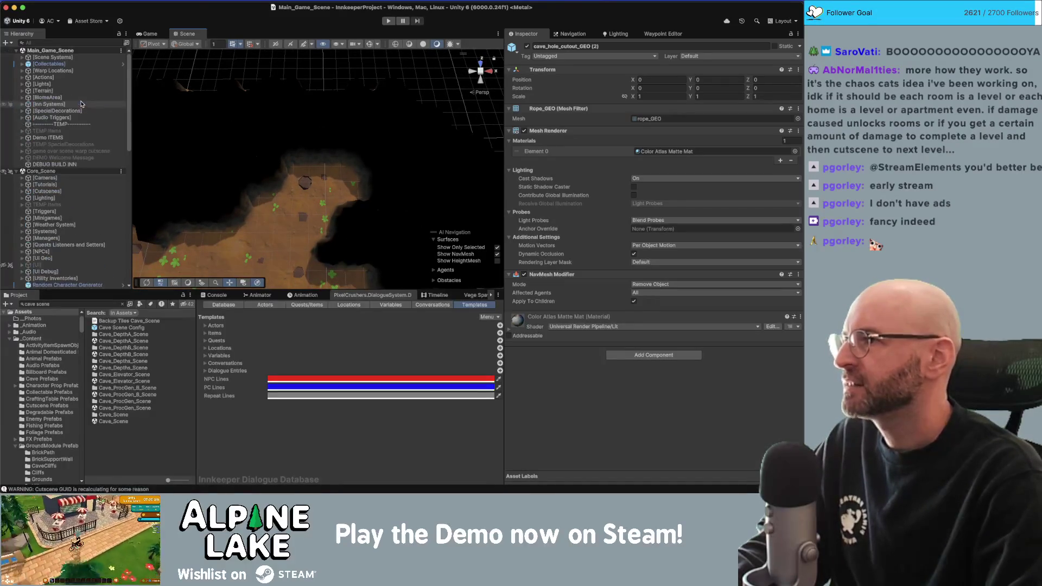
{"action": "right_click", "coordinate": [72, 51]}
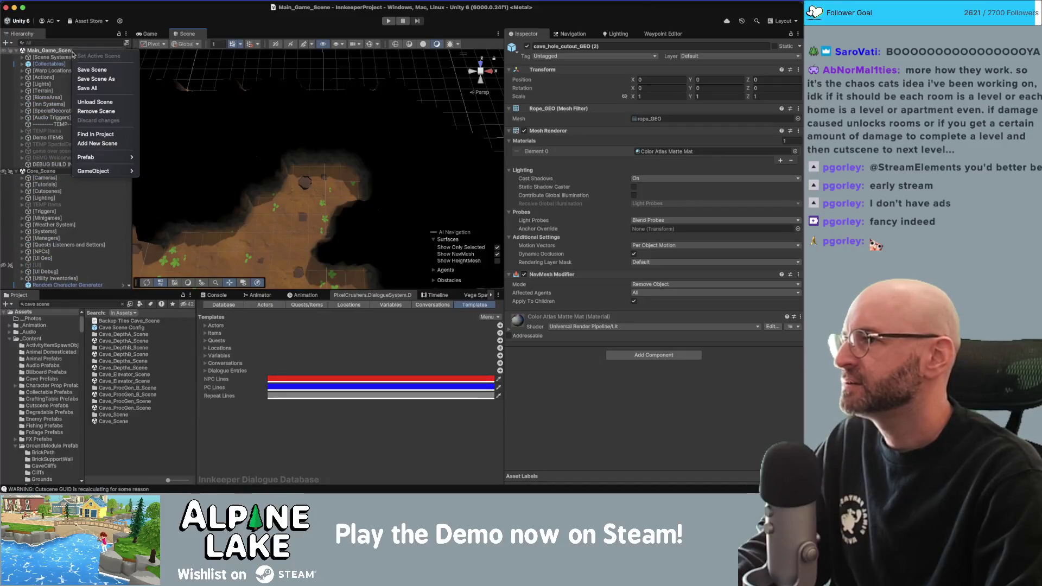
Unload Main_Game_Scene and make Cave_Scene the active scene.
{"action": "left_click", "coordinate": [82, 101]}
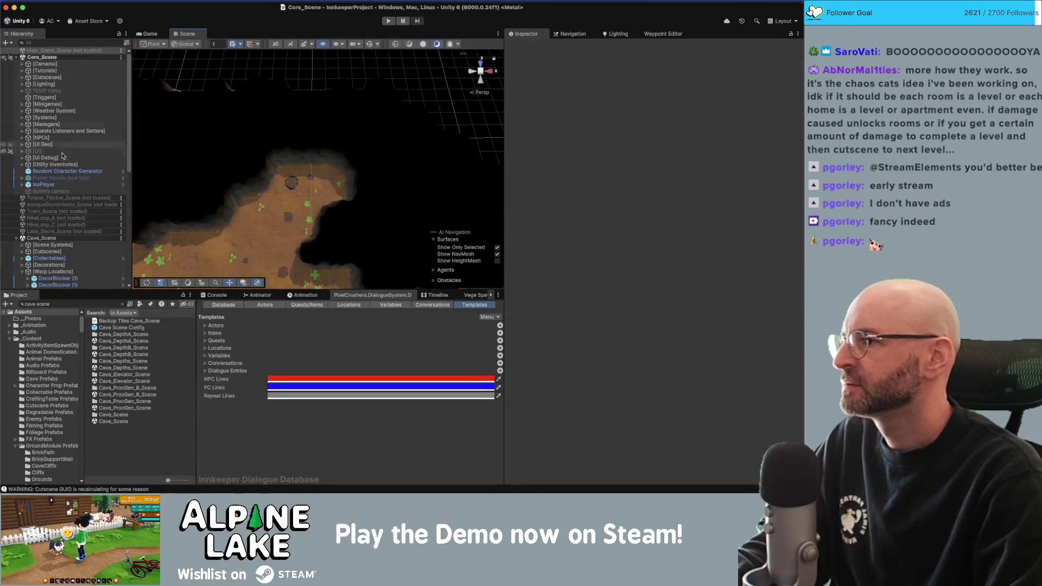
{"action": "right_click", "coordinate": [59, 239]}
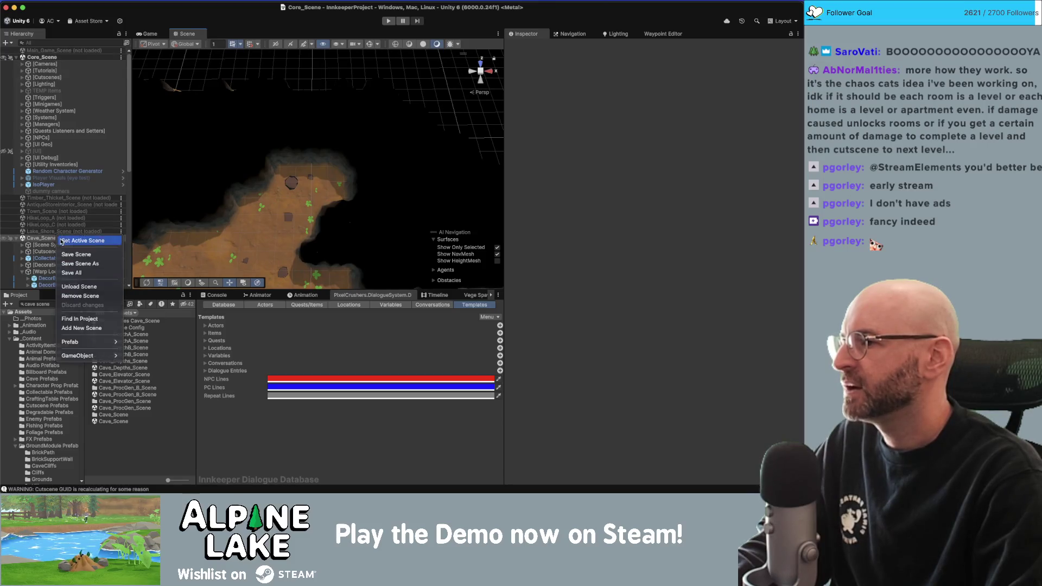
{"action": "left_click", "coordinate": [62, 242]}
{"action": "mouse_move", "coordinate": [226, 184]}
{"action": "right_mouse_down"}
{"action": "mouse_move", "coordinate": [288, 134]}
{"action": "mouse_move", "coordinate": [290, 118]}
{"action": "right_mouse_up"}
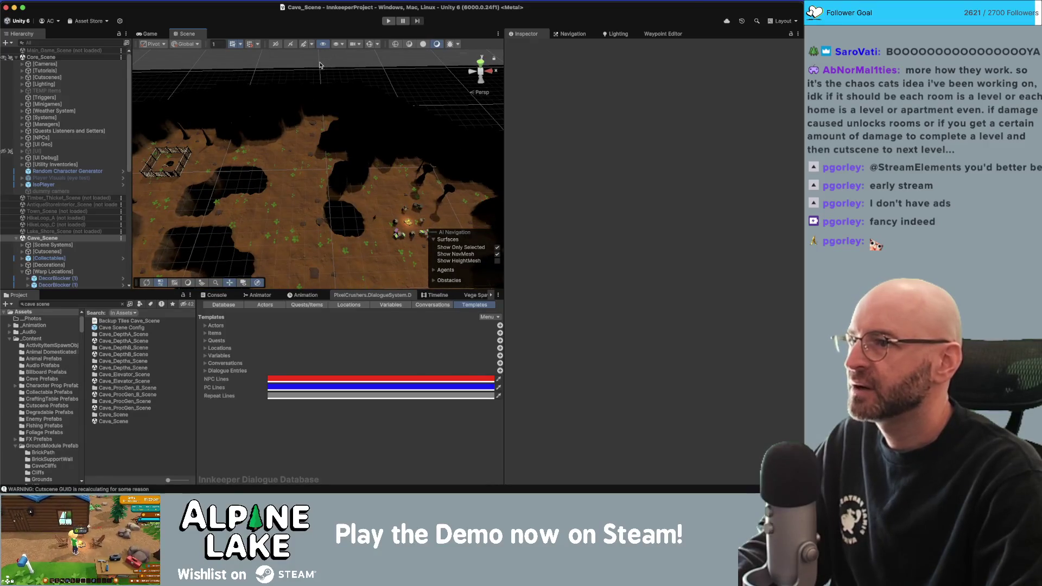
Turn off the grid, try Shaded Wireframe, return to Shaded, and enable scene lighting.
{"action": "left_click", "coordinate": [232, 45]}
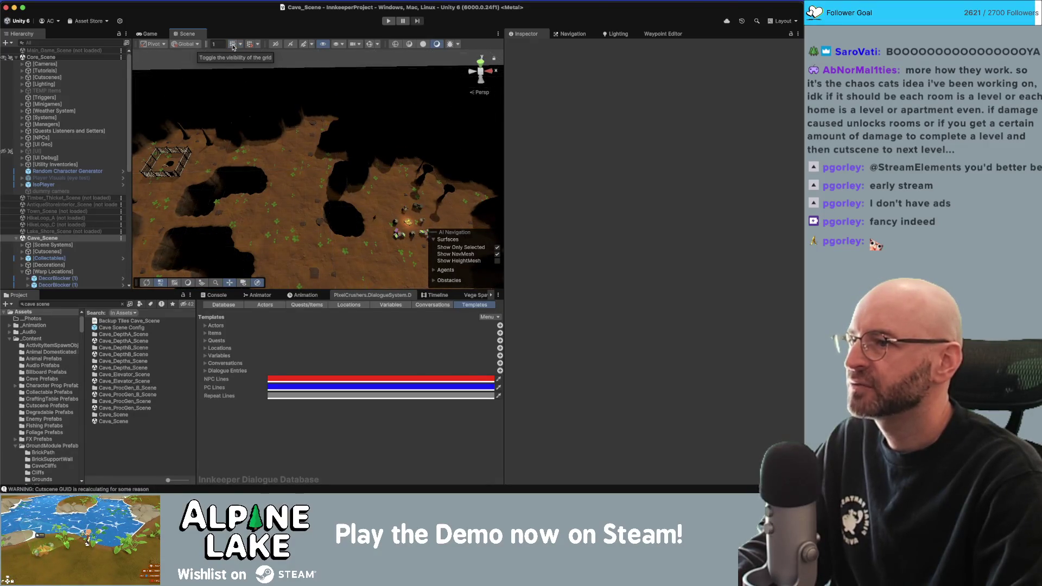
{"action": "left_click", "coordinate": [409, 46]}
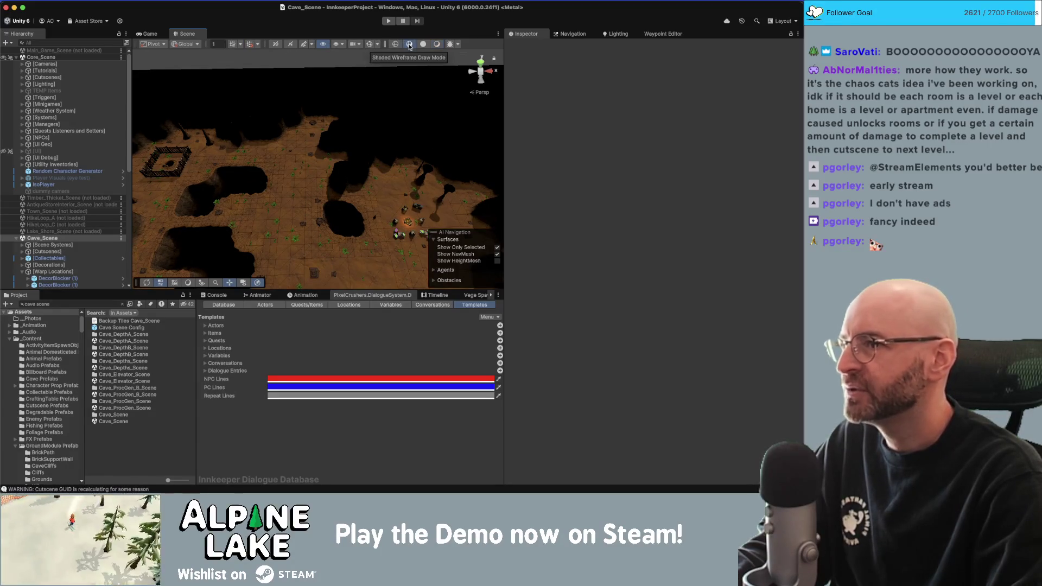
{"action": "left_click", "coordinate": [422, 45]}
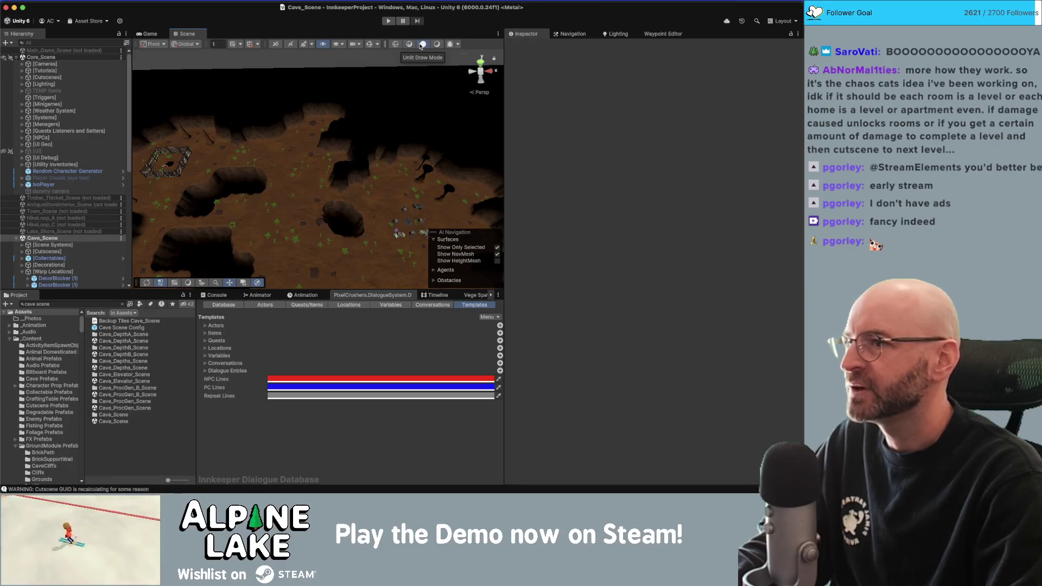
{"action": "left_click", "coordinate": [436, 44]}
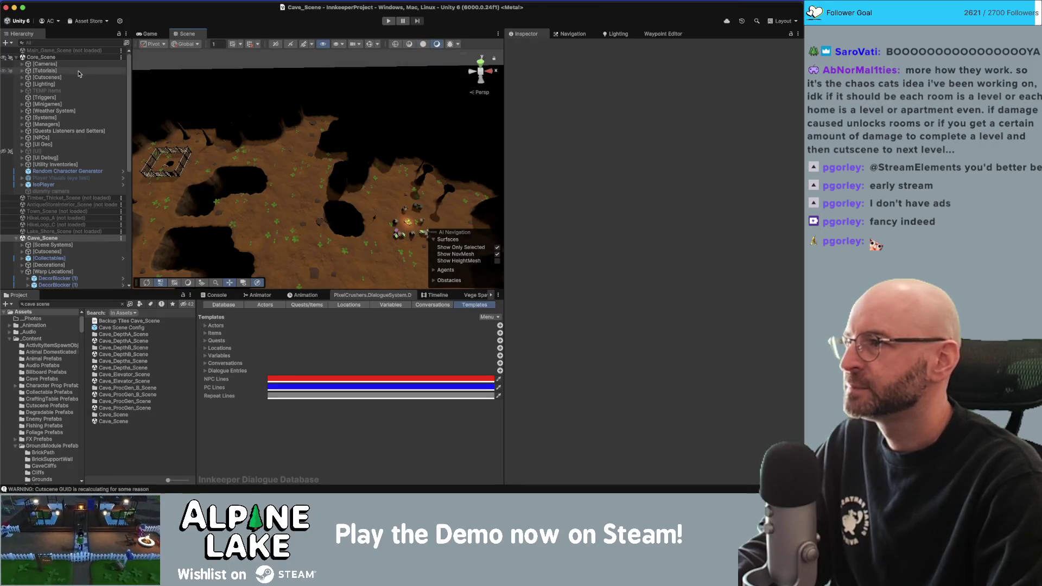
Reload Main_Game_Scene and set it as the active scene.
{"action": "right_click", "coordinate": [82, 52]}
{"action": "left_click", "coordinate": [85, 56]}
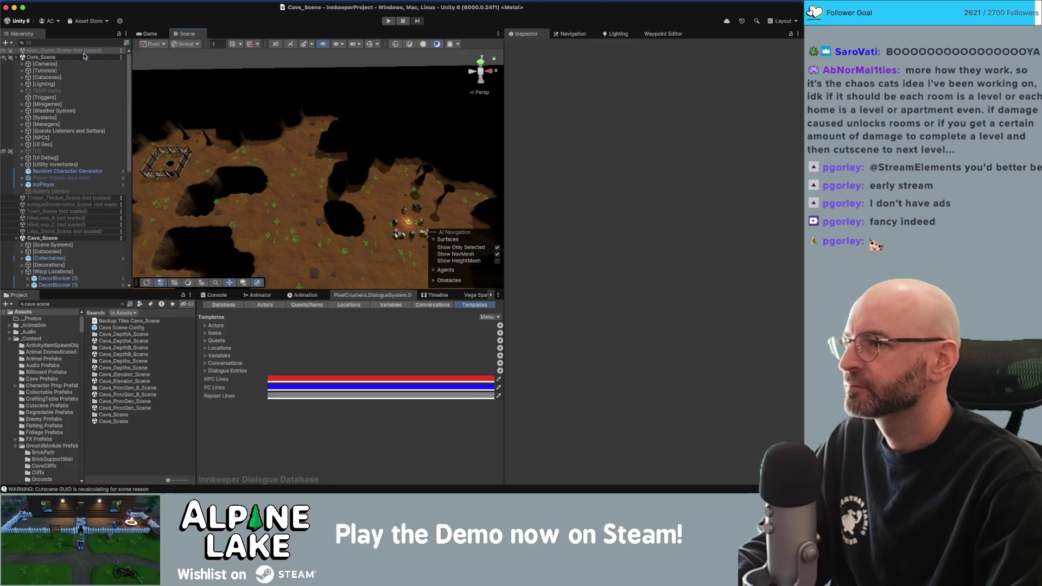
{"action": "right_click", "coordinate": [76, 54]}
{"action": "left_click", "coordinate": [83, 54]}
{"action": "mouse_move", "coordinate": [253, 100]}
{"action": "right_mouse_down"}
{"action": "mouse_move", "coordinate": [275, 66]}
{"action": "mouse_move", "coordinate": [272, 93]}
{"action": "mouse_move", "coordinate": [430, 92]}
{"action": "mouse_move", "coordinate": [322, 141]}
{"action": "mouse_move", "coordinate": [76, 108]}
{"action": "mouse_move", "coordinate": [282, 127]}
{"action": "right_mouse_up"}
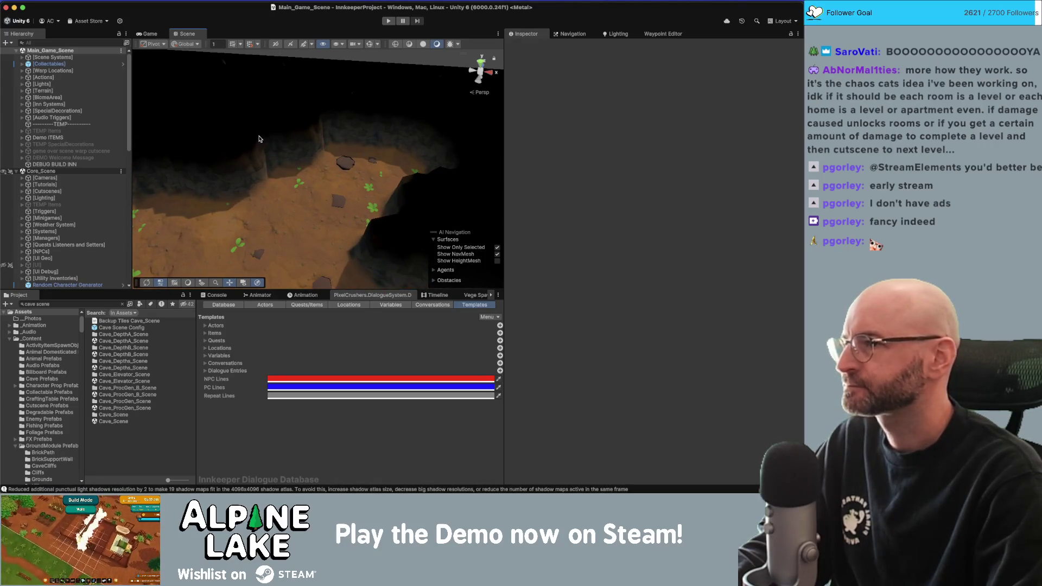
Collapse Warp Locations, set Cave_Scene as the active scene, and open the Window > 2D menu.
{"action": "mouse_move", "coordinate": [291, 126]}
{"action": "right_mouse_down"}
{"action": "mouse_move", "coordinate": [215, 114]}
{"action": "mouse_move", "coordinate": [282, 128]}
{"action": "right_mouse_up"}
{"action": "scroll", "coordinate": [50, 171], "scroll_direction": "down", "scroll_amount": 10}
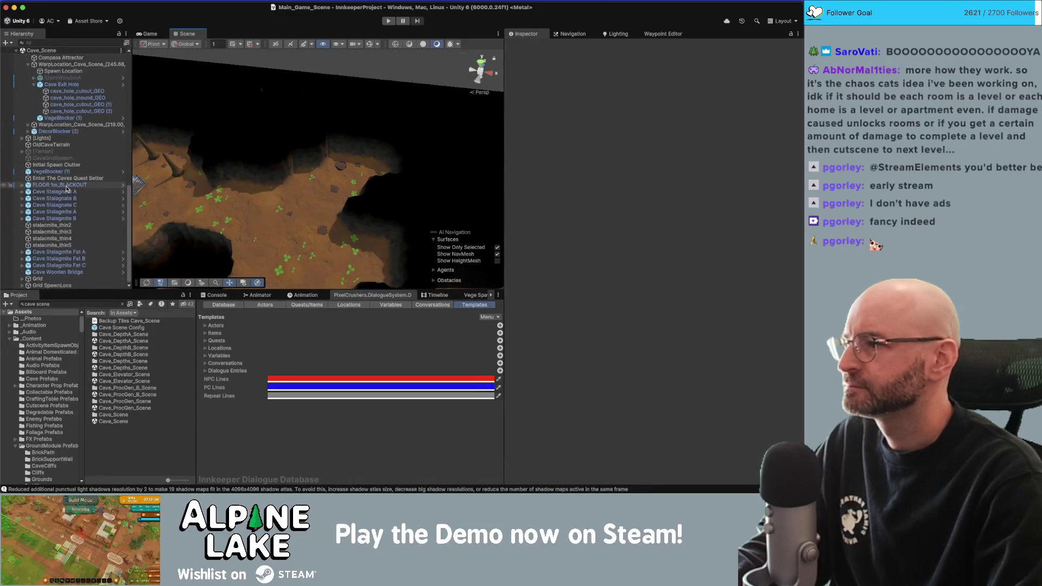
{"action": "left_click", "coordinate": [22, 148]}
{"action": "right_click", "coordinate": [53, 116]}
{"action": "left_click", "coordinate": [53, 120]}
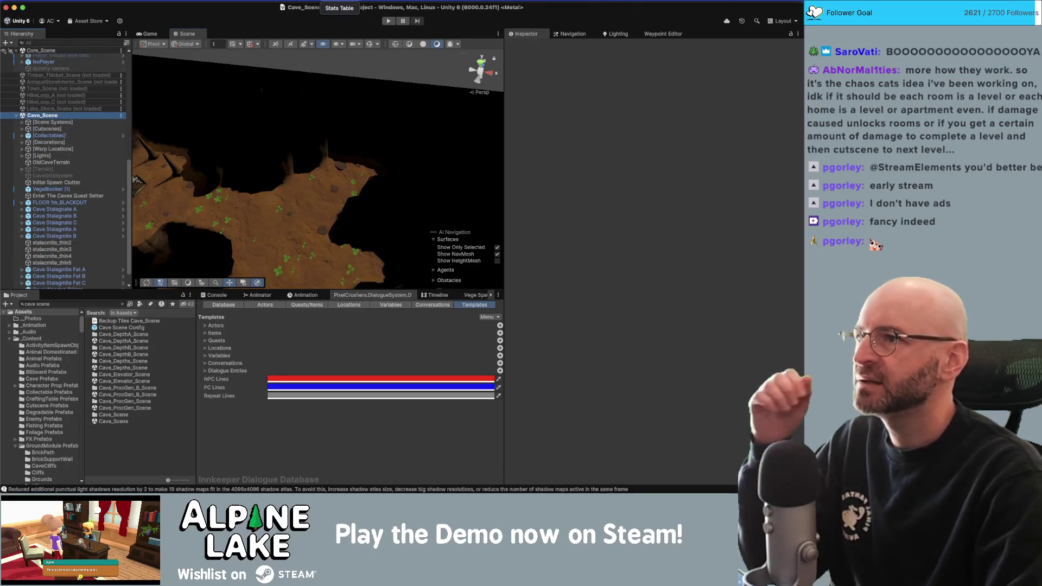
{"action": "left_click", "coordinate": [399, 1]}
{"action": "mouse_move", "coordinate": [467, 344]}
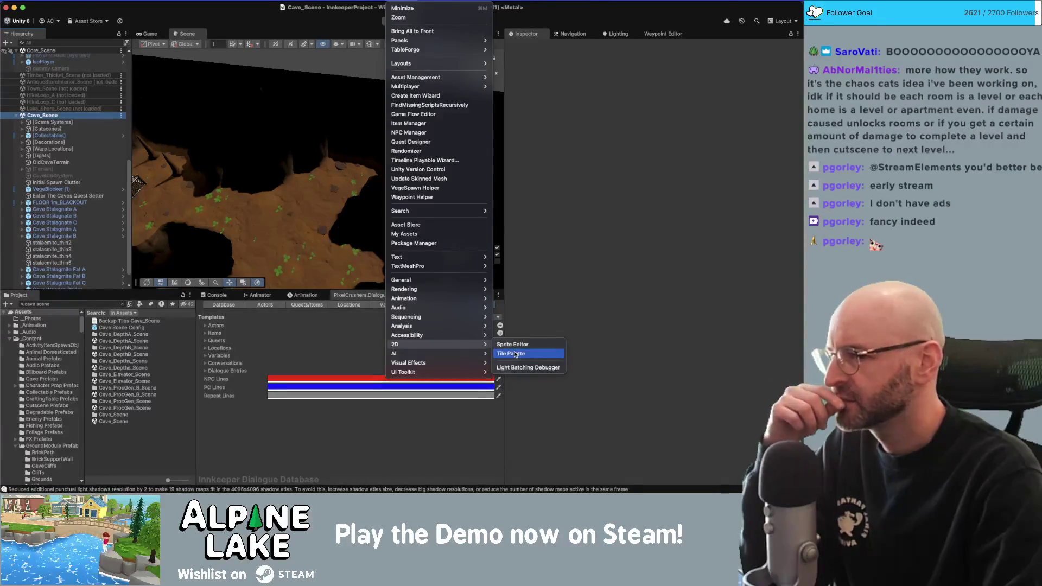
Open the Tile Palette and 3D Tilemap Rule Tiles windows and dock them side by side.
{"action": "left_click", "coordinate": [515, 354]}
{"action": "mouse_move", "coordinate": [630, 262]}
{"action": "left_mouse_down"}
{"action": "mouse_move", "coordinate": [571, 345]}
{"action": "mouse_move", "coordinate": [569, 257]}
{"action": "left_mouse_up"}
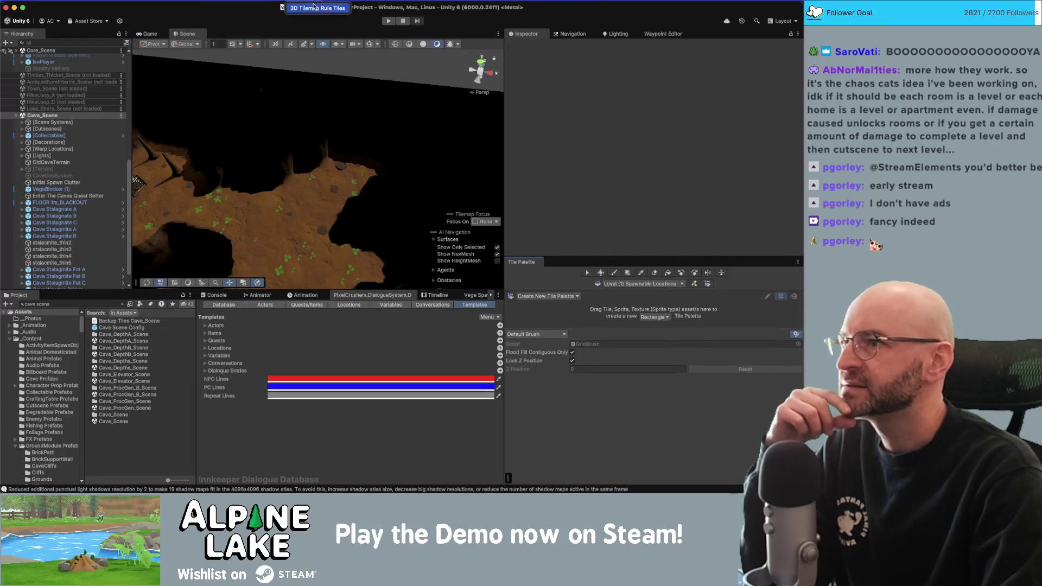
{"action": "left_click", "coordinate": [315, 7]}
{"action": "left_click_drag", "start_coordinate": [639, 259], "coordinate": [722, 255]}
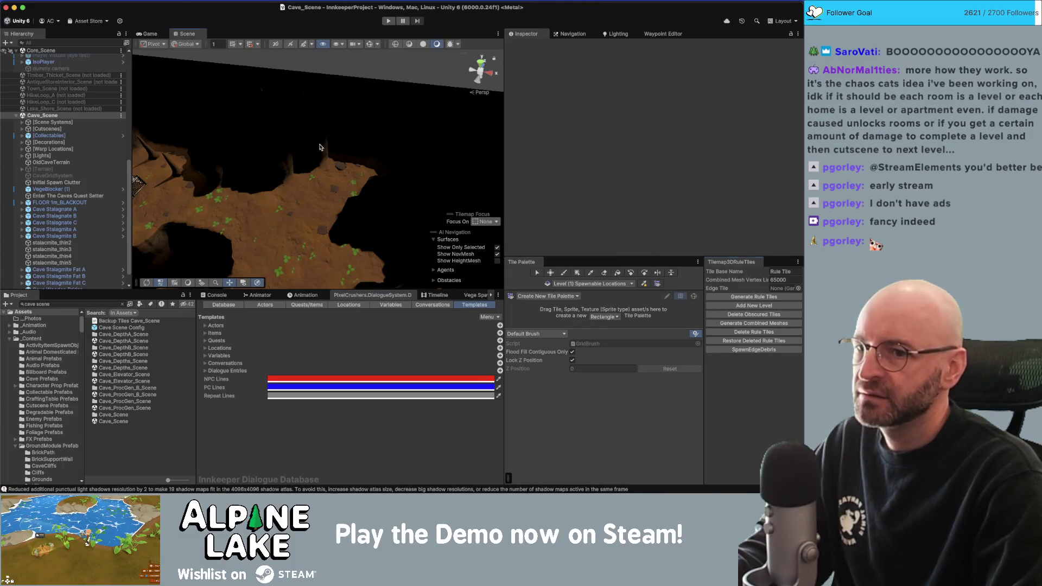
Unload Main_Game_Scene and bring up the Lighting window's Environment settings.
{"action": "right_click_drag", "start_coordinate": [320, 147], "coordinate": [328, 162]}
{"action": "scroll", "coordinate": [66, 92], "scroll_direction": "up", "scroll_amount": 5}
{"action": "right_click", "coordinate": [61, 51]}
{"action": "left_click", "coordinate": [78, 102]}
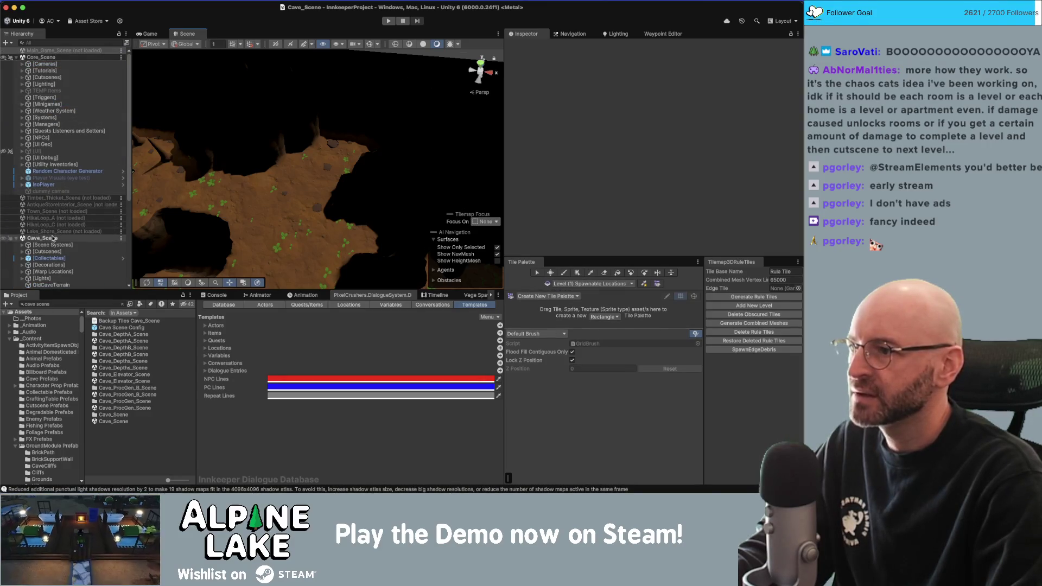
{"action": "scroll", "coordinate": [53, 239], "scroll_direction": "down", "scroll_amount": 1}
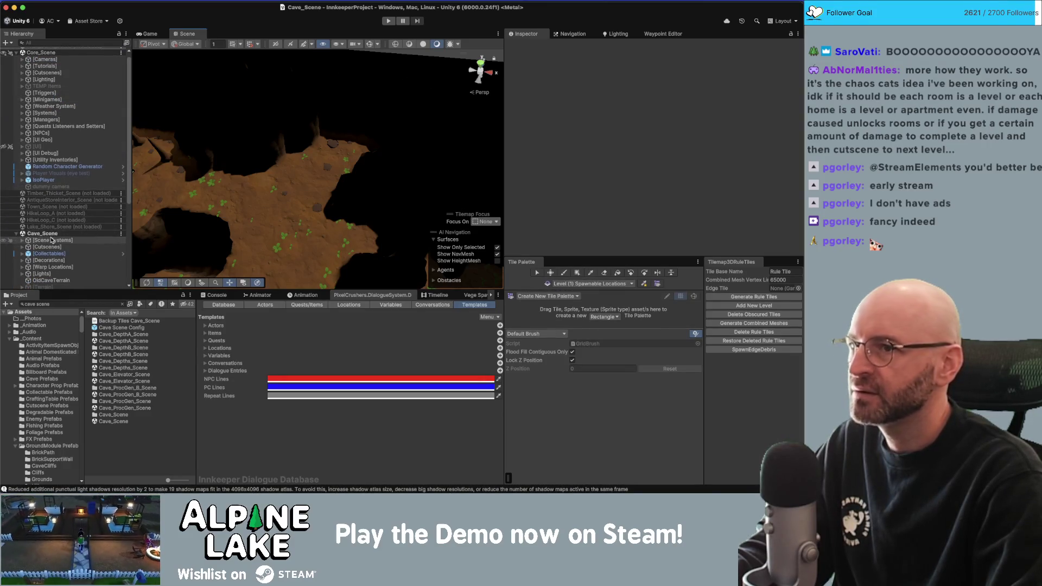
{"action": "left_click", "coordinate": [614, 34]}
{"action": "left_click", "coordinate": [651, 47]}
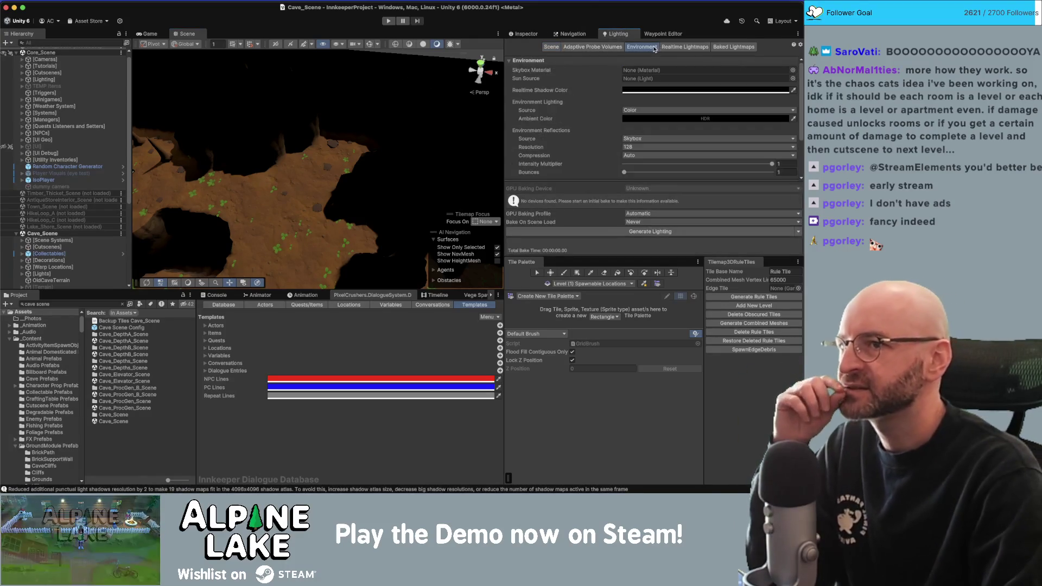
Set the Environment Ambient Color to white and orbit to check the brightened cave floor.
{"action": "left_click", "coordinate": [652, 119]}
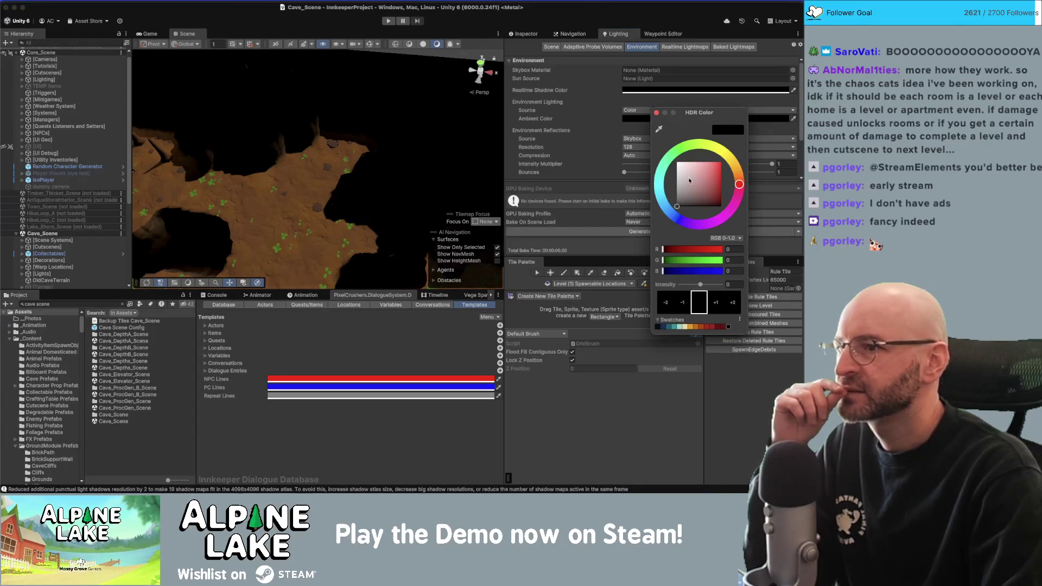
{"action": "left_click_drag", "start_coordinate": [691, 181], "coordinate": [654, 141]}
{"action": "right_click_drag", "start_coordinate": [298, 142], "coordinate": [293, 138]}
{"action": "mouse_move", "coordinate": [277, 124]}
{"action": "left_mouse_down", "text": "alt"}
{"action": "mouse_move", "coordinate": [356, 110]}
{"action": "mouse_move", "coordinate": [288, 124]}
{"action": "left_mouse_up", "text": "alt"}
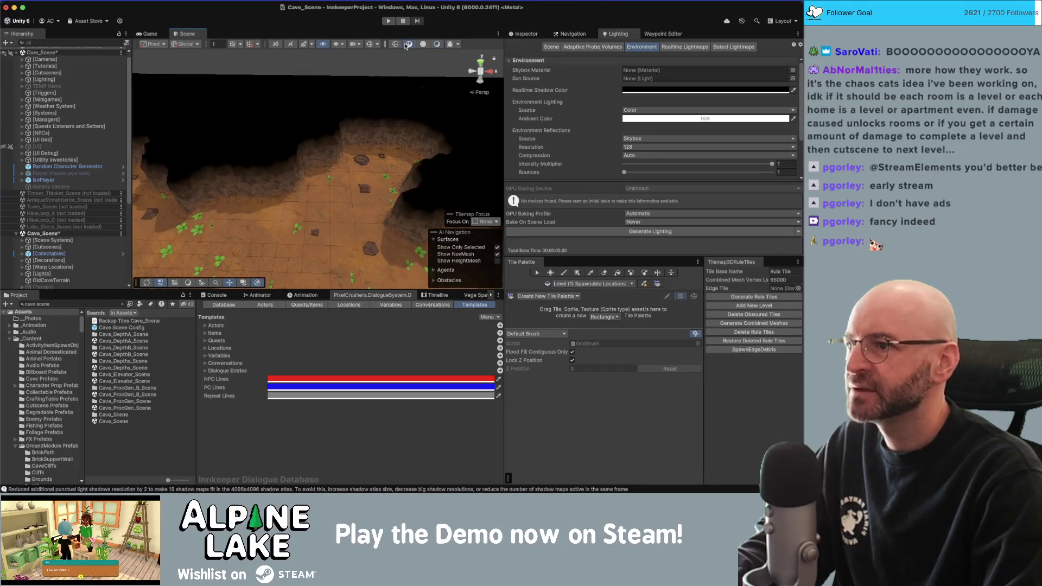
{"action": "mouse_move", "coordinate": [357, 114]}
{"action": "left_mouse_down", "text": "alt"}
{"action": "mouse_move", "coordinate": [346, 180]}
{"action": "mouse_move", "coordinate": [353, 149]}
{"action": "left_mouse_up", "text": "alt"}
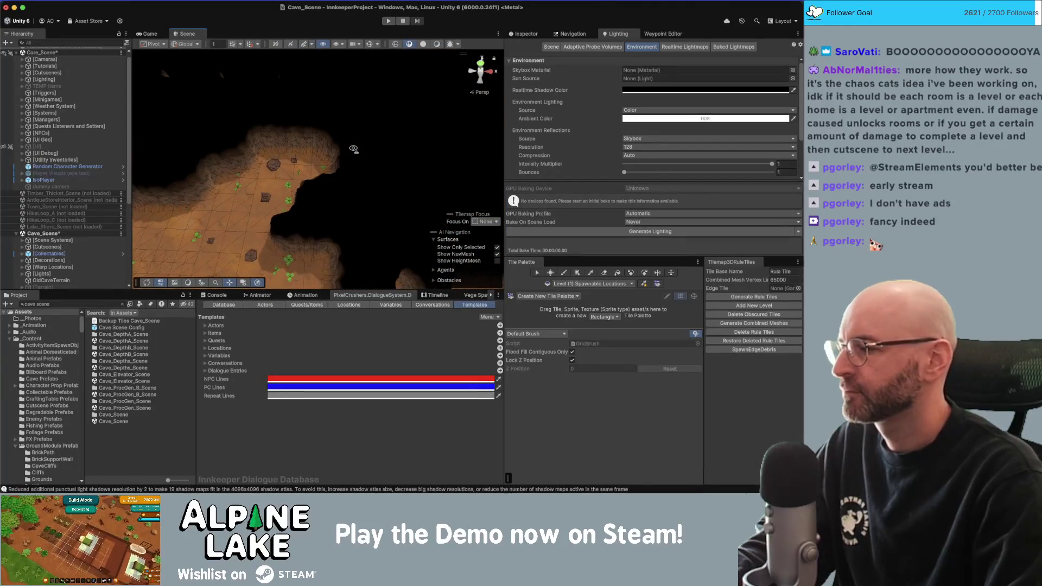
{"action": "left_click_drag", "start_coordinate": [353, 149], "coordinate": [353, 152], "text": "alt"}
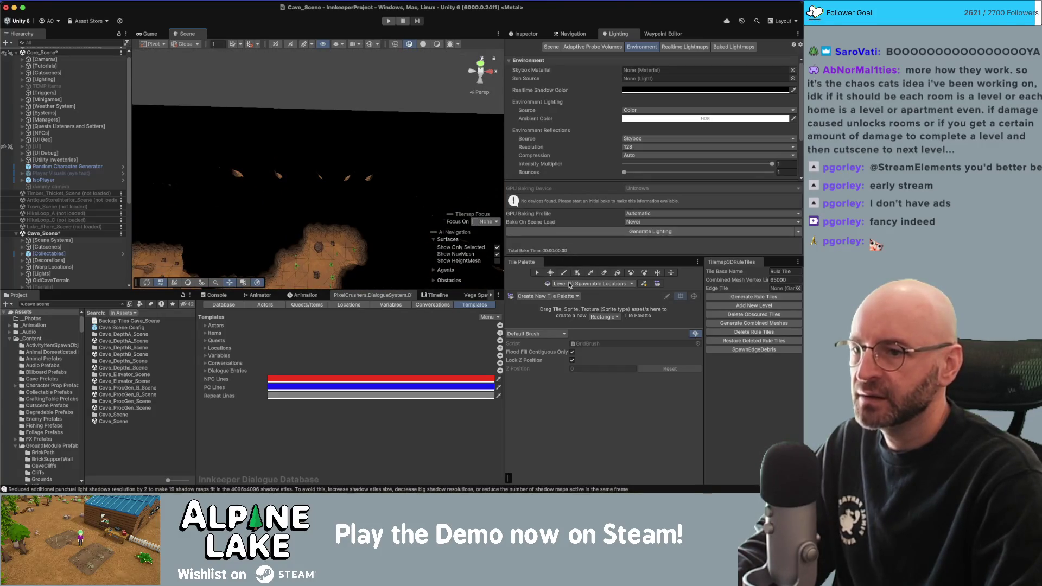
{"action": "scroll", "coordinate": [86, 251], "scroll_direction": "down", "scroll_amount": 5}
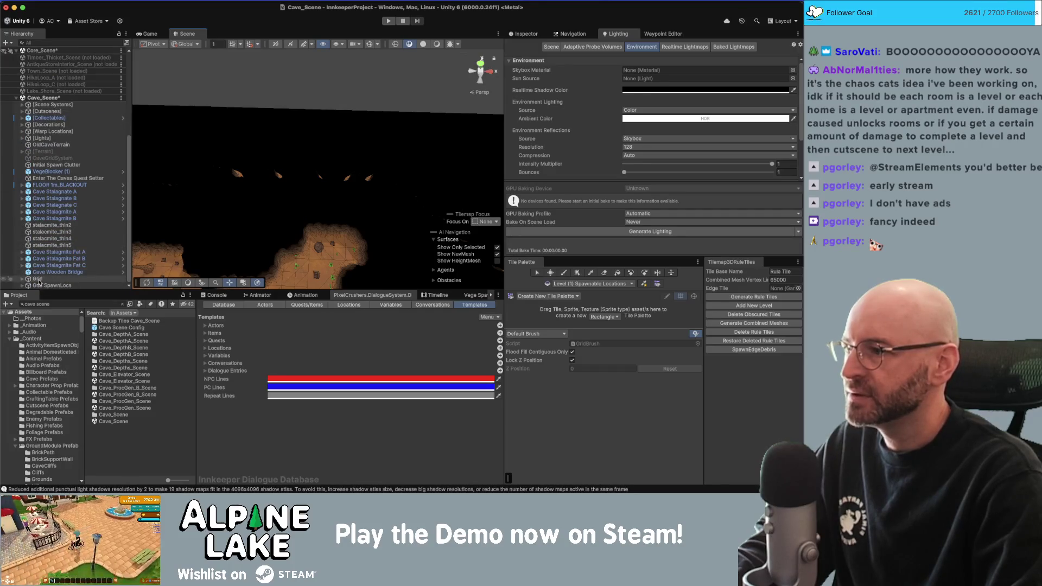
Target the Level (1) tilemap with the GameObject Brush and locate its PaintTile SafeSpawnLocation prefab.
{"action": "left_click", "coordinate": [599, 284]}
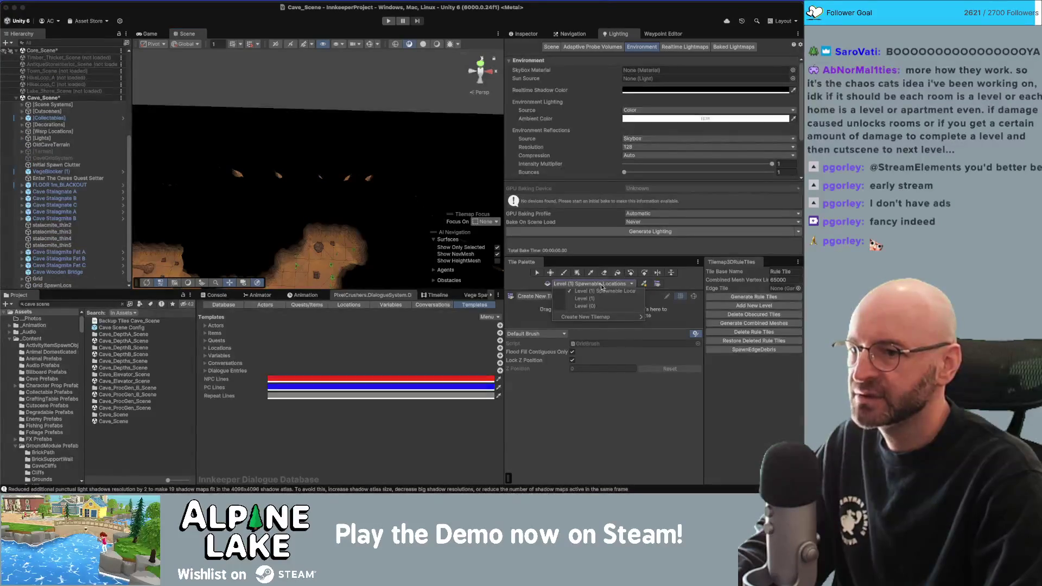
{"action": "left_click", "coordinate": [599, 299]}
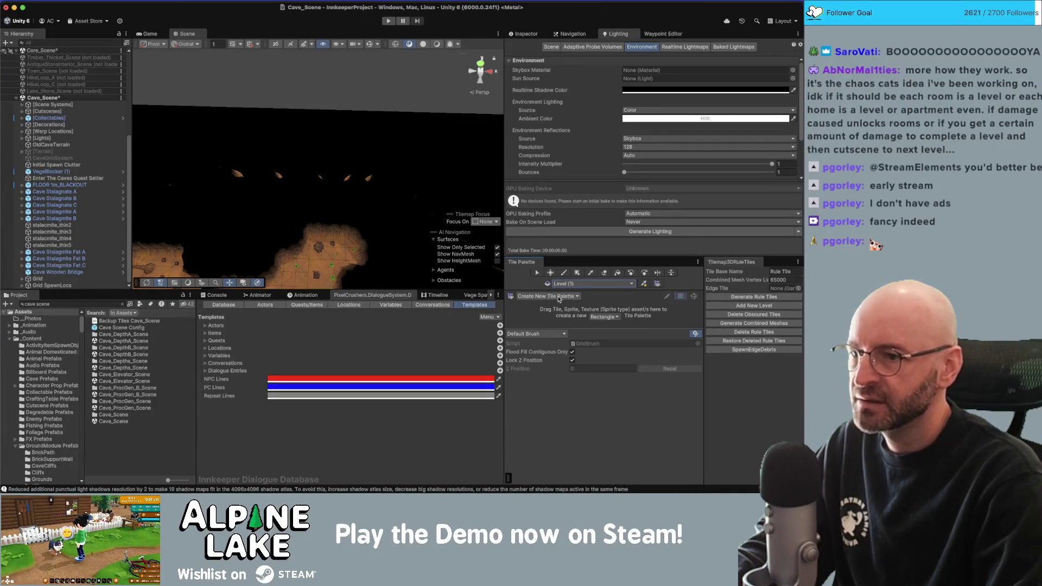
{"action": "left_click", "coordinate": [552, 335]}
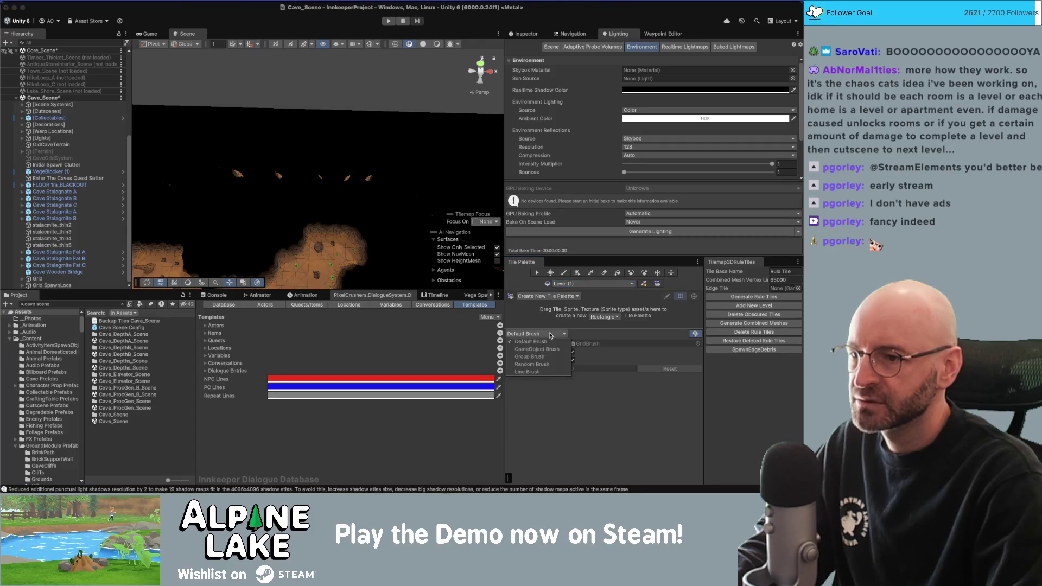
{"action": "left_click", "coordinate": [550, 350]}
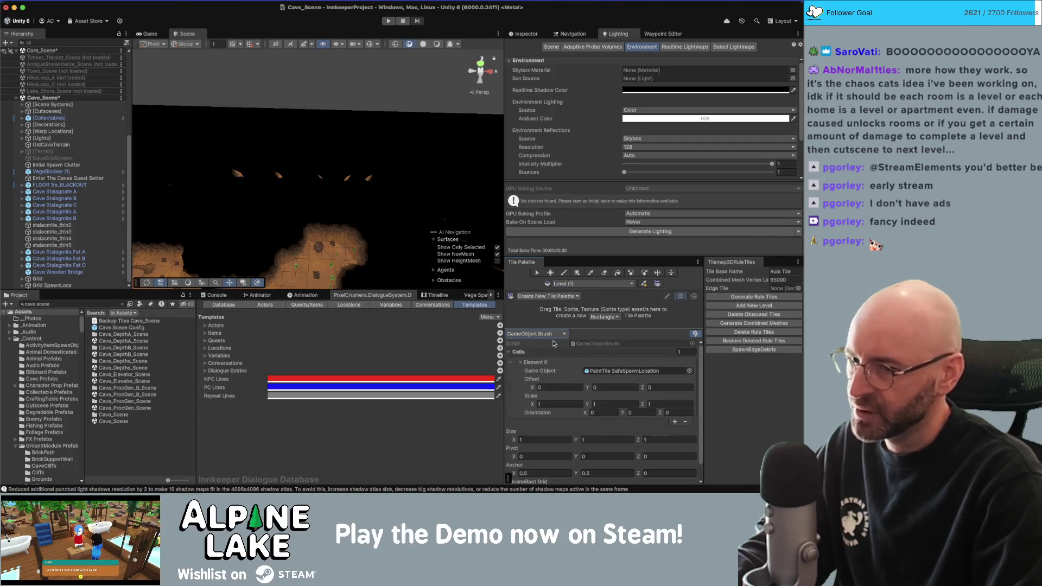
{"action": "left_click", "coordinate": [592, 369]}
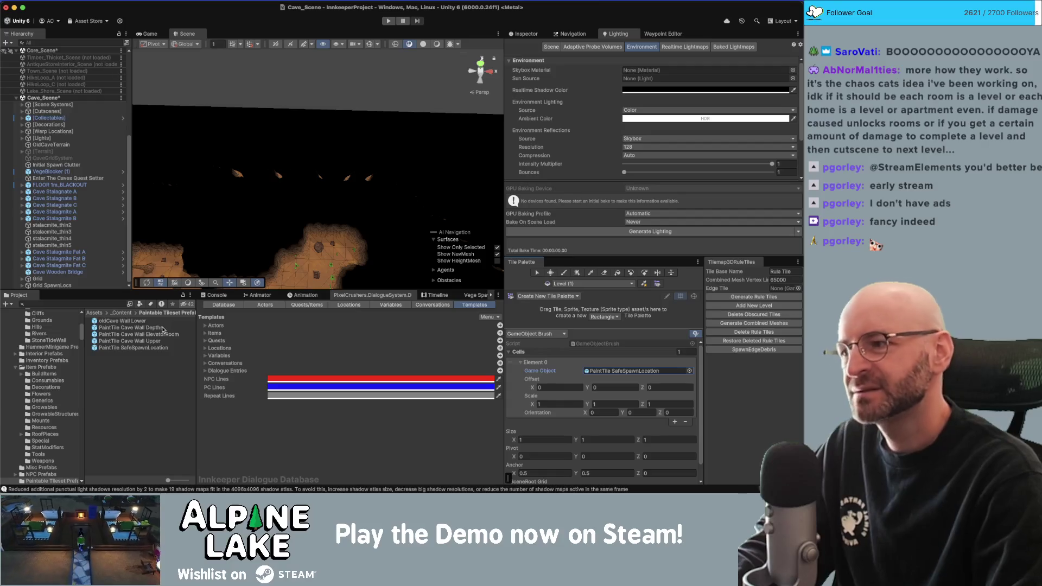
{"action": "left_click", "coordinate": [477, 355]}
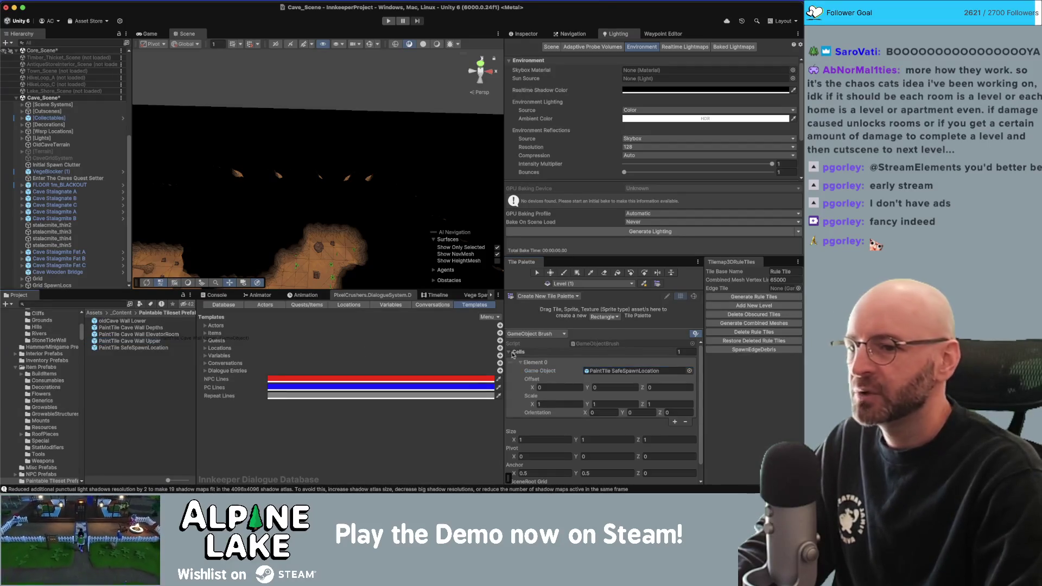
Make PaintTile Cave Wall Upper the brush prefab and expand Grid > Level (0).
{"action": "left_click_drag", "start_coordinate": [615, 370], "coordinate": [615, 373]}
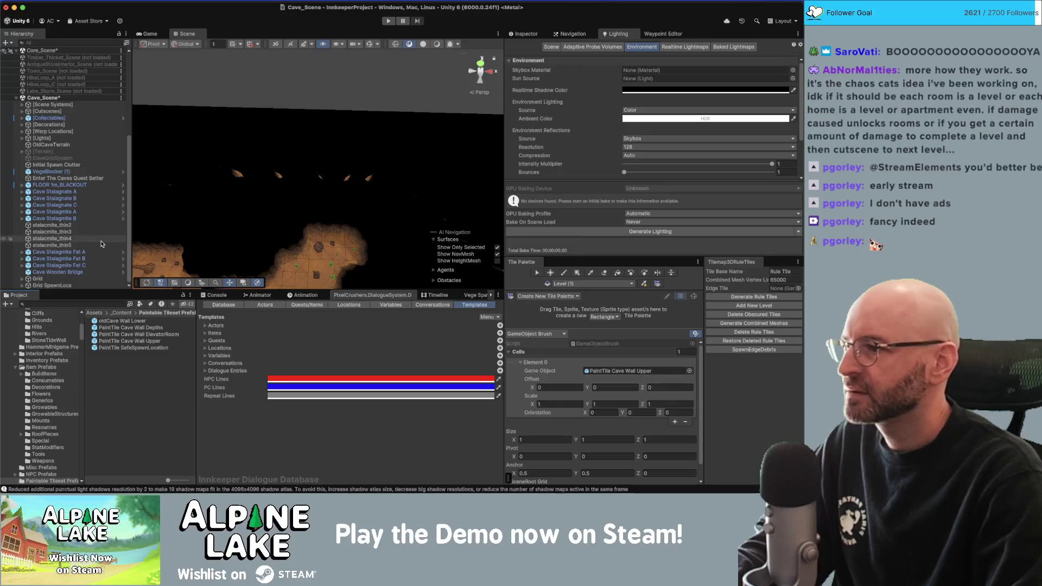
{"action": "left_click", "coordinate": [30, 278]}
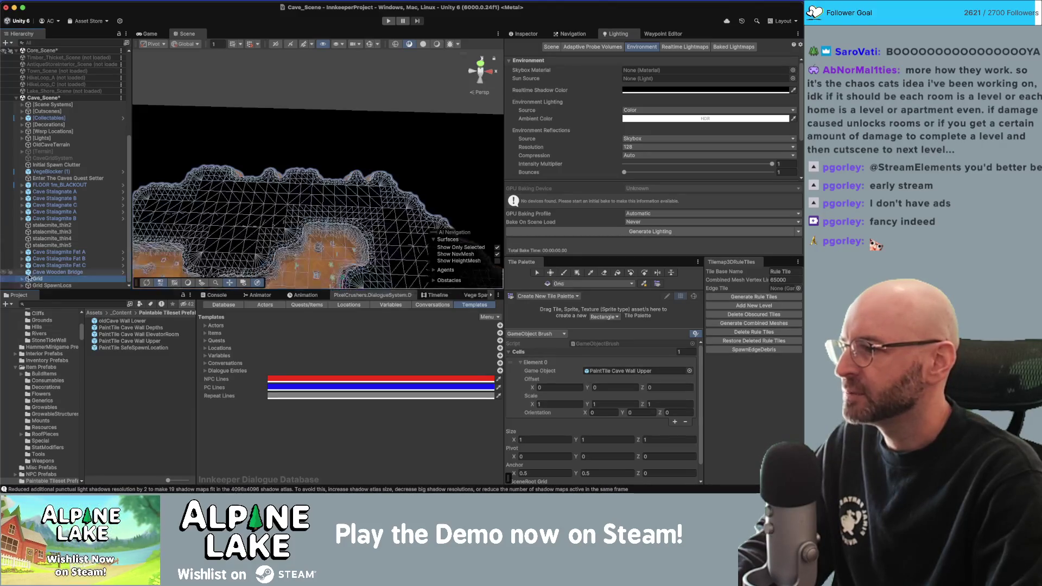
{"action": "left_click", "coordinate": [23, 279]}
{"action": "left_click", "coordinate": [28, 273]}
{"action": "mouse_move", "coordinate": [323, 204]}
{"action": "right_mouse_down"}
{"action": "mouse_move", "coordinate": [324, 184]}
{"action": "mouse_move", "coordinate": [328, 214]}
{"action": "right_mouse_up"}
{"action": "right_click_drag", "start_coordinate": [469, 191], "coordinate": [466, 182]}
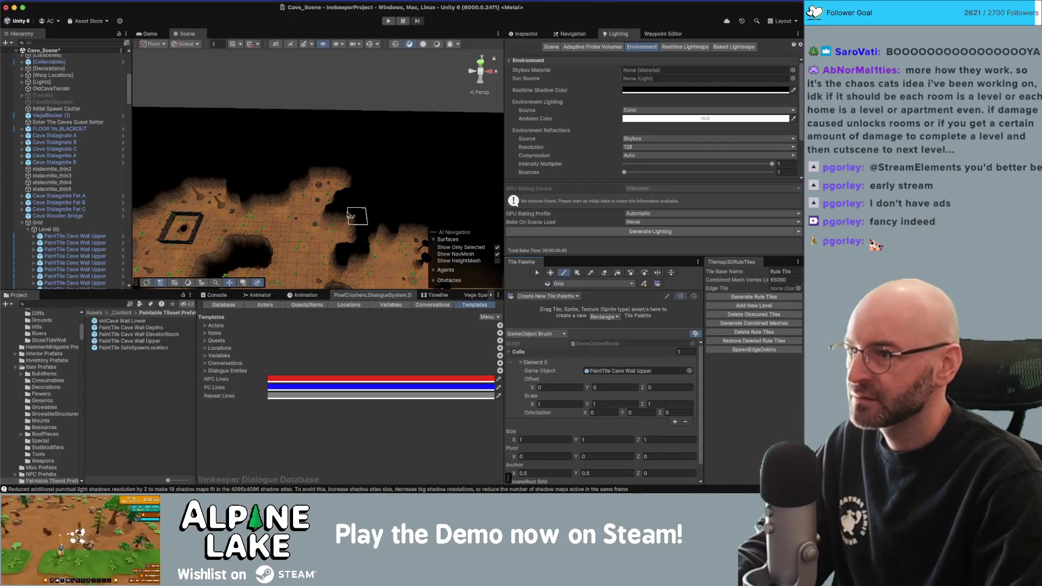
{"action": "scroll", "coordinate": [321, 179], "scroll_direction": "up", "scroll_amount": 5}
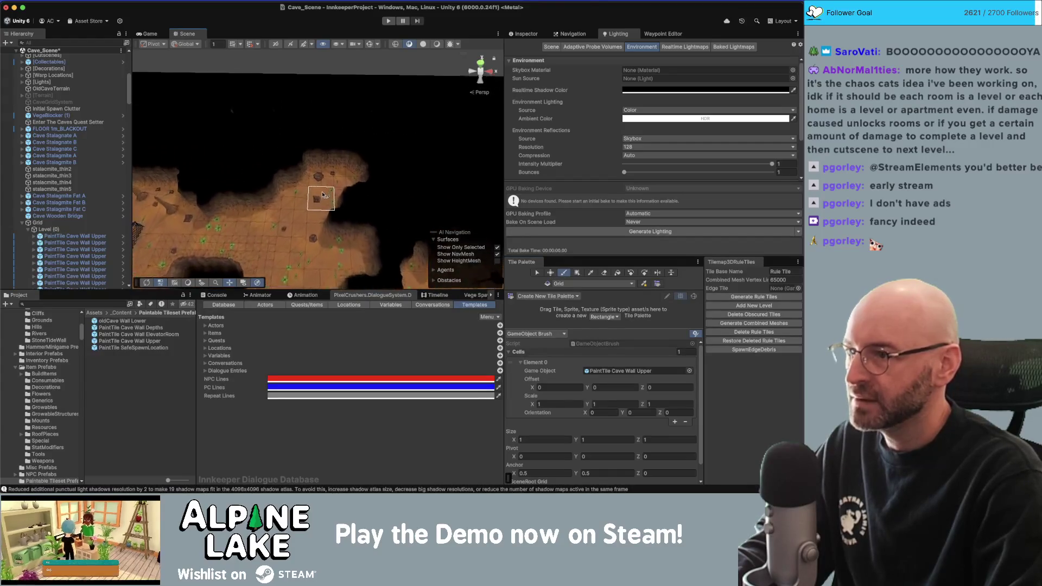
Switch the paint target to Level (1), toggle eraser and paint, and show the Vege Spawner Areas settings.
{"action": "key", "text": "d"}
{"action": "key", "text": "b"}
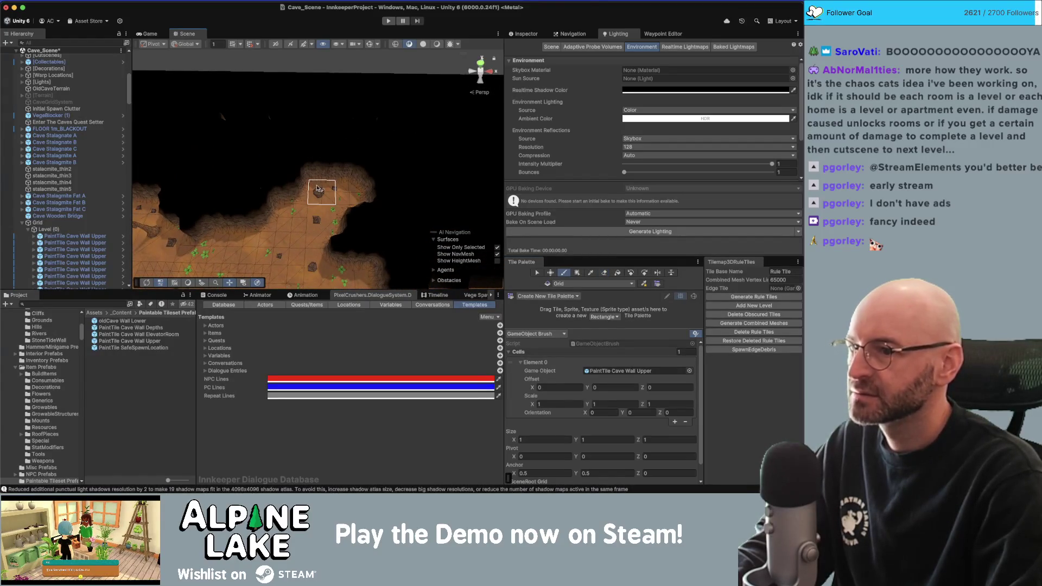
{"action": "left_click", "coordinate": [574, 284]}
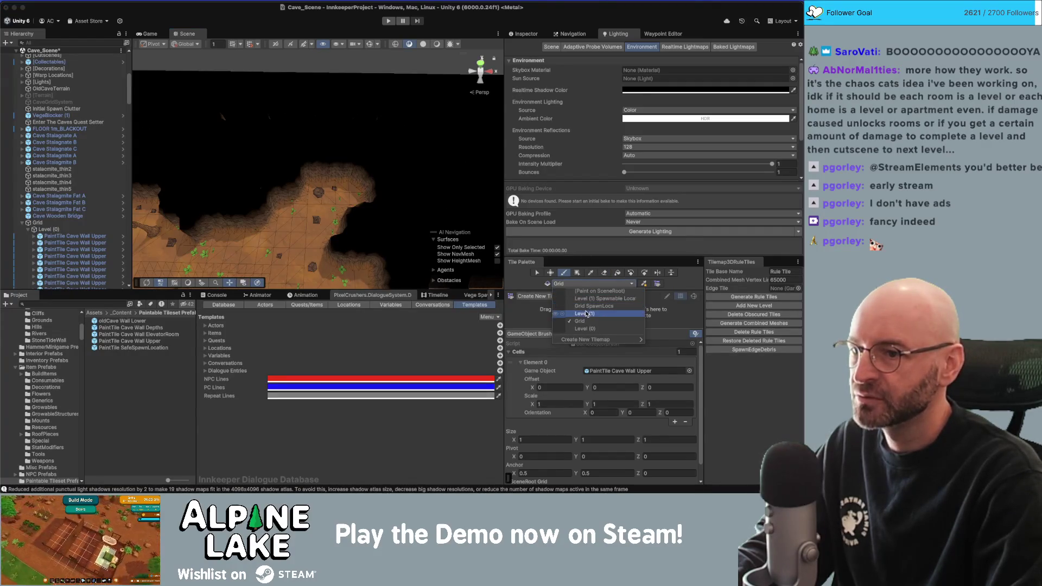
{"action": "left_click", "coordinate": [587, 315]}
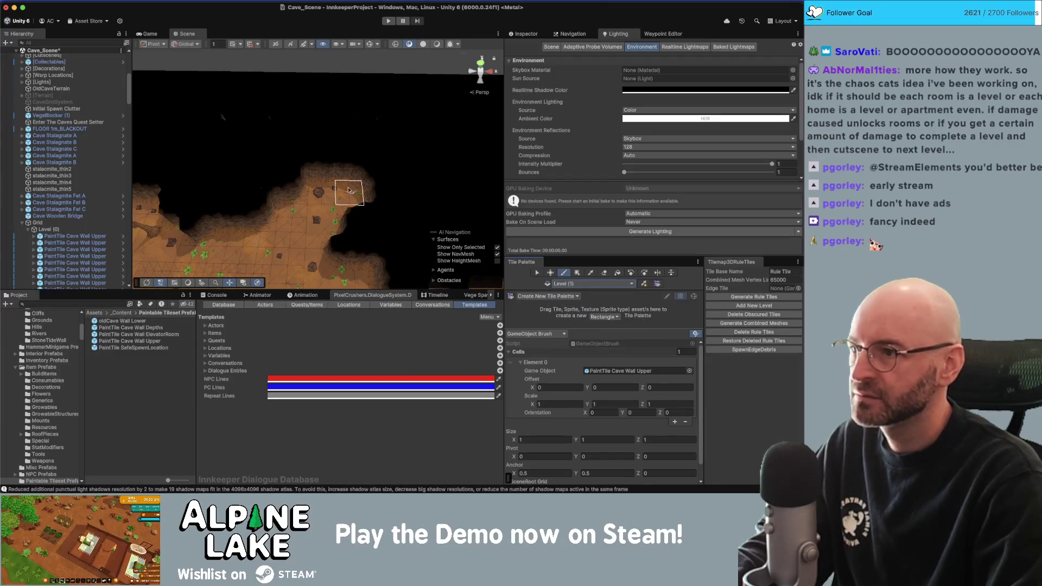
{"action": "mouse_move", "coordinate": [345, 171]}
{"action": "left_mouse_down", "text": "alt"}
{"action": "mouse_move", "coordinate": [391, 163]}
{"action": "mouse_move", "coordinate": [256, 168]}
{"action": "mouse_move", "coordinate": [340, 140]}
{"action": "mouse_move", "coordinate": [343, 283]}
{"action": "mouse_move", "coordinate": [367, 236]}
{"action": "mouse_move", "coordinate": [364, 208]}
{"action": "mouse_move", "coordinate": [340, 186]}
{"action": "mouse_move", "coordinate": [279, 210]}
{"action": "mouse_move", "coordinate": [288, 212]}
{"action": "left_mouse_up", "text": "alt"}
{"action": "key", "text": "d"}
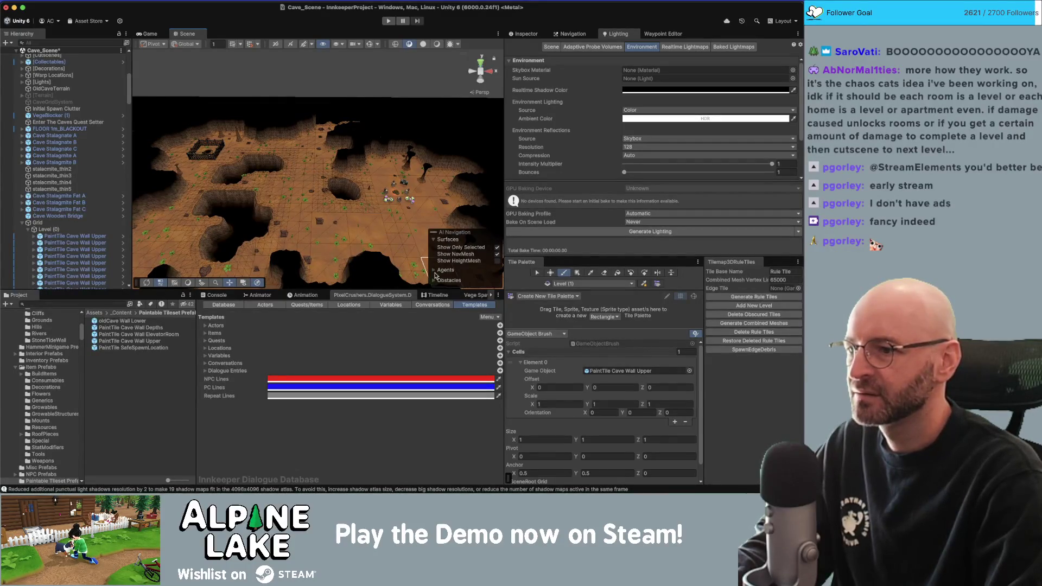
{"action": "left_click", "coordinate": [465, 296]}
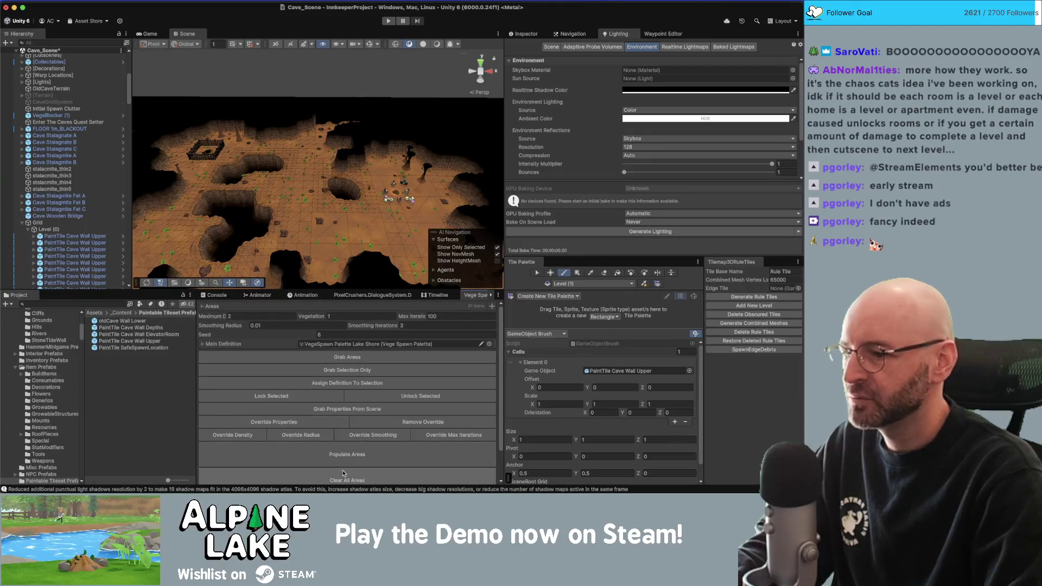
Regenerate the 3D rule tiles and paint cave-wall tiles along the ring's left, right and top-left.
{"action": "scroll", "coordinate": [301, 173], "scroll_direction": "up", "scroll_amount": 5}
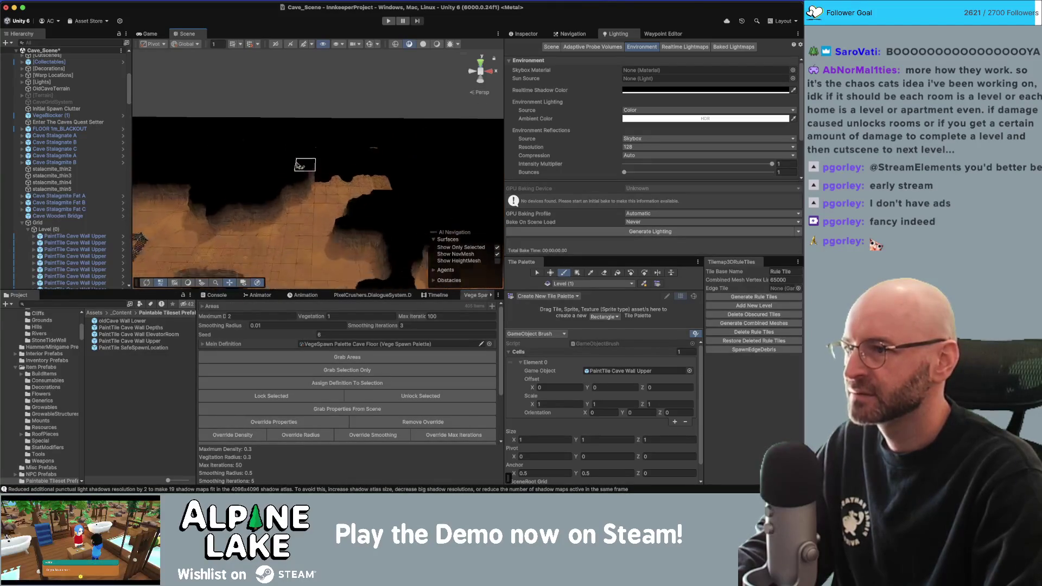
{"action": "scroll", "coordinate": [327, 187], "scroll_direction": "down", "scroll_amount": 5}
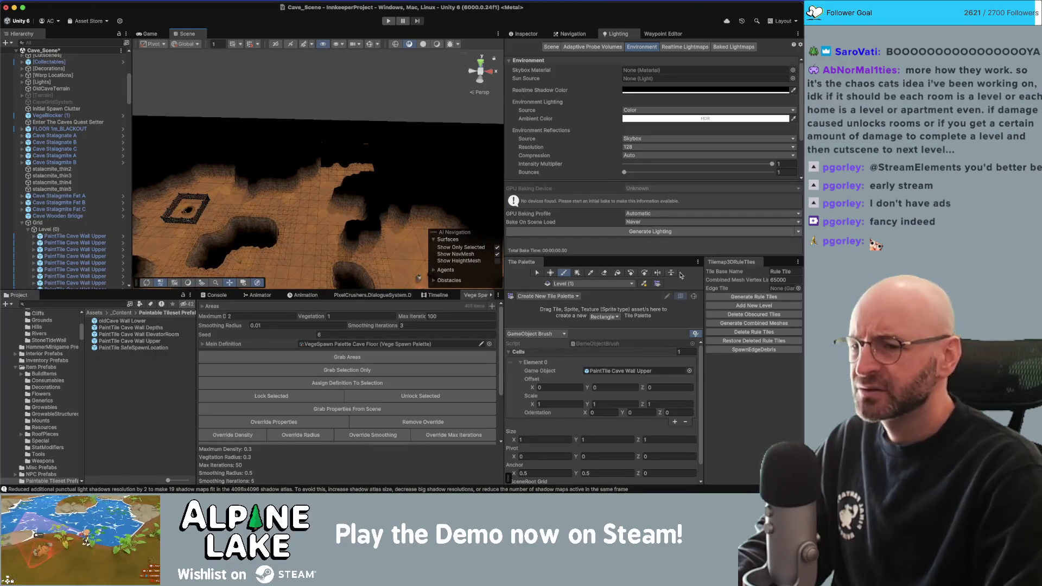
{"action": "left_click", "coordinate": [736, 297]}
{"action": "scroll", "coordinate": [373, 201], "scroll_direction": "down", "scroll_amount": 3}
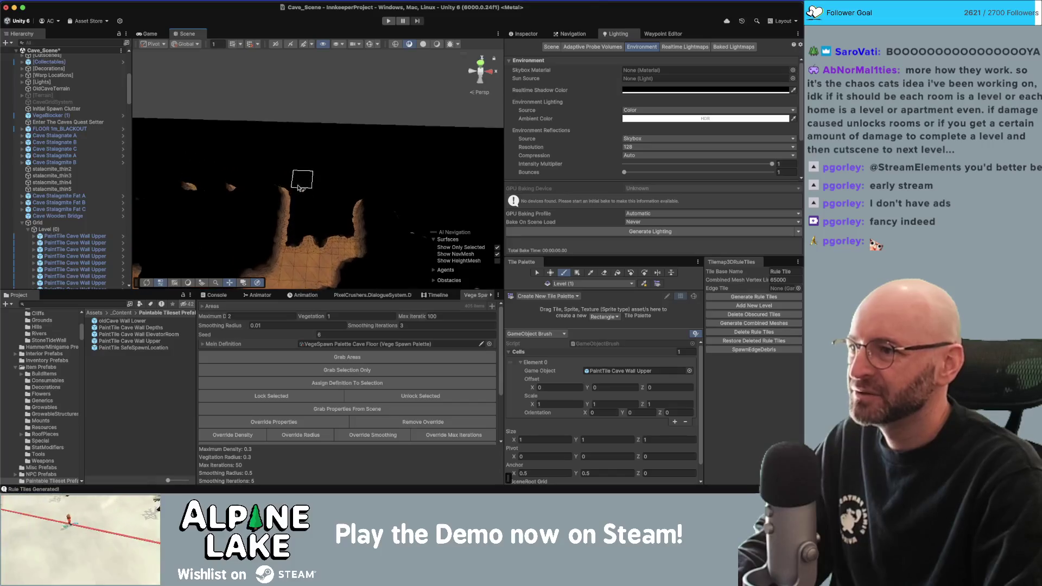
{"action": "mouse_move", "coordinate": [295, 217]}
{"action": "left_mouse_down"}
{"action": "mouse_move", "coordinate": [217, 120]}
{"action": "mouse_move", "coordinate": [294, 54]}
{"action": "left_mouse_up"}
{"action": "mouse_move", "coordinate": [441, 81]}
{"action": "left_mouse_down"}
{"action": "mouse_move", "coordinate": [434, 165]}
{"action": "mouse_move", "coordinate": [382, 212]}
{"action": "mouse_move", "coordinate": [442, 174]}
{"action": "mouse_move", "coordinate": [466, 99]}
{"action": "left_mouse_up"}
{"action": "middle_click_drag", "start_coordinate": [462, 100], "coordinate": [440, 178]}
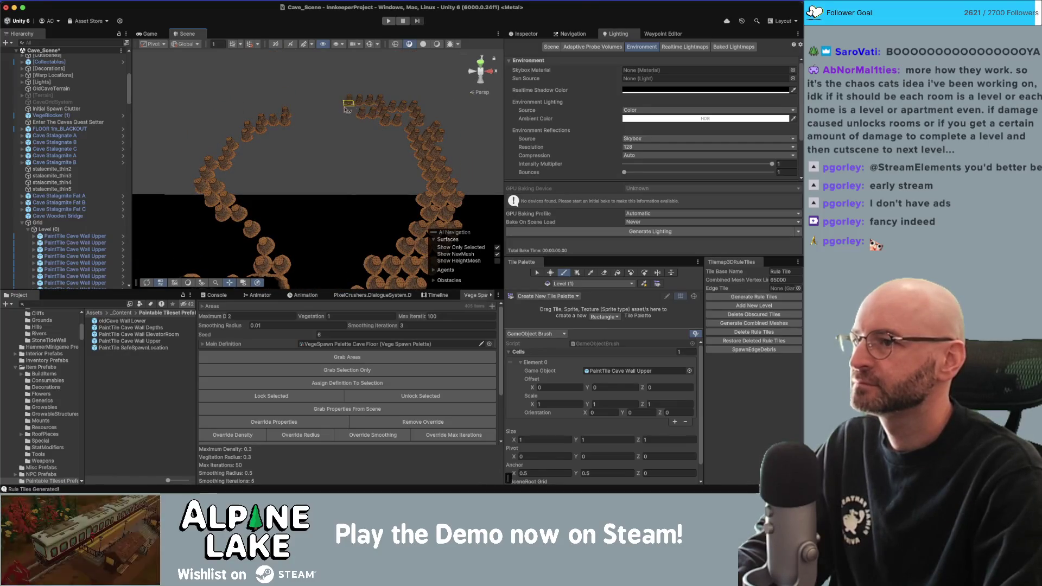
{"action": "mouse_move", "coordinate": [307, 116]}
{"action": "left_mouse_down"}
{"action": "mouse_move", "coordinate": [232, 124]}
{"action": "mouse_move", "coordinate": [193, 198]}
{"action": "mouse_move", "coordinate": [226, 263]}
{"action": "mouse_move", "coordinate": [257, 220]}
{"action": "left_mouse_up"}
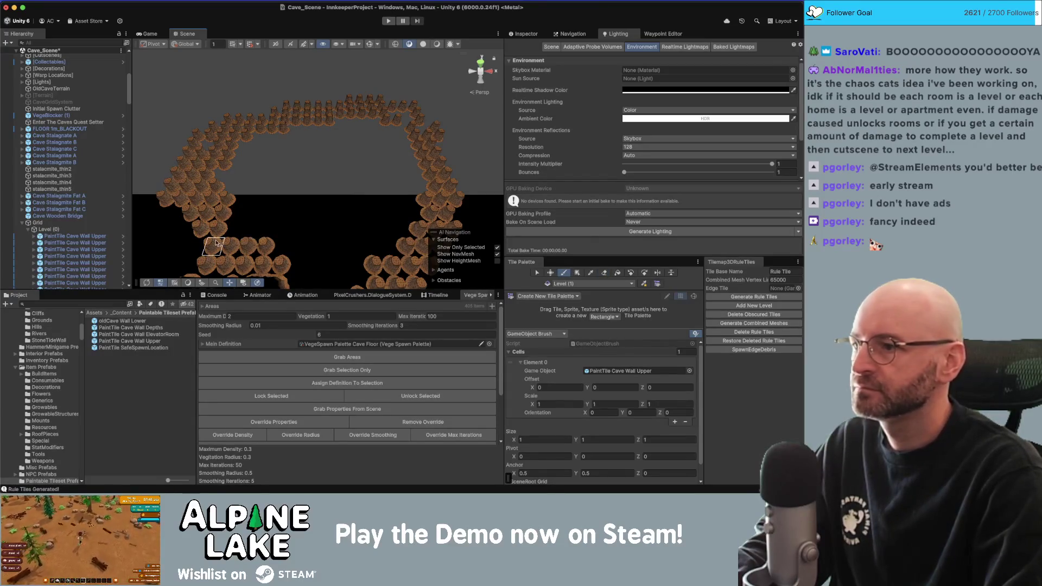
Regenerate the 3D rule tiles twice so the painted rock ring forms shaped cave walls.
{"action": "left_click", "coordinate": [754, 297]}
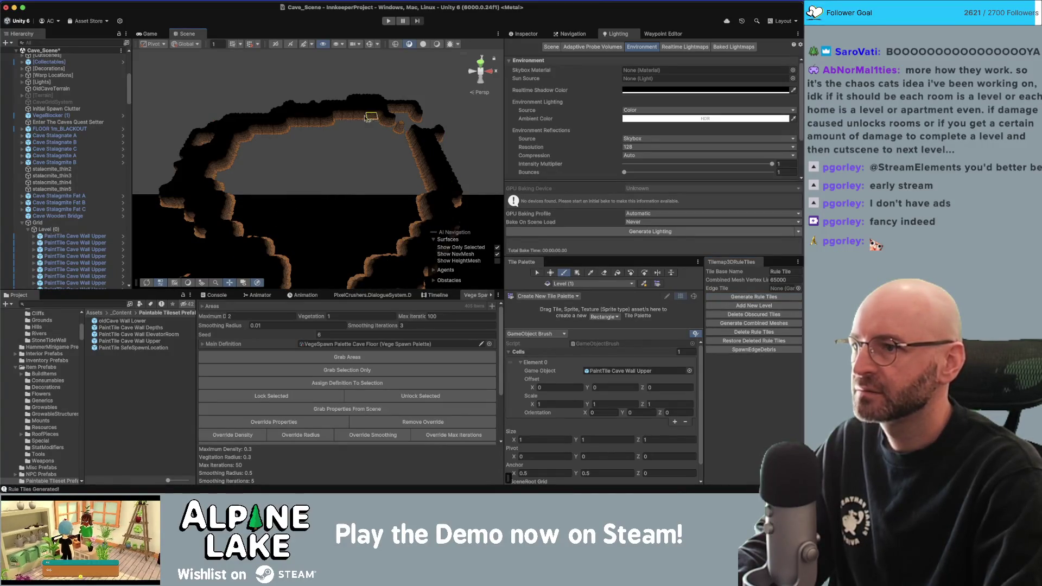
{"action": "mouse_move", "coordinate": [245, 169]}
{"action": "right_mouse_down"}
{"action": "mouse_move", "coordinate": [319, 204]}
{"action": "mouse_move", "coordinate": [268, 194]}
{"action": "mouse_move", "coordinate": [330, 210]}
{"action": "mouse_move", "coordinate": [320, 186]}
{"action": "mouse_move", "coordinate": [350, 205]}
{"action": "right_mouse_up"}
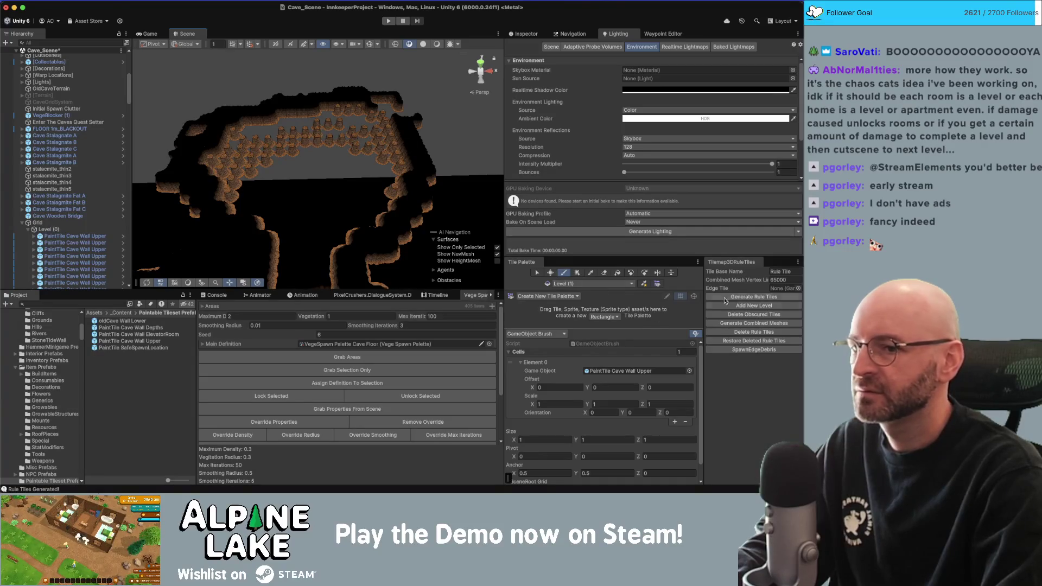
{"action": "left_click", "coordinate": [745, 297]}
Paint floor tiles across the cave, erase tiles along the upper-left and top edges, and regenerate walls.
{"action": "mouse_move", "coordinate": [415, 191]}
{"action": "right_mouse_down"}
{"action": "mouse_move", "coordinate": [407, 214]}
{"action": "mouse_move", "coordinate": [289, 196]}
{"action": "right_mouse_up"}
{"action": "mouse_move", "coordinate": [212, 195]}
{"action": "left_mouse_down"}
{"action": "mouse_move", "coordinate": [299, 176]}
{"action": "mouse_move", "coordinate": [403, 181]}
{"action": "left_mouse_up"}
{"action": "right_click_drag", "start_coordinate": [434, 156], "coordinate": [325, 162]}
{"action": "key", "text": "d"}
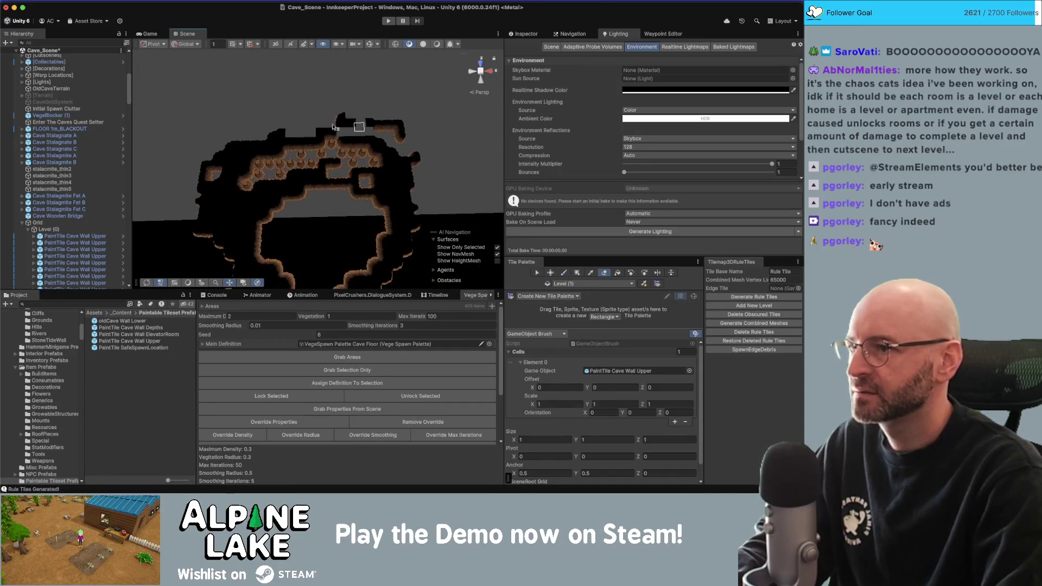
{"action": "left_click_drag", "start_coordinate": [201, 163], "coordinate": [204, 184]}
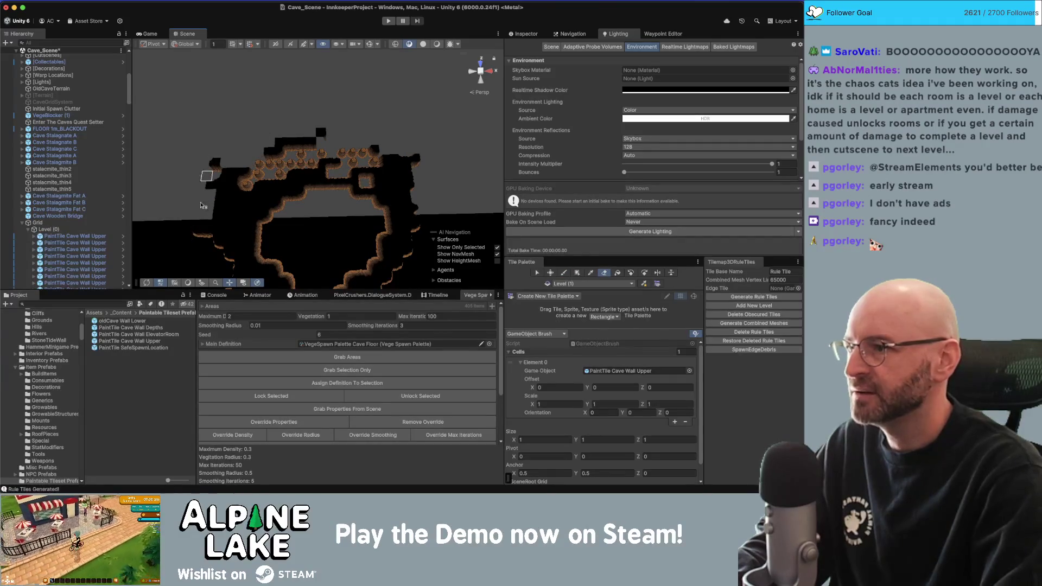
{"action": "left_click_drag", "start_coordinate": [286, 136], "coordinate": [261, 163]}
{"action": "left_click_drag", "start_coordinate": [197, 231], "coordinate": [224, 185]}
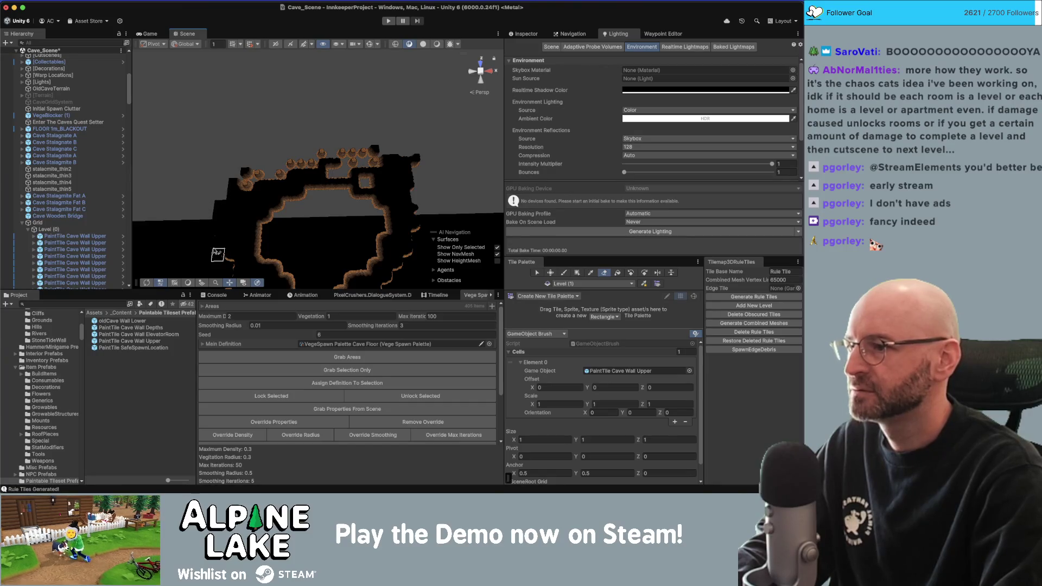
{"action": "left_click", "coordinate": [754, 297]}
Regenerate the walls and switch the paint target to the Level (0) tilemap.
{"action": "key", "text": "b"}
{"action": "left_click_drag", "start_coordinate": [371, 209], "coordinate": [369, 190], "text": "alt"}
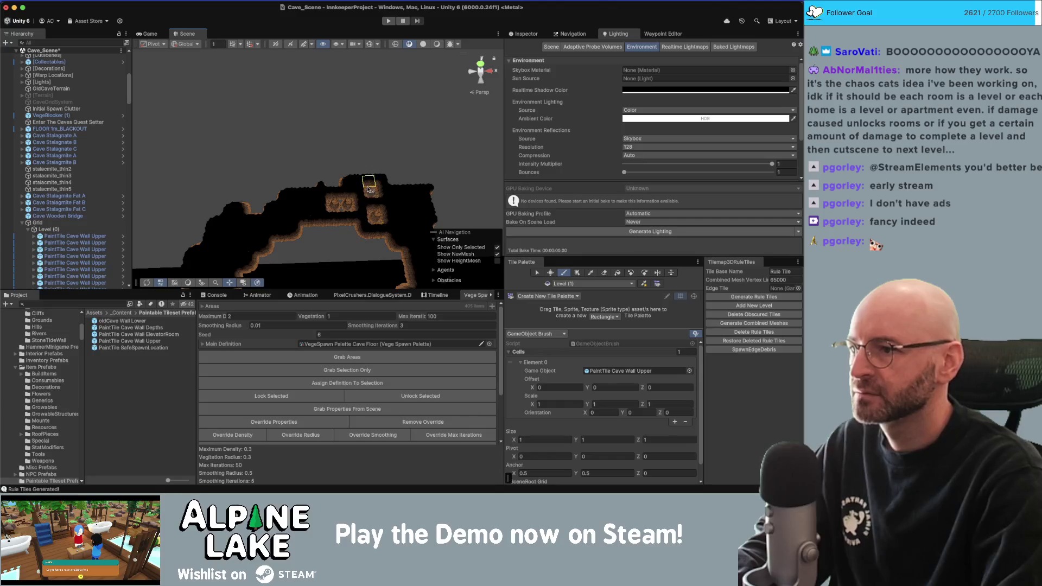
{"action": "left_click", "coordinate": [754, 297]}
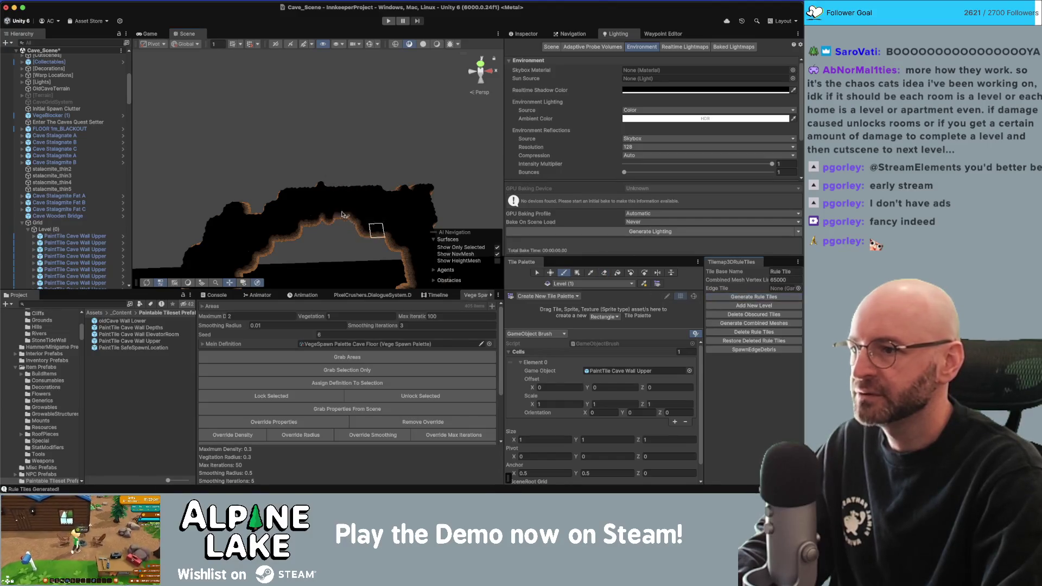
{"action": "mouse_move", "coordinate": [339, 227]}
{"action": "left_mouse_down", "text": "alt"}
{"action": "mouse_move", "coordinate": [319, 180]}
{"action": "mouse_move", "coordinate": [315, 200]}
{"action": "mouse_move", "coordinate": [293, 187]}
{"action": "mouse_move", "coordinate": [382, 166]}
{"action": "mouse_move", "coordinate": [325, 130]}
{"action": "mouse_move", "coordinate": [247, 139]}
{"action": "mouse_move", "coordinate": [336, 113]}
{"action": "mouse_move", "coordinate": [369, 117]}
{"action": "mouse_move", "coordinate": [297, 111]}
{"action": "mouse_move", "coordinate": [318, 108]}
{"action": "mouse_move", "coordinate": [331, 124]}
{"action": "left_mouse_up", "text": "alt"}
{"action": "left_click", "coordinate": [590, 284]}
{"action": "left_click", "coordinate": [590, 328]}
Erase tiles in the upper ring and around the central hole, regenerating walls after each edit.
{"action": "key", "text": "d"}
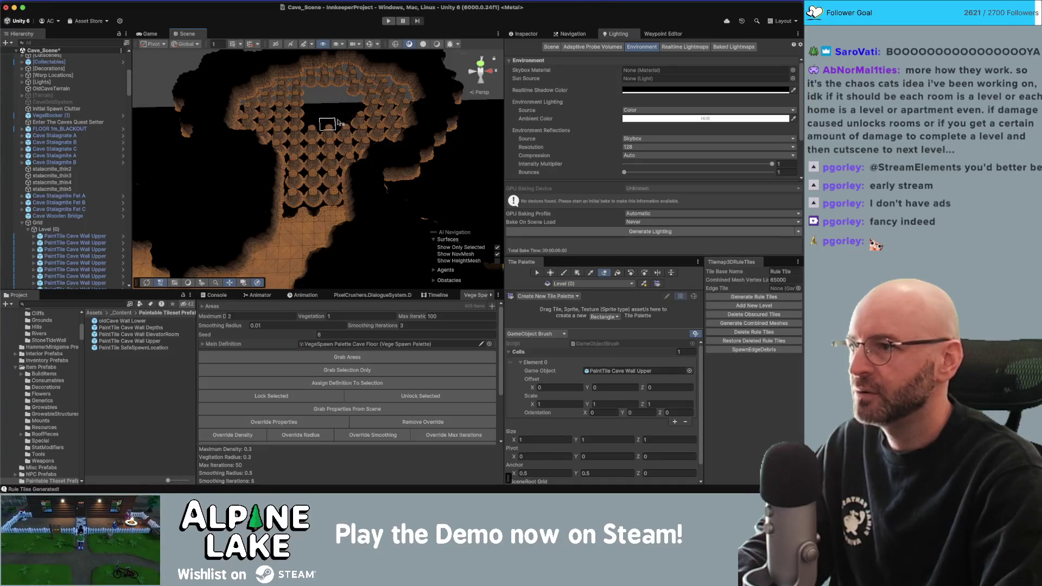
{"action": "left_click", "coordinate": [714, 295]}
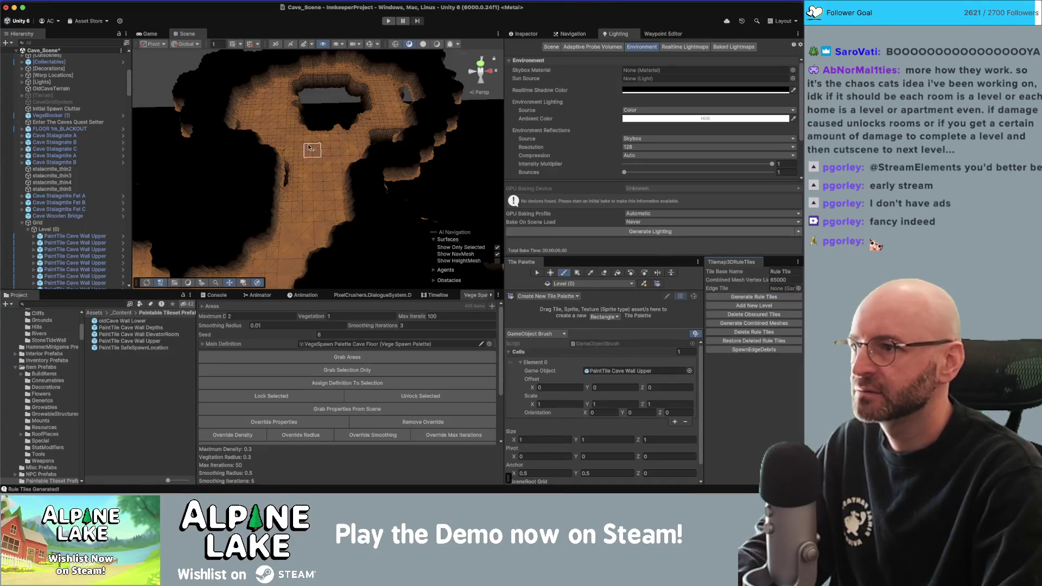
{"action": "scroll", "coordinate": [337, 142], "scroll_direction": "up", "scroll_amount": 2}
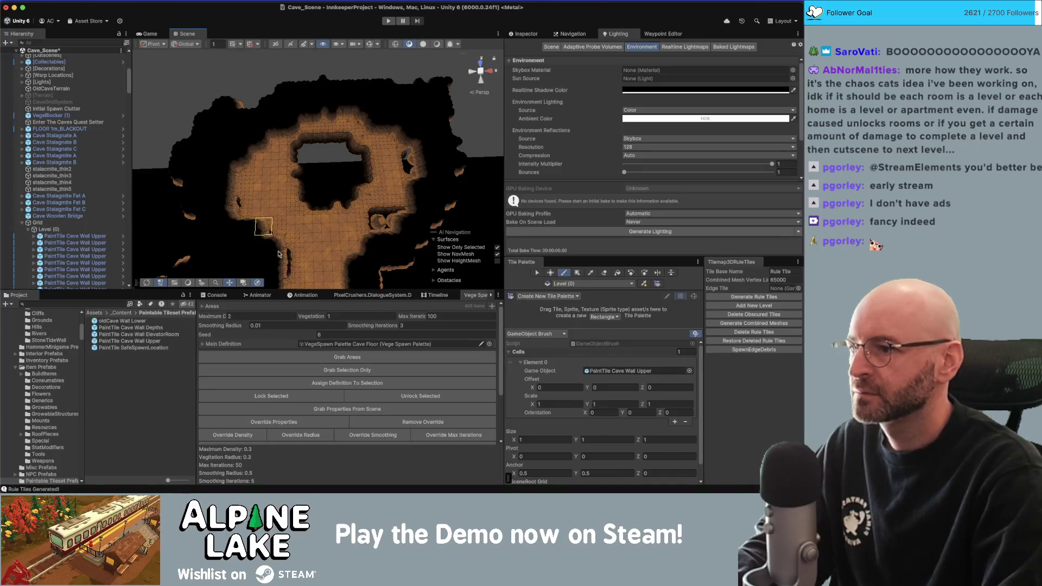
{"action": "left_click", "coordinate": [754, 297]}
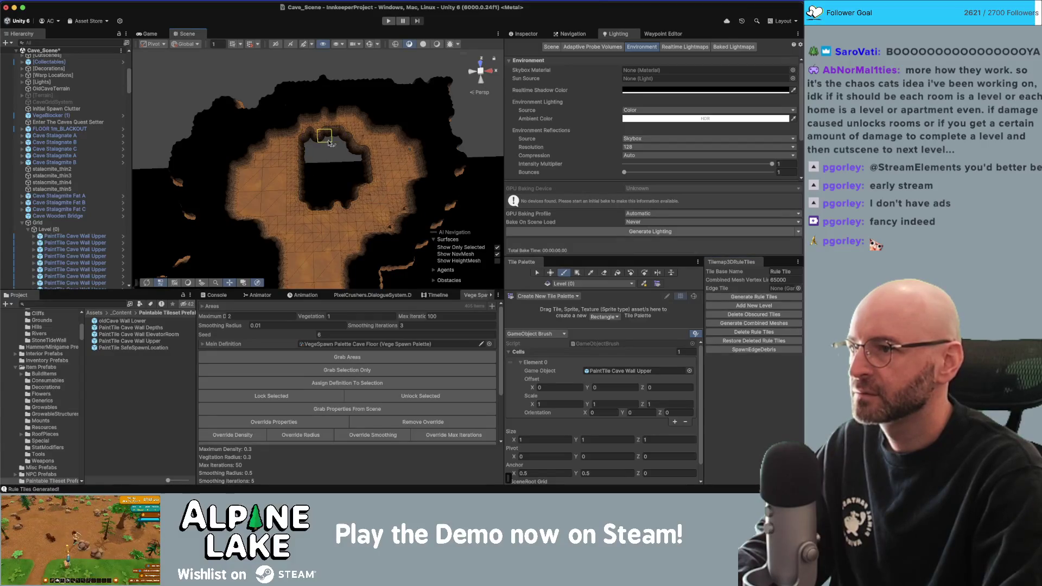
{"action": "key", "text": "d"}
{"action": "left_click_drag", "start_coordinate": [292, 174], "coordinate": [298, 179]}
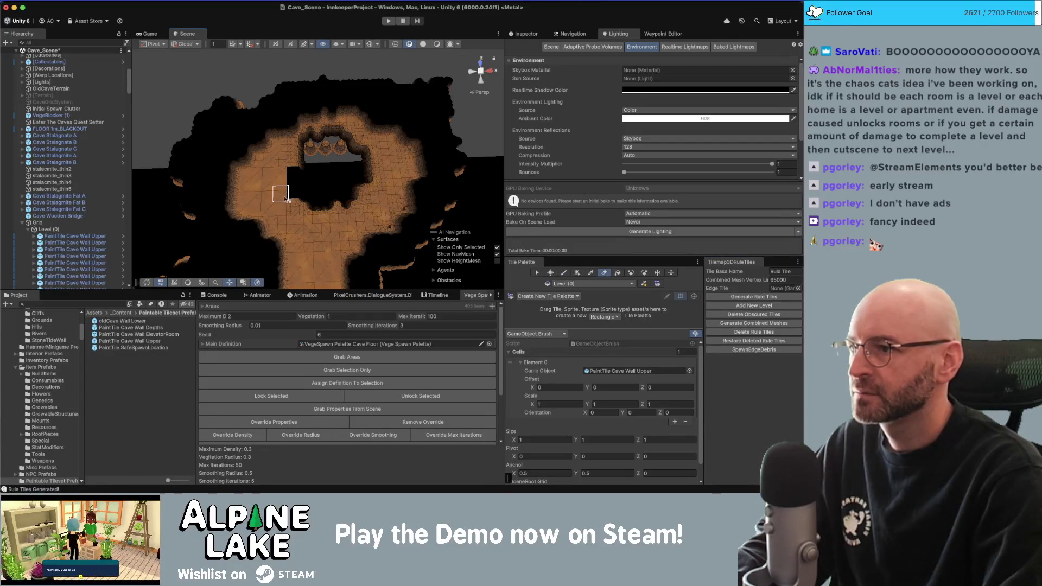
{"action": "left_click", "coordinate": [708, 298]}
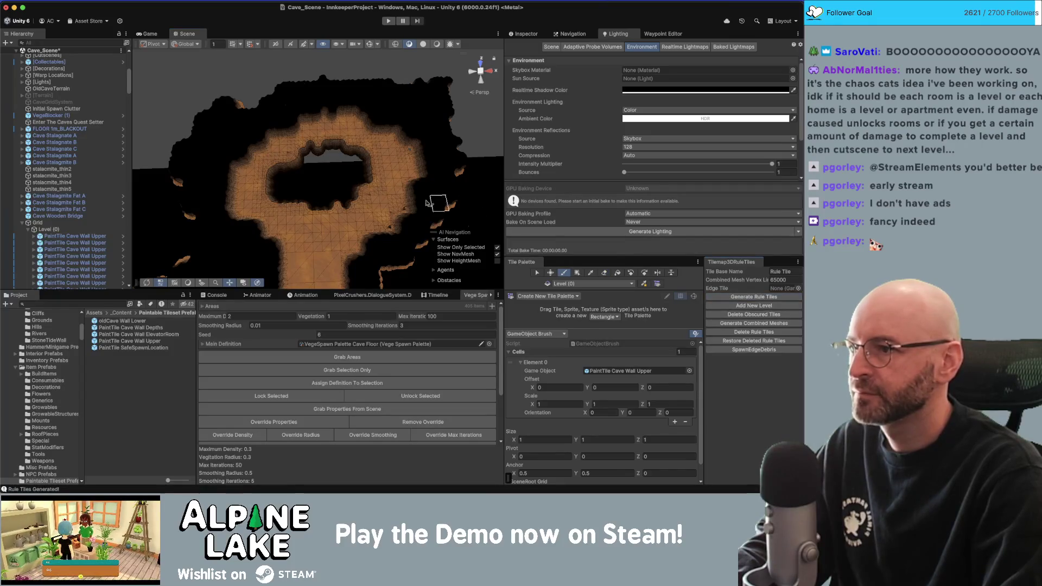
{"action": "scroll", "coordinate": [360, 203], "scroll_direction": "up", "scroll_amount": 5}
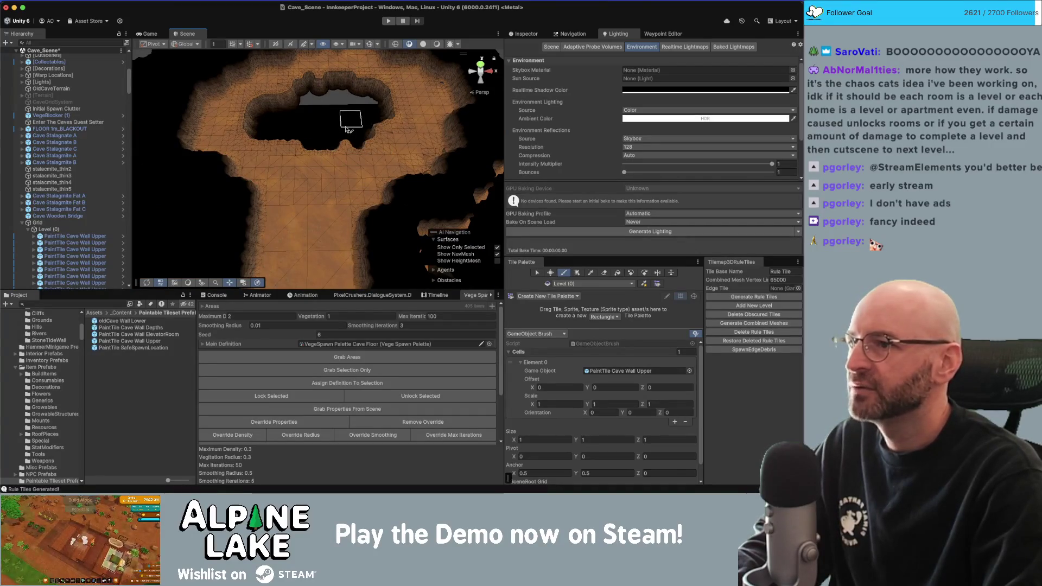
{"action": "scroll", "coordinate": [349, 114], "scroll_direction": "down", "scroll_amount": 8}
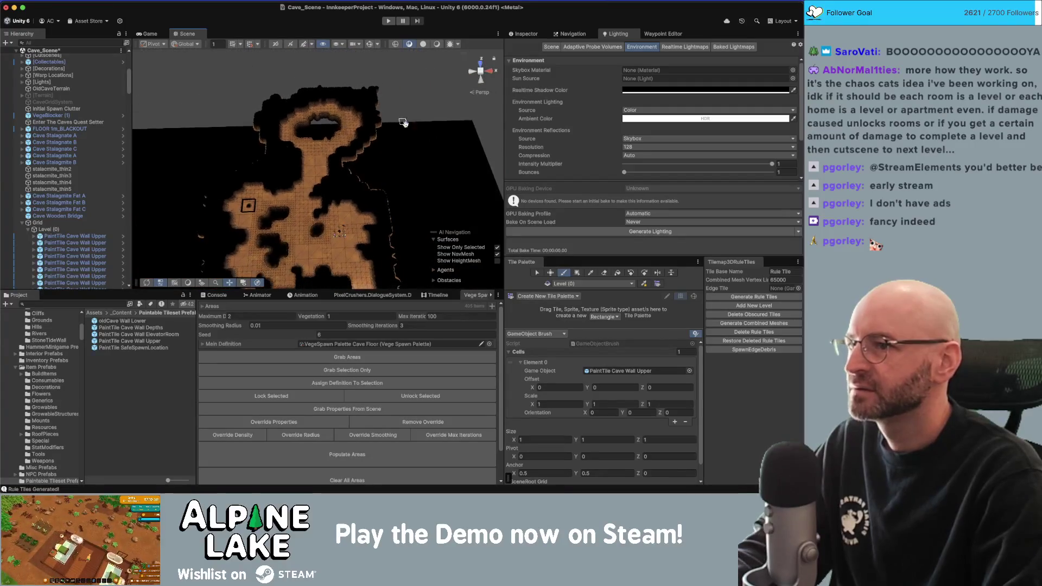
Duplicate FLOOR 1m_BLACKOUT twice and move each copy into place around the cave.
{"action": "middle_click_drag", "start_coordinate": [349, 114], "coordinate": [412, 137]}
{"action": "mouse_move", "coordinate": [412, 137]}
{"action": "left_mouse_down", "text": "alt"}
{"action": "mouse_move", "coordinate": [375, 180]}
{"action": "mouse_move", "coordinate": [393, 201]}
{"action": "mouse_move", "coordinate": [359, 221]}
{"action": "mouse_move", "coordinate": [326, 190]}
{"action": "mouse_move", "coordinate": [337, 191]}
{"action": "mouse_move", "coordinate": [161, 197]}
{"action": "mouse_move", "coordinate": [231, 129]}
{"action": "left_mouse_up", "text": "alt"}
{"action": "key", "text": "super+d"}
{"action": "key", "text": "super+d"}
{"action": "mouse_move", "coordinate": [337, 91]}
{"action": "left_mouse_down"}
{"action": "mouse_move", "coordinate": [280, 176]}
{"action": "mouse_move", "coordinate": [466, 152]}
{"action": "left_mouse_up"}
{"action": "key", "text": "super+d"}
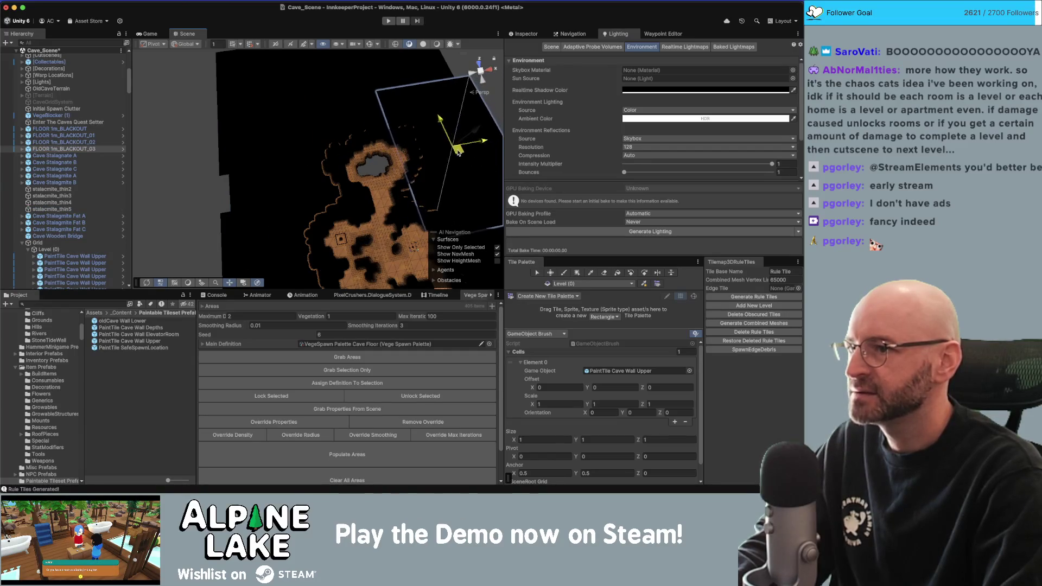
{"action": "mouse_move", "coordinate": [463, 152]}
{"action": "left_mouse_down"}
{"action": "mouse_move", "coordinate": [423, 141]}
{"action": "mouse_move", "coordinate": [429, 122]}
{"action": "mouse_move", "coordinate": [423, 143]}
{"action": "mouse_move", "coordinate": [367, 177]}
{"action": "left_mouse_up"}
Make another blackout plane copy, deleting it and then restoring it with undo.
{"action": "key", "text": "super+d"}
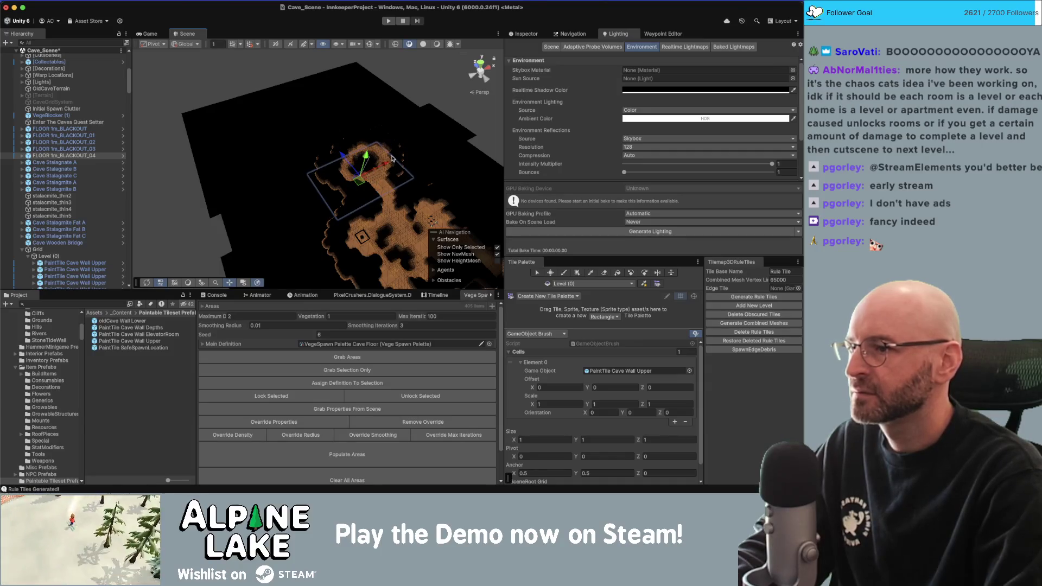
{"action": "scroll", "coordinate": [394, 156], "scroll_direction": "up", "scroll_amount": 5}
{"action": "mouse_move", "coordinate": [394, 156]}
{"action": "left_mouse_down", "text": "alt"}
{"action": "mouse_move", "coordinate": [331, 157]}
{"action": "mouse_move", "coordinate": [353, 165]}
{"action": "mouse_move", "coordinate": [347, 154]}
{"action": "mouse_move", "coordinate": [380, 147]}
{"action": "mouse_move", "coordinate": [374, 158]}
{"action": "mouse_move", "coordinate": [377, 149]}
{"action": "mouse_move", "coordinate": [353, 155]}
{"action": "mouse_move", "coordinate": [338, 142]}
{"action": "mouse_move", "coordinate": [325, 172]}
{"action": "mouse_move", "coordinate": [329, 158]}
{"action": "left_mouse_up", "text": "alt"}
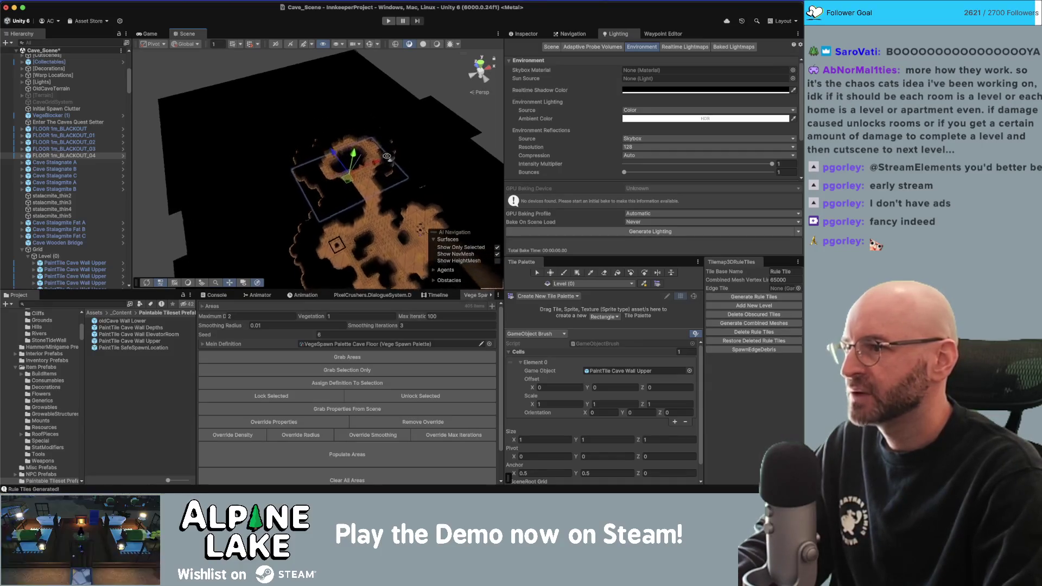
{"action": "key", "text": "Delete"}
{"action": "key", "text": "ctrl+z"}
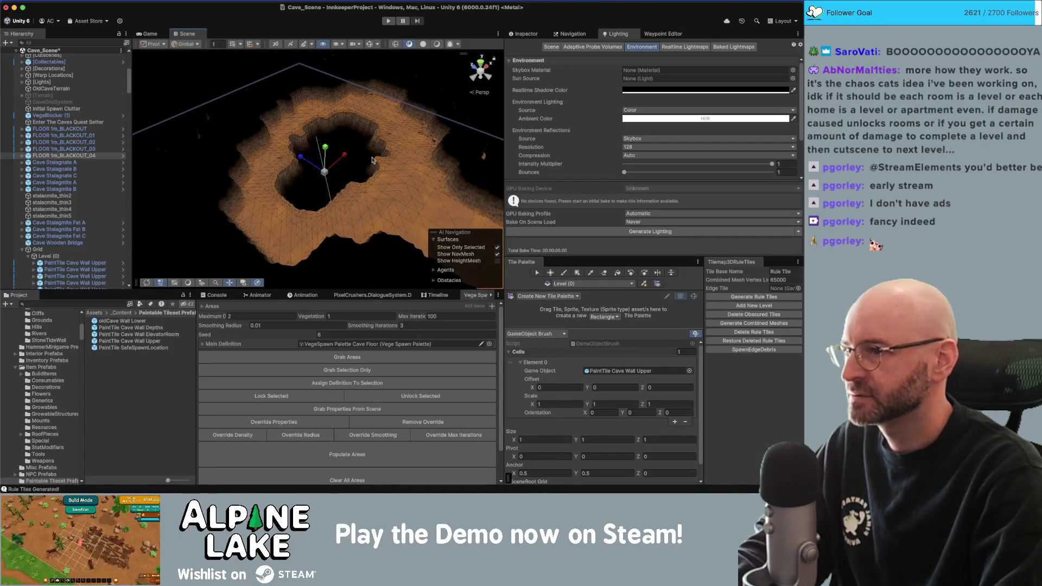
Save Cave_Scene with the new blackout planes.
{"action": "scroll", "coordinate": [375, 168], "scroll_direction": "up", "scroll_amount": 5}
{"action": "scroll", "coordinate": [386, 180], "scroll_direction": "up", "scroll_amount": 3}
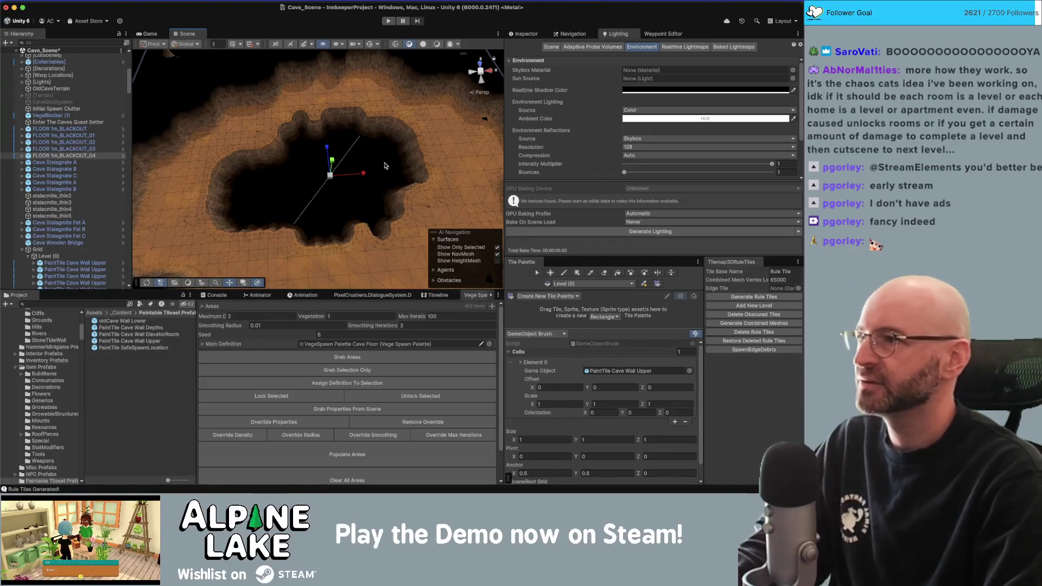
{"action": "key", "text": "ctrl+s"}
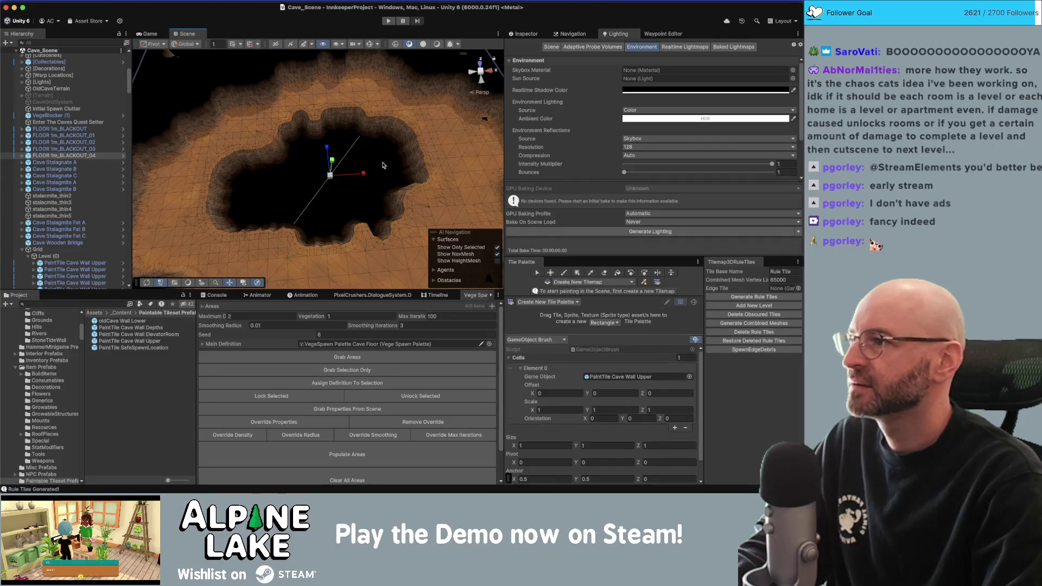
{"action": "key", "text": "super+Tab"}
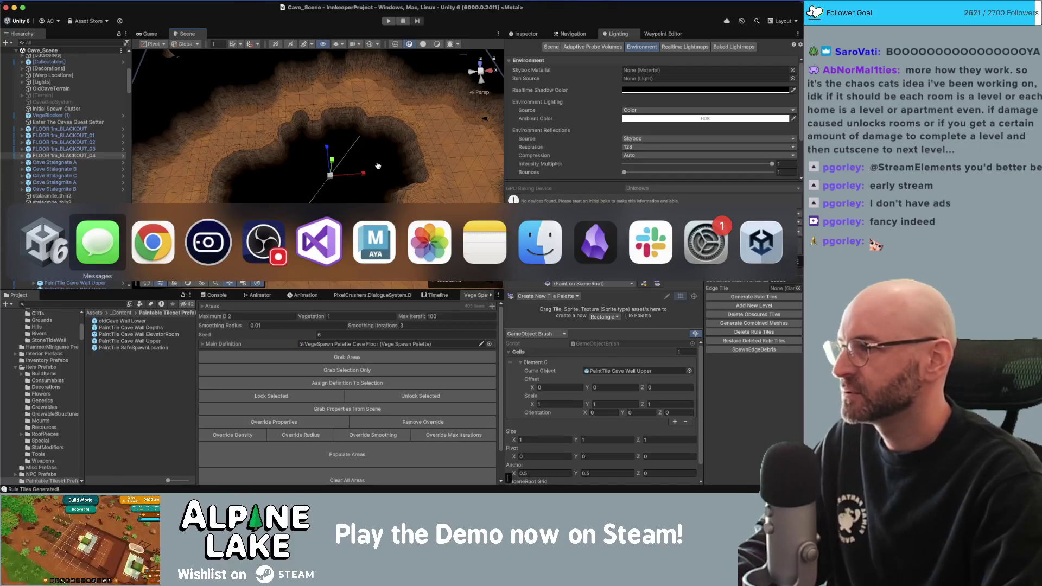
Load the Unity Asset Store in a new browser tab.
{"action": "key", "text": "super+Tab"}
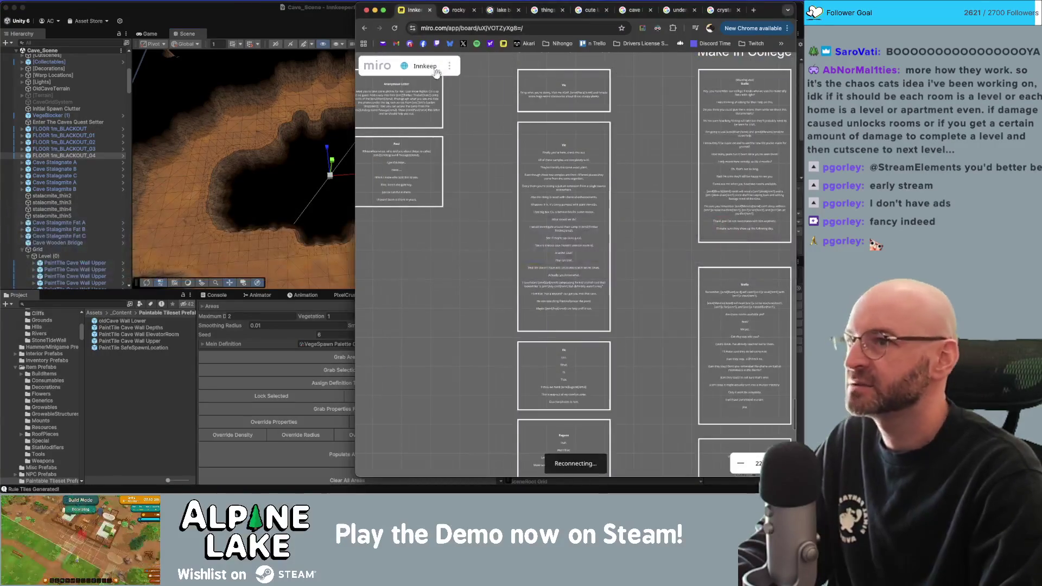
{"action": "key", "text": "super+t"}
{"action": "type", "text": "assetstore"}
{"action": "key", "text": "Return"}
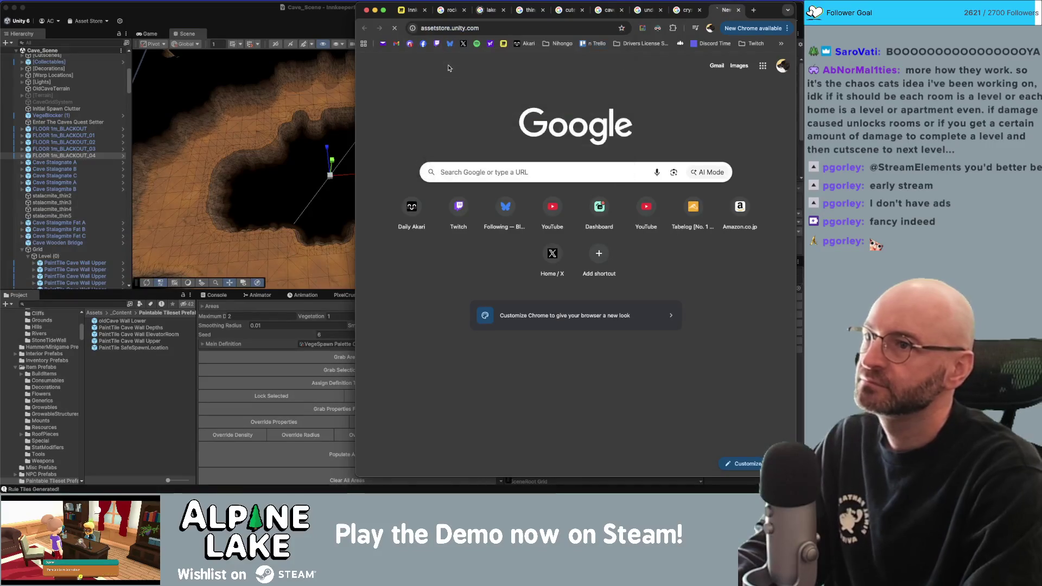
{"action": "left_click_drag", "start_coordinate": [356, 22], "coordinate": [246, 21]}
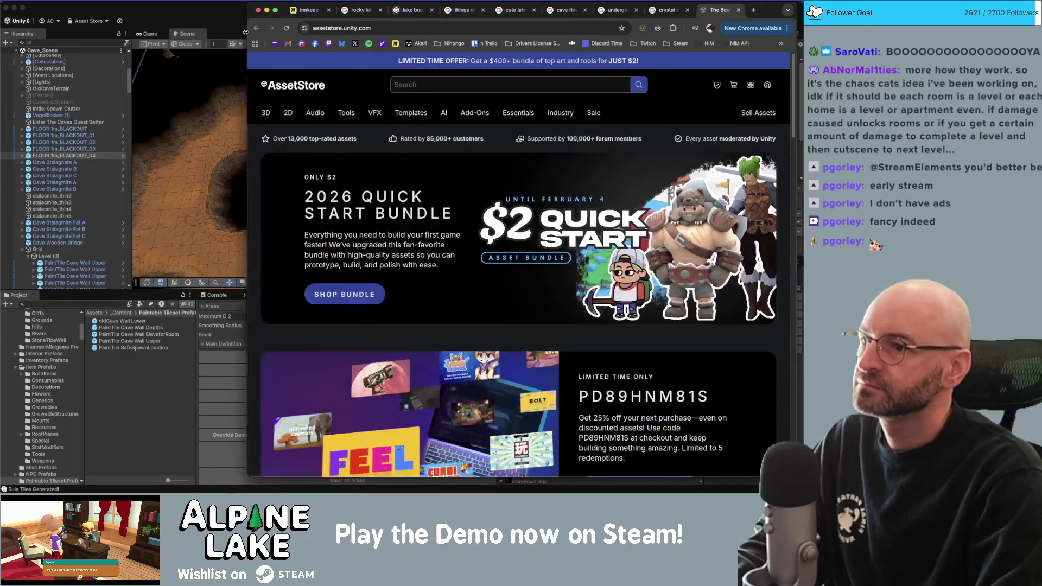
Search the Asset Store for 'crystal cave'.
{"action": "left_click", "coordinate": [432, 84]}
{"action": "type", "text": "crystal cave"}
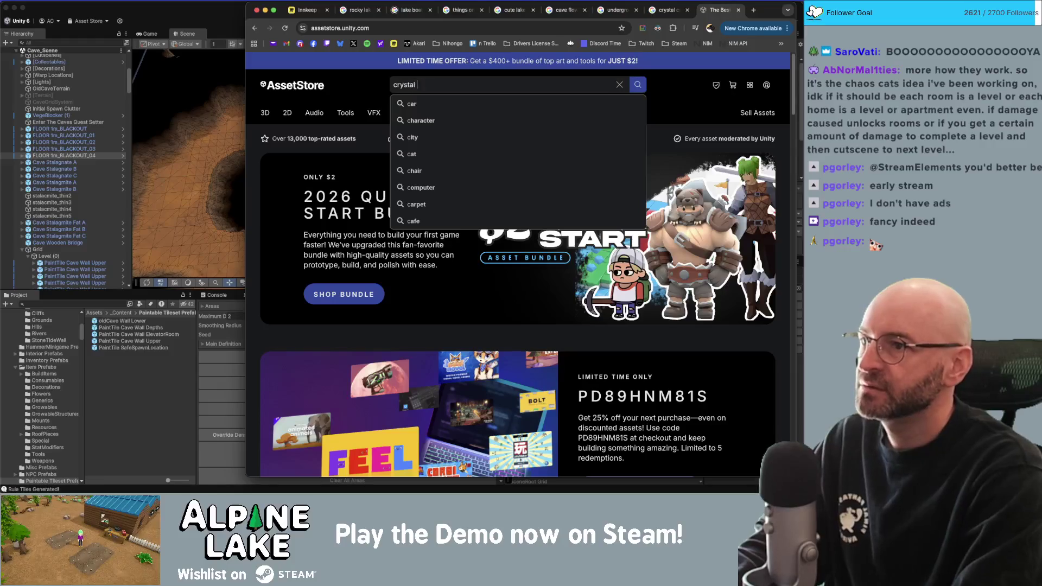
{"action": "key", "text": "Return"}
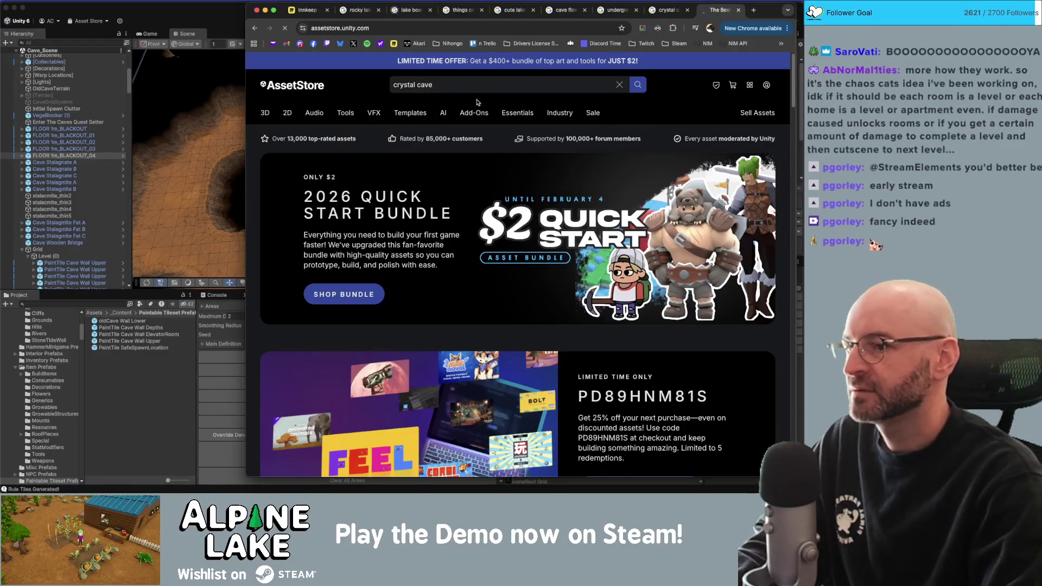
{"action": "mouse_move", "coordinate": [477, 103]}
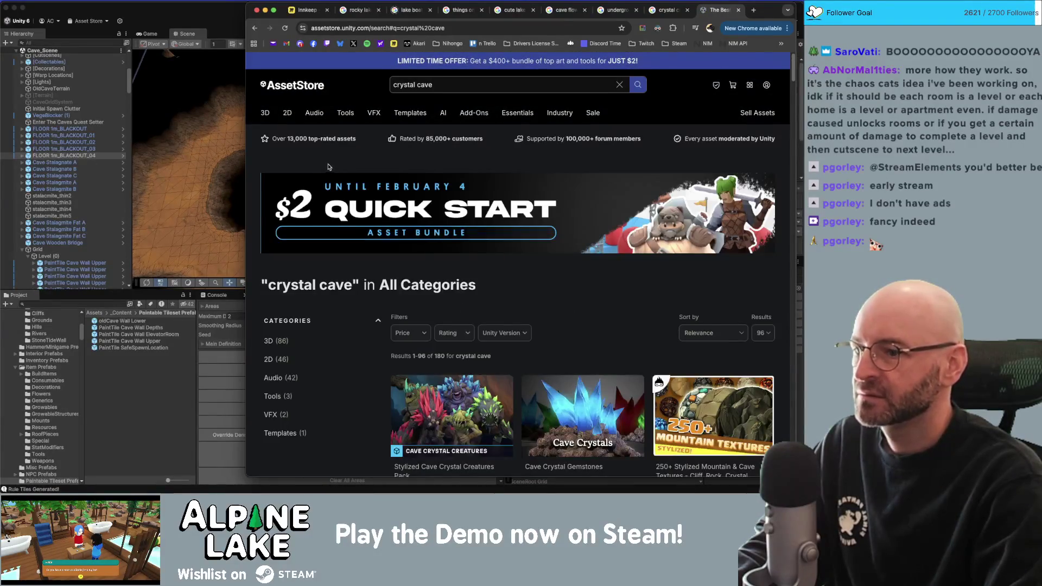
Scroll through the result rows and open the Modular Crystal Cave asset page.
{"action": "scroll", "coordinate": [327, 167], "scroll_direction": "down", "scroll_amount": 3}
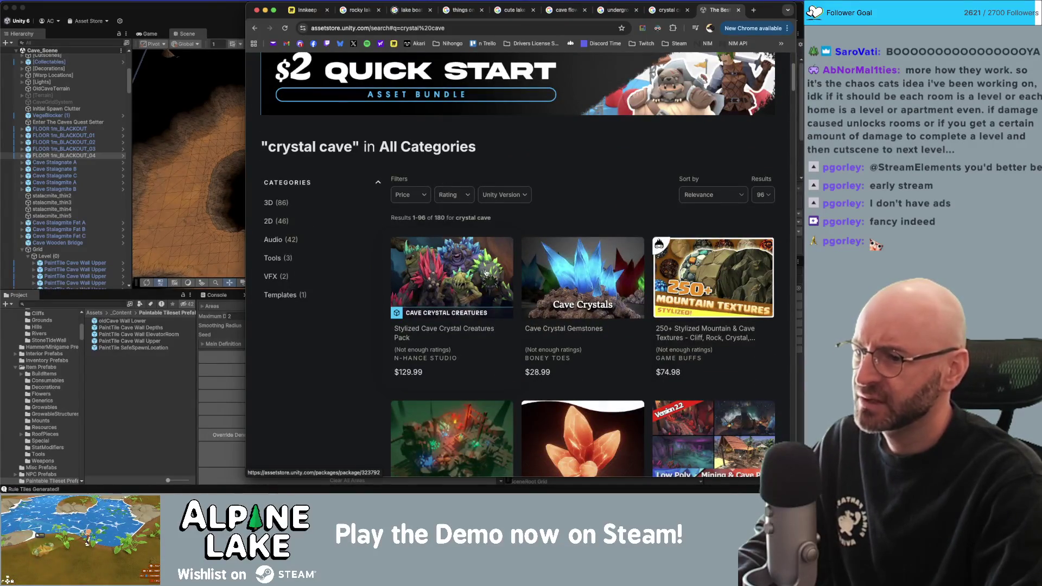
{"action": "scroll", "coordinate": [484, 273], "scroll_direction": "down", "scroll_amount": 2}
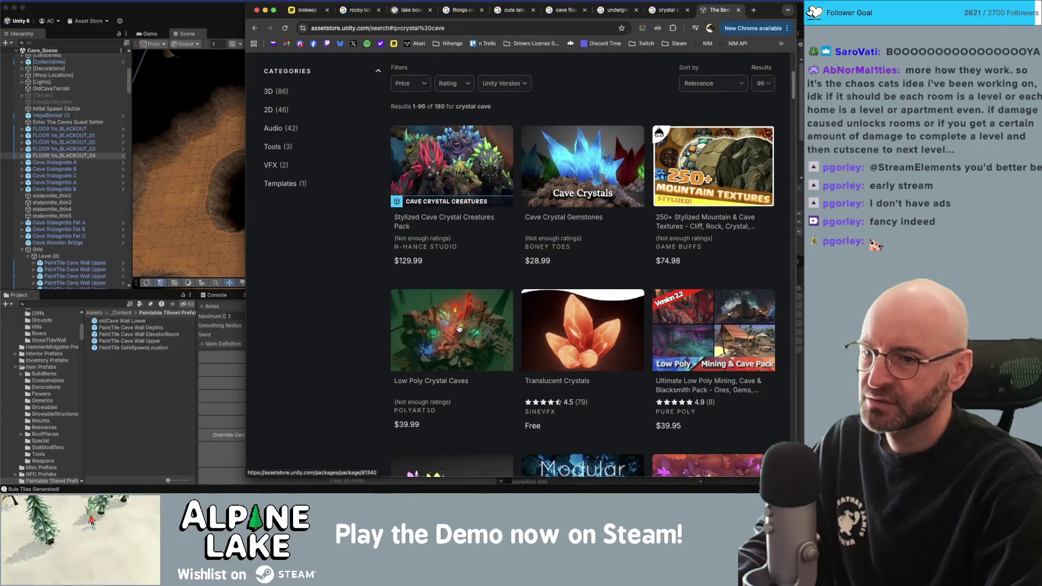
{"action": "scroll", "coordinate": [584, 318], "scroll_direction": "down", "scroll_amount": 2}
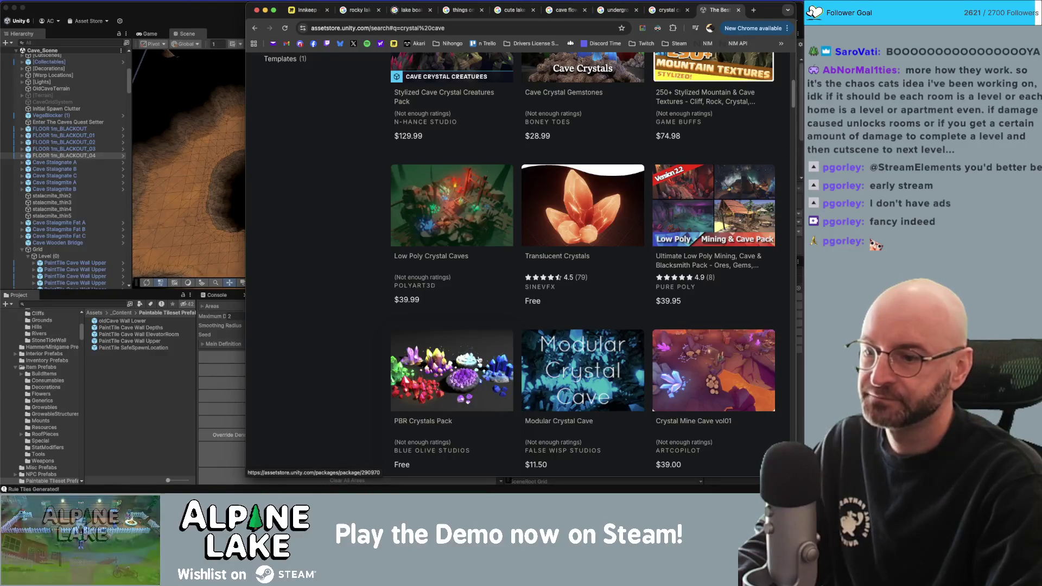
{"action": "scroll", "coordinate": [462, 365], "scroll_direction": "down", "scroll_amount": 2}
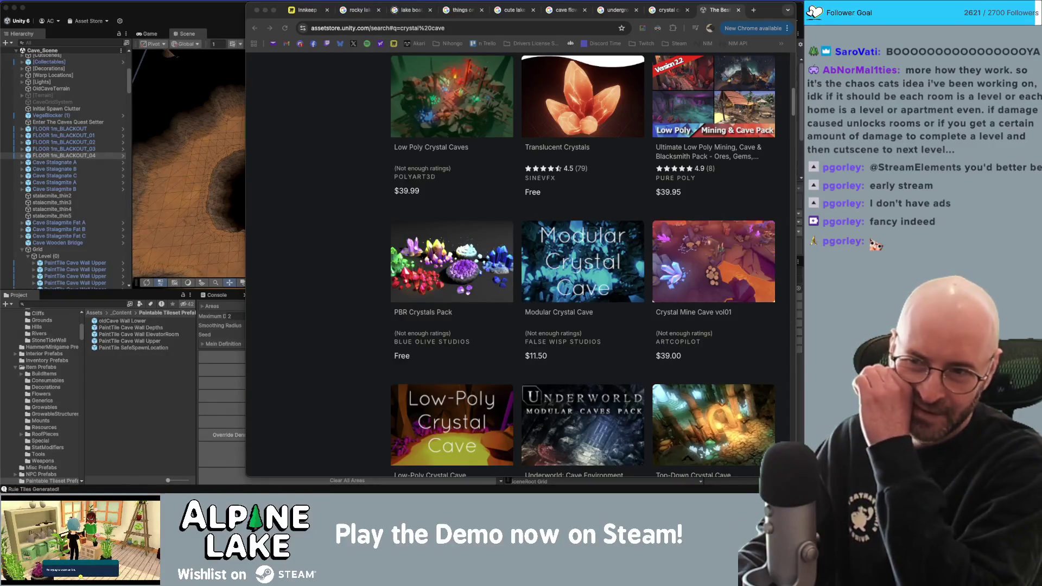
{"action": "scroll", "coordinate": [513, 343], "scroll_direction": "down", "scroll_amount": 2}
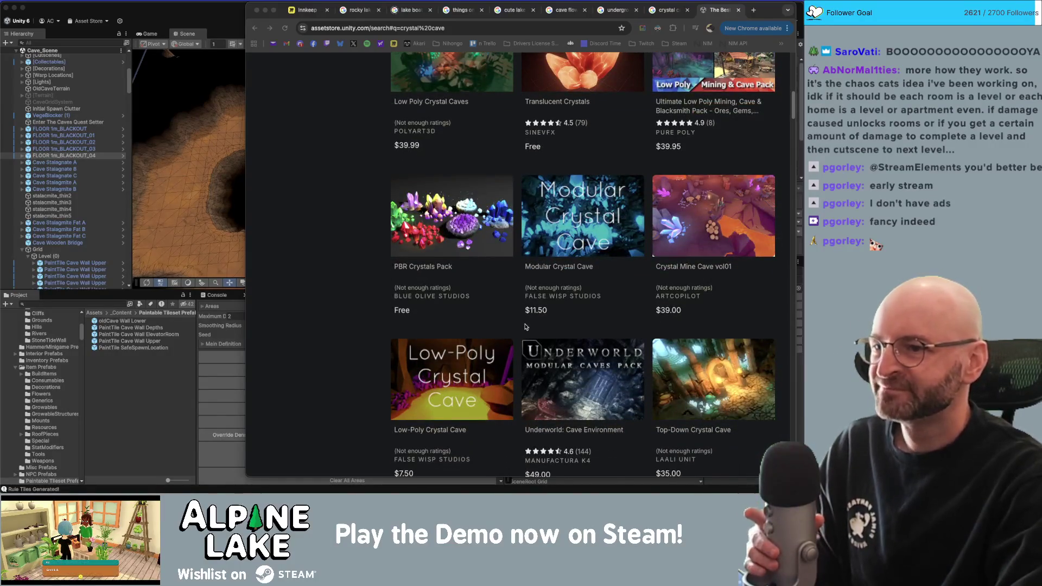
{"action": "left_click", "coordinate": [565, 244]}
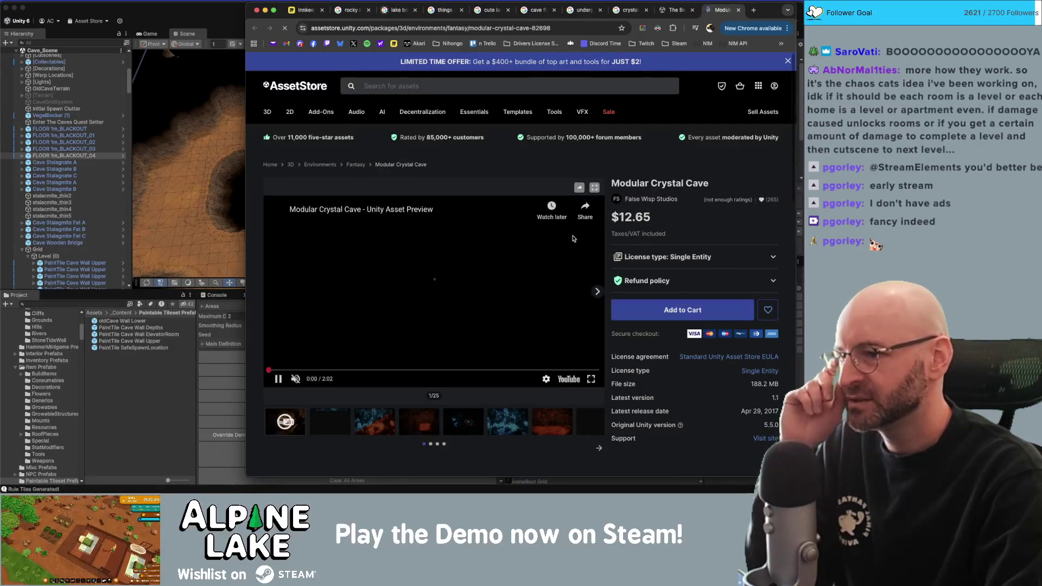
Step through Modular Crystal Cave preview images two to six, including lava and blue crystals.
{"action": "left_click", "coordinate": [343, 418]}
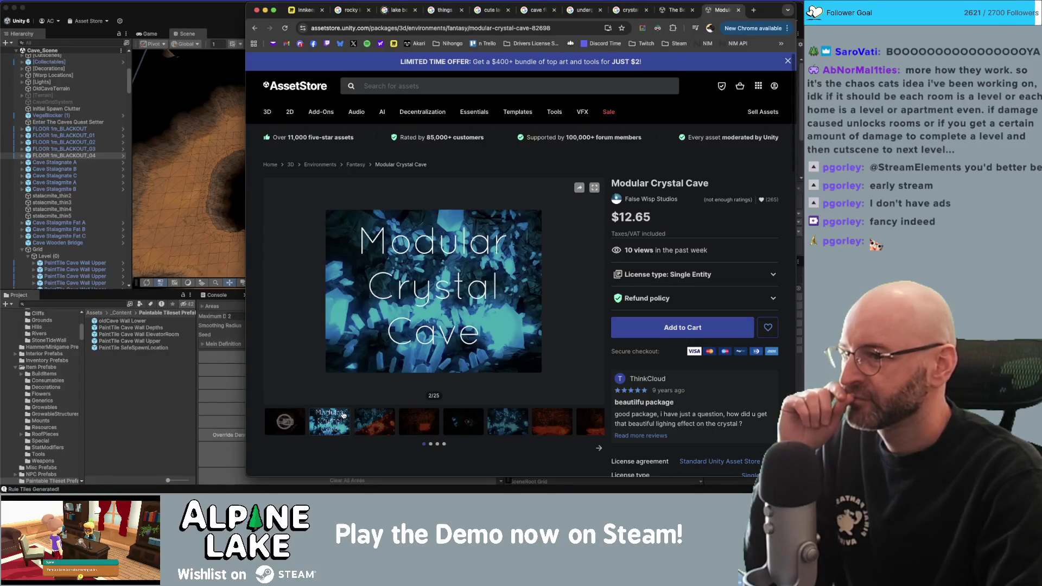
{"action": "left_click", "coordinate": [380, 426]}
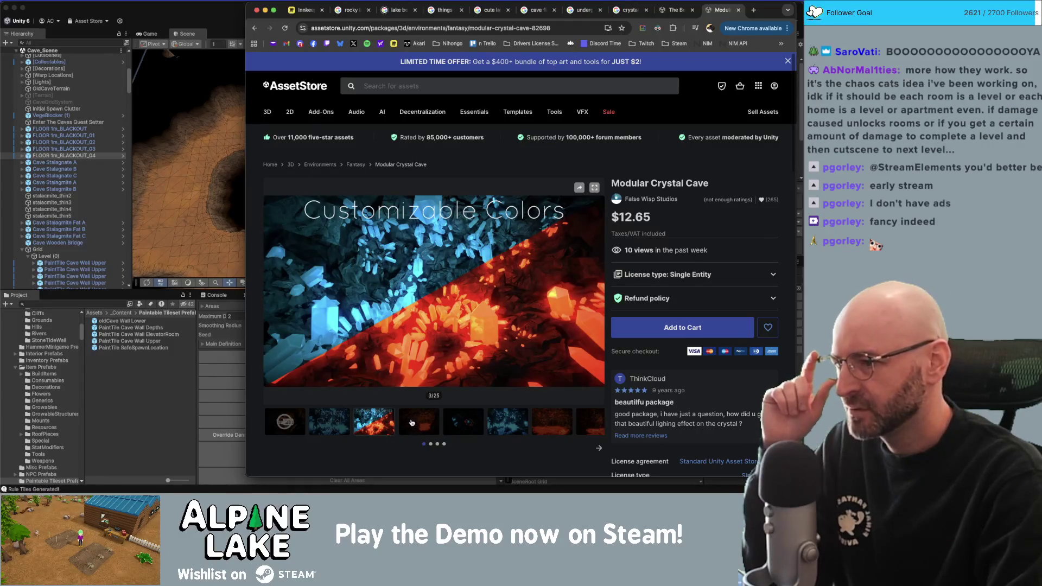
{"action": "left_click", "coordinate": [410, 424]}
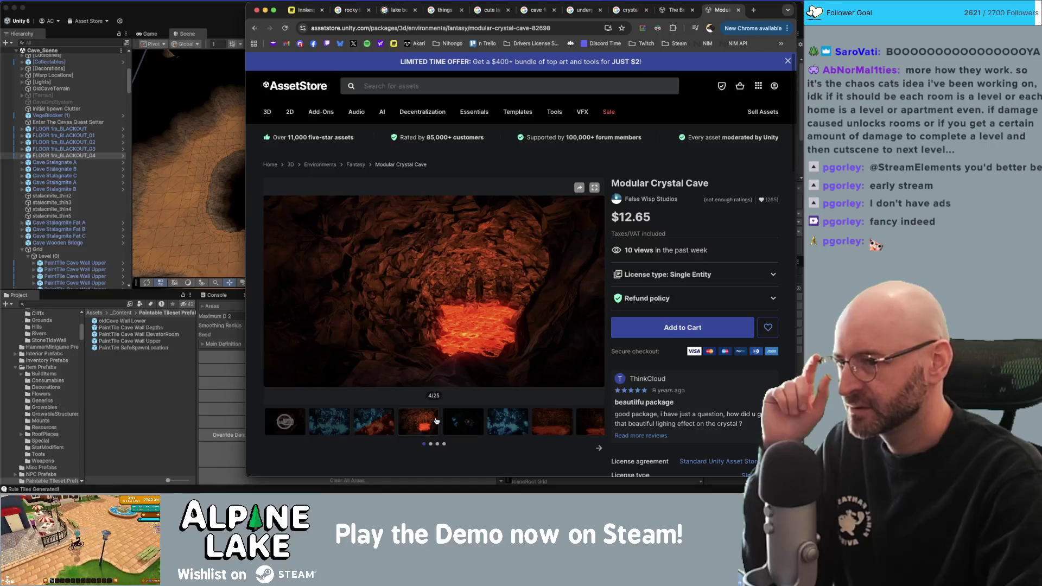
{"action": "left_click", "coordinate": [456, 421]}
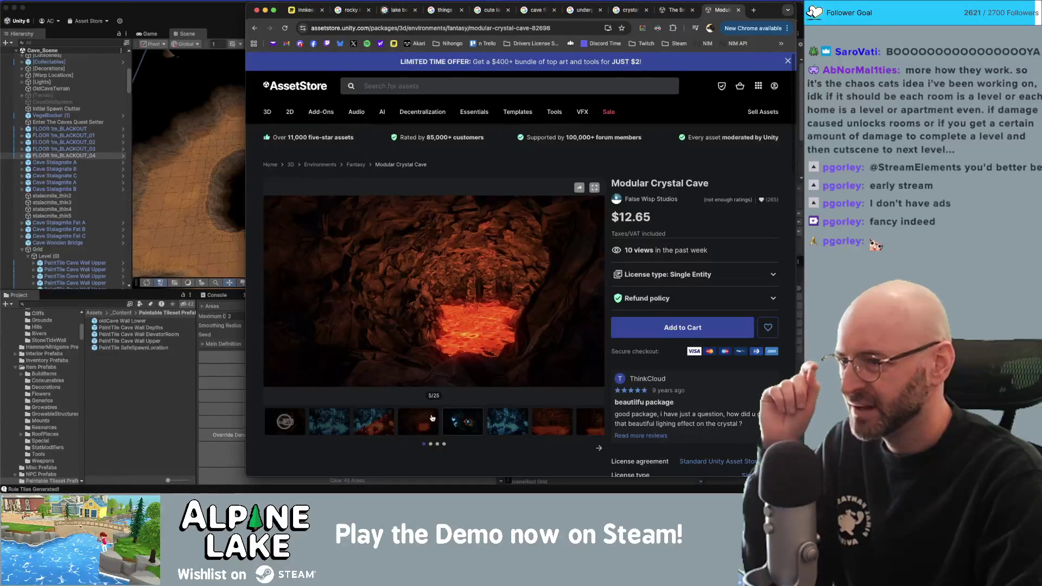
{"action": "left_click", "coordinate": [509, 427]}
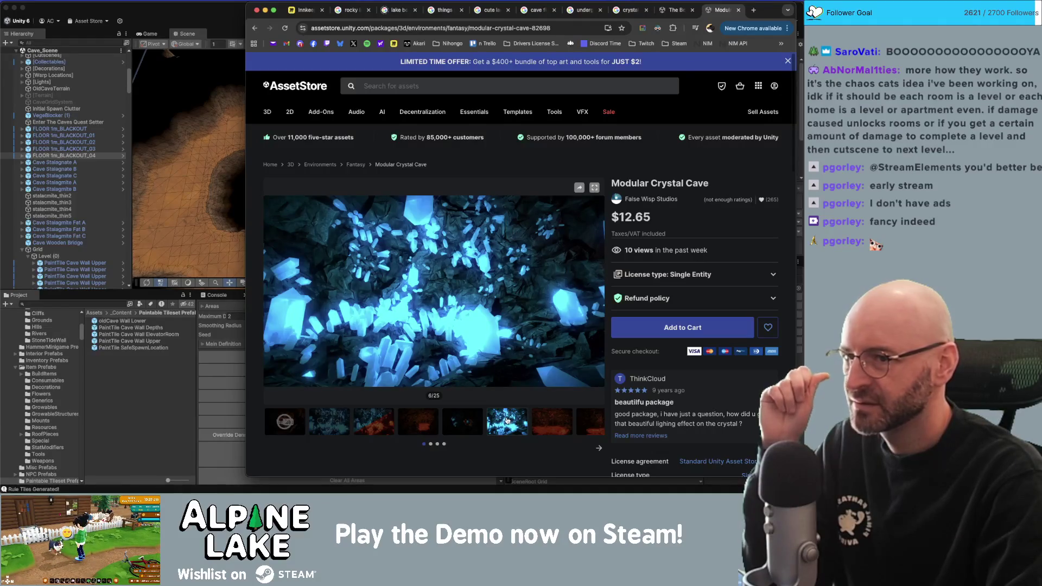
{"action": "scroll", "coordinate": [507, 418], "scroll_direction": "down", "scroll_amount": 4}
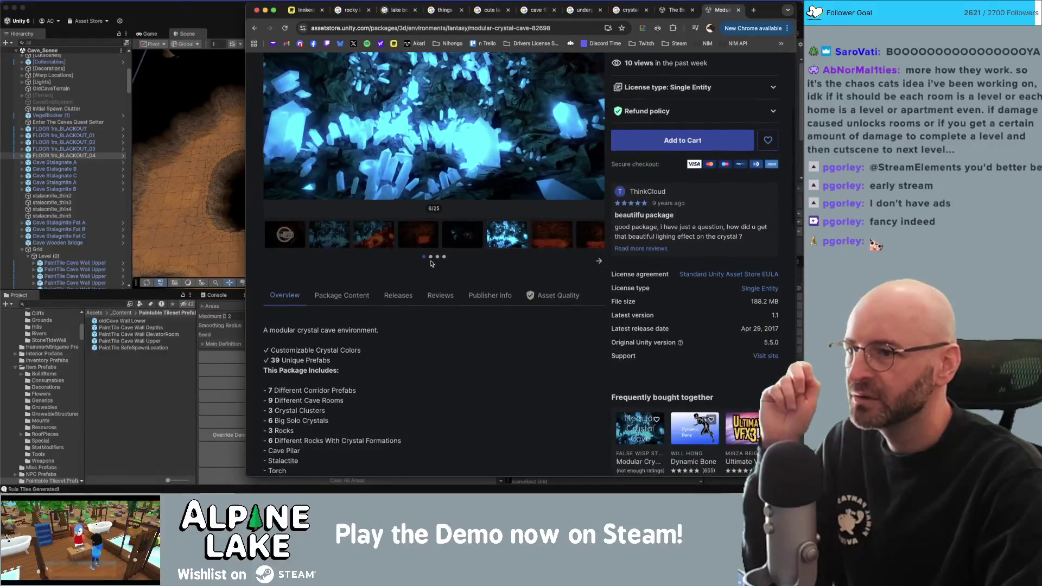
{"action": "scroll", "coordinate": [529, 263], "scroll_direction": "up", "scroll_amount": 2}
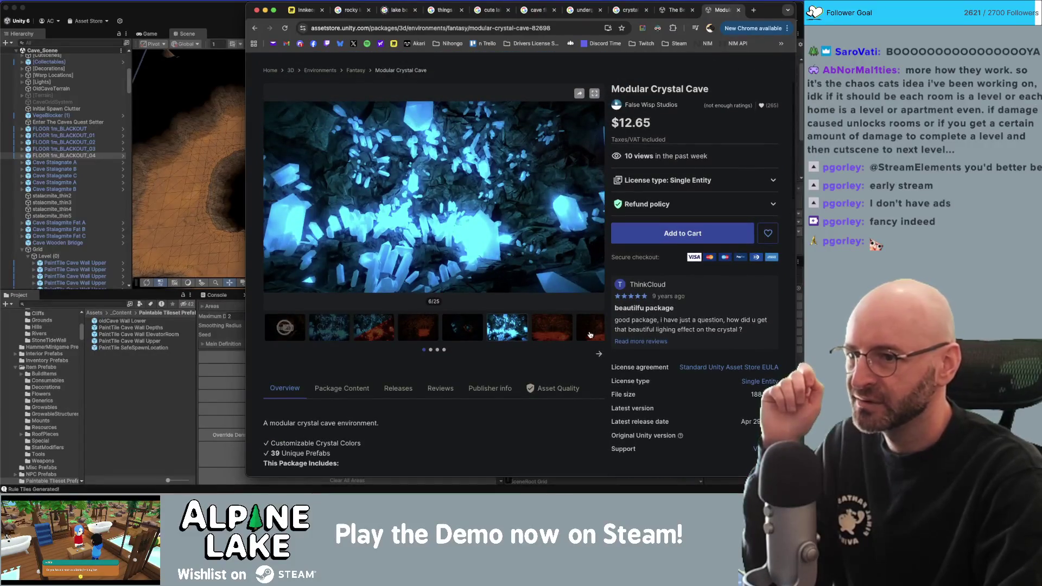
View the remaining previews through to the final crystal prefab image, then return to Unity.
{"action": "left_click", "coordinate": [558, 333]}
{"action": "left_click", "coordinate": [586, 332]}
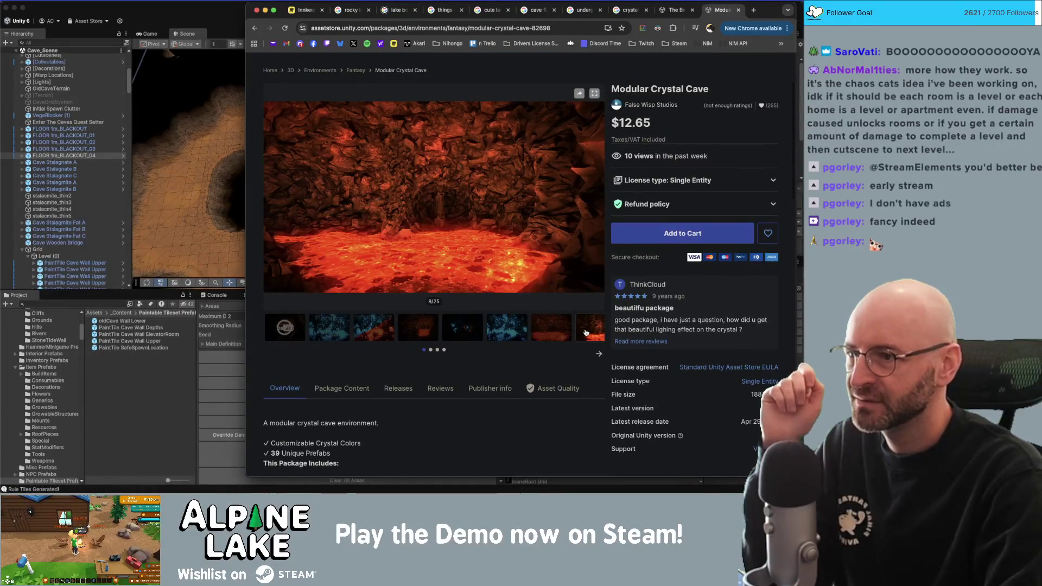
{"action": "left_click", "coordinate": [598, 353]}
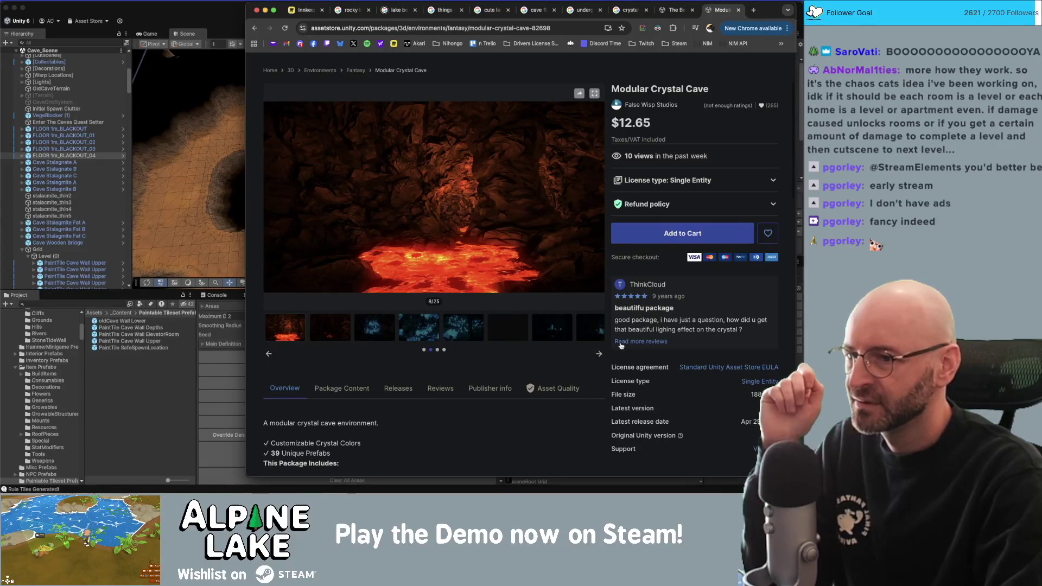
{"action": "left_click", "coordinate": [599, 354]}
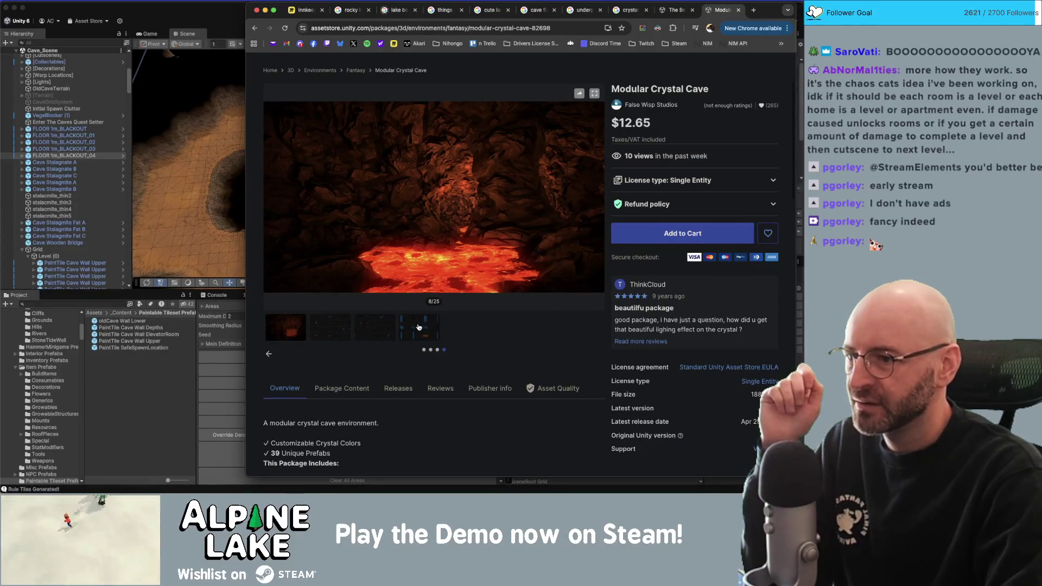
{"action": "left_click", "coordinate": [419, 327]}
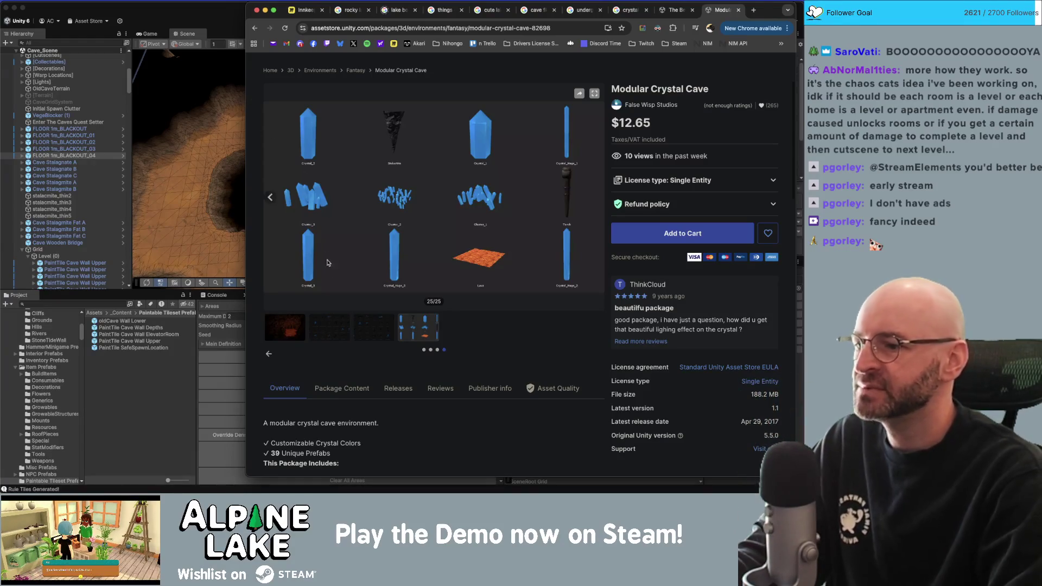
{"action": "scroll", "coordinate": [338, 349], "scroll_direction": "down", "scroll_amount": 5}
{"action": "scroll", "coordinate": [339, 348], "scroll_direction": "up", "scroll_amount": 3}
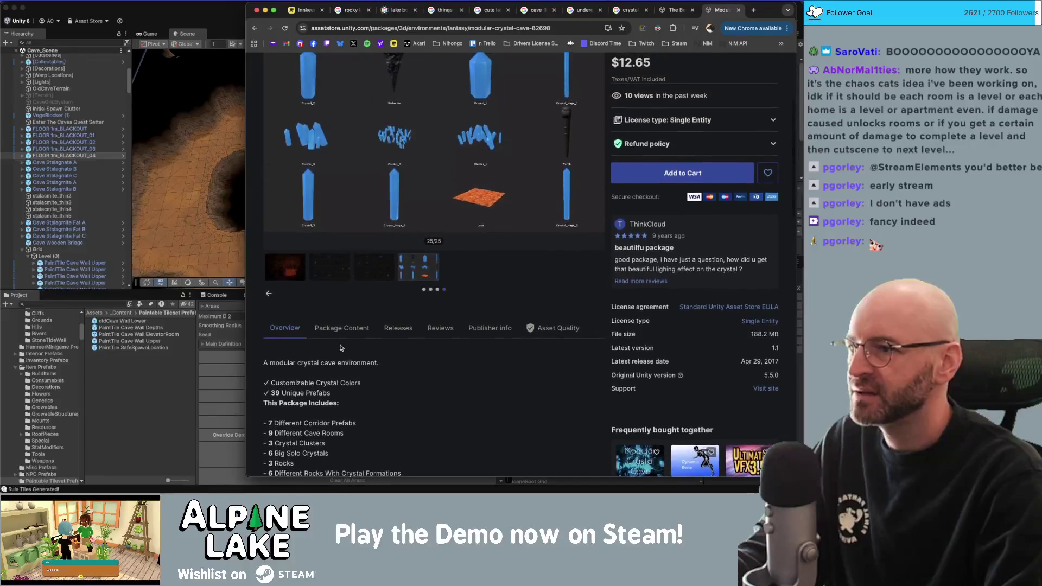
{"action": "scroll", "coordinate": [341, 348], "scroll_direction": "up", "scroll_amount": 3}
{"action": "left_click", "coordinate": [167, 16]}
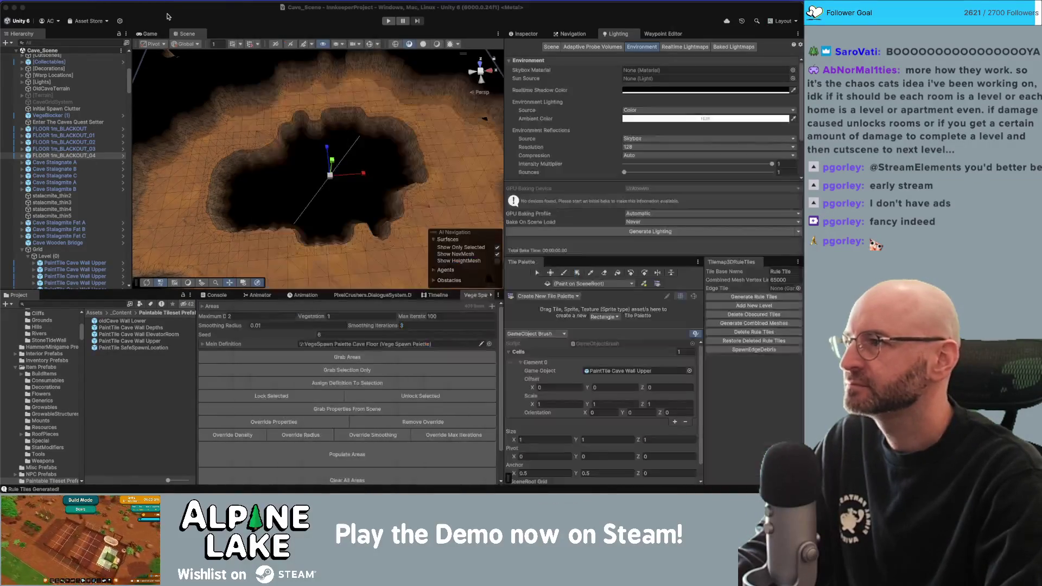
Switch to Maya and bring up the File > Open Scene dialog.
{"action": "key", "text": "super+Tab"}
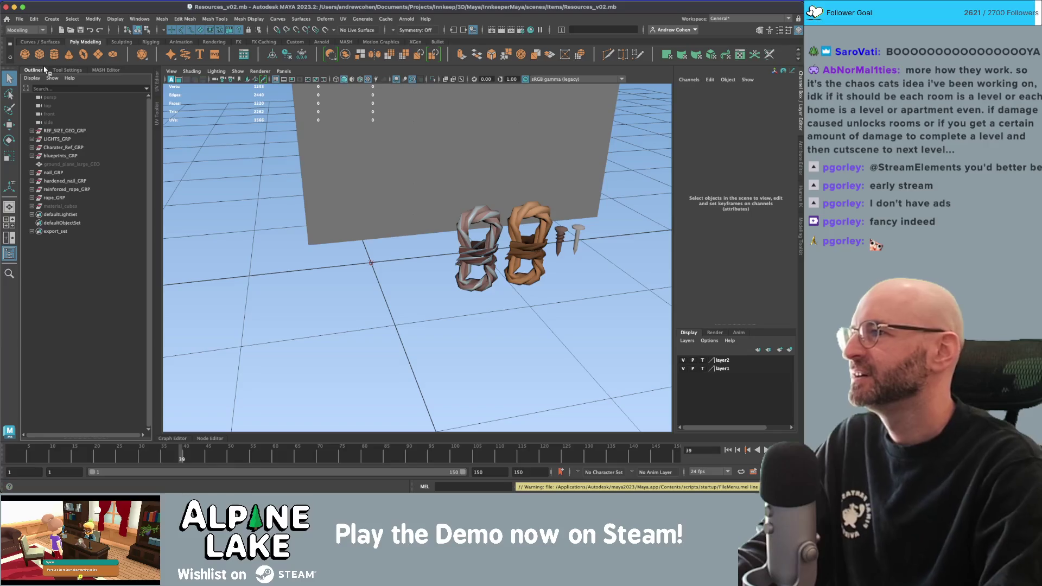
{"action": "left_click", "coordinate": [19, 18]}
{"action": "left_click", "coordinate": [38, 40]}
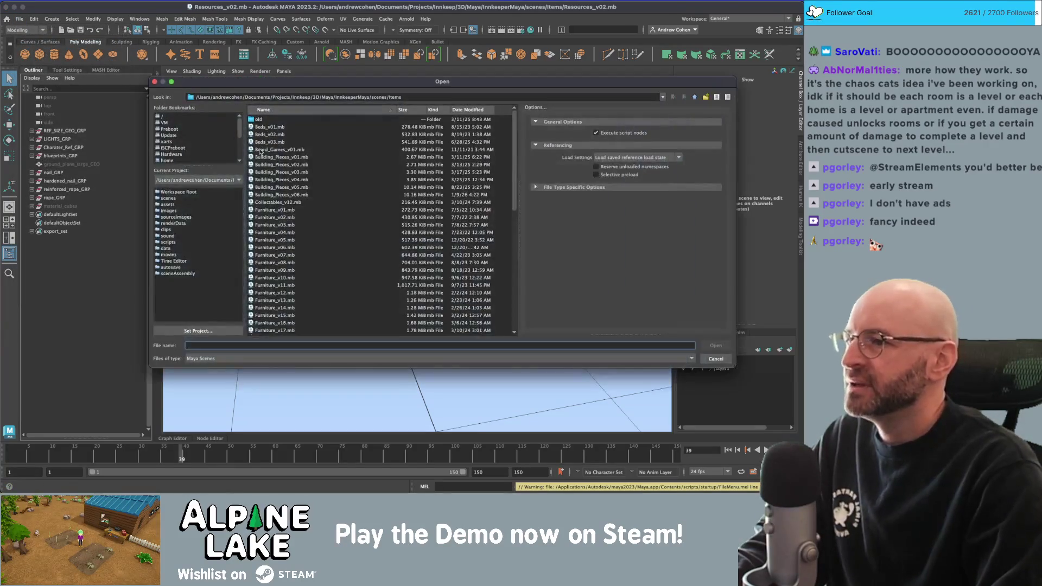
Open Modular_Landscapes_v10.mb from the Terrain folder and orbit around its terrain pieces.
{"action": "left_click", "coordinate": [695, 97]}
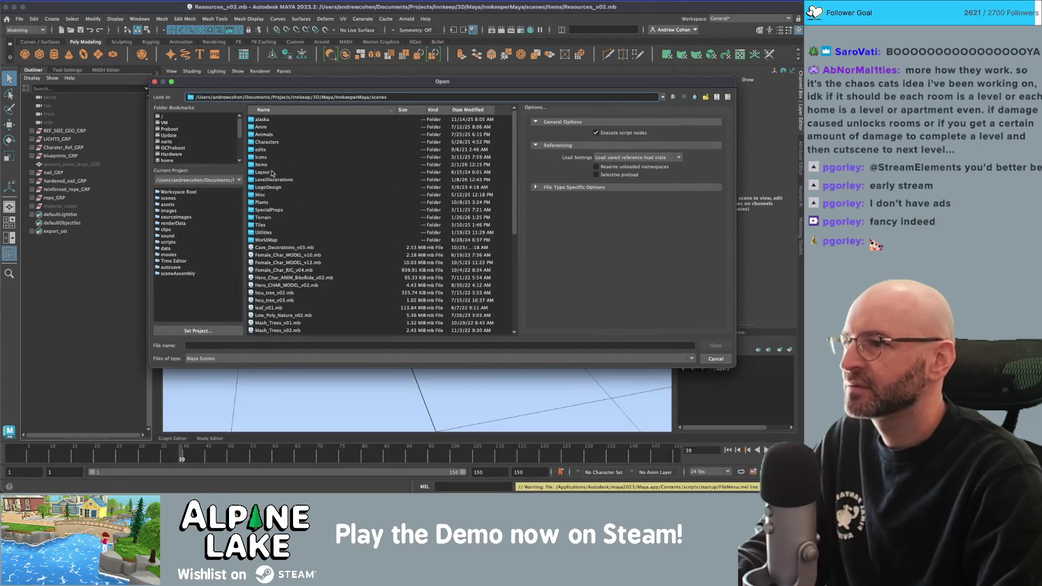
{"action": "double_click", "coordinate": [267, 218]}
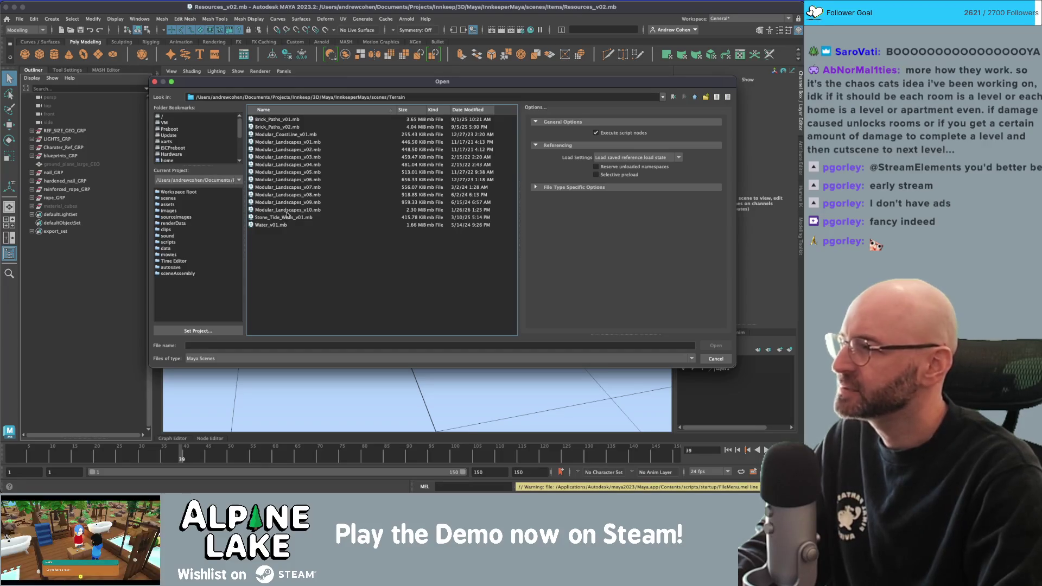
{"action": "double_click", "coordinate": [285, 217]}
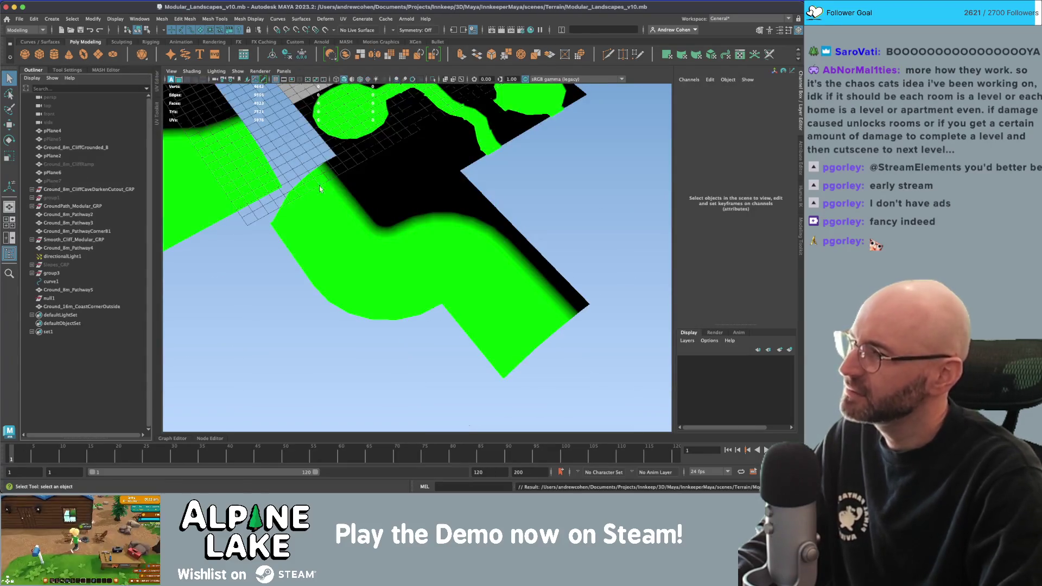
{"action": "mouse_move", "coordinate": [452, 271]}
{"action": "left_mouse_down", "text": "alt"}
{"action": "mouse_move", "coordinate": [536, 217]}
{"action": "mouse_move", "coordinate": [407, 226]}
{"action": "mouse_move", "coordinate": [465, 232]}
{"action": "mouse_move", "coordinate": [466, 282]}
{"action": "left_mouse_up", "text": "alt"}
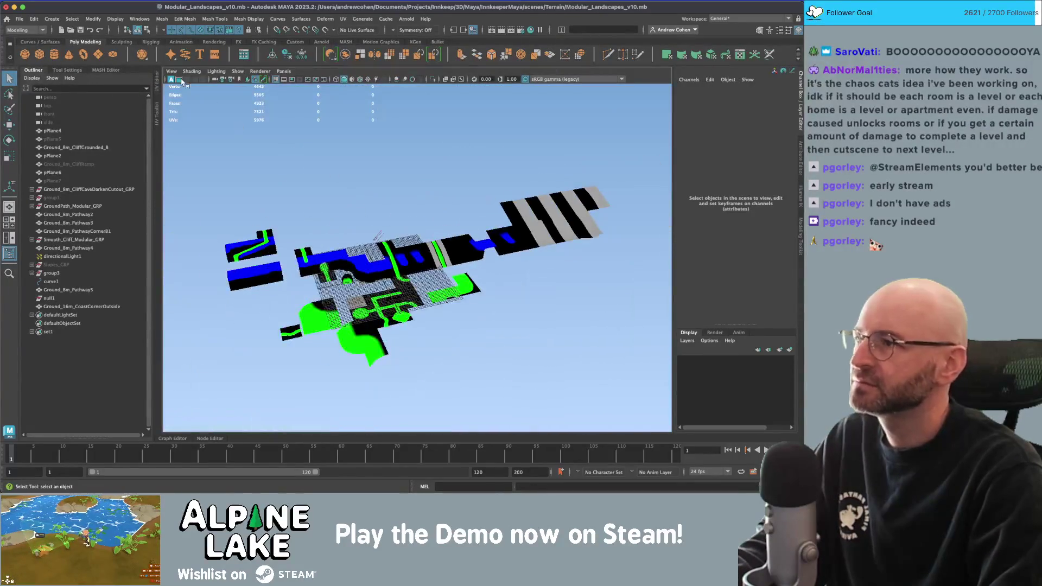
Browse the Tiles folder, then go back and open Cave_Decorations_v03.mb from the scenes folder.
{"action": "left_click", "coordinate": [19, 18]}
{"action": "left_click", "coordinate": [29, 44]}
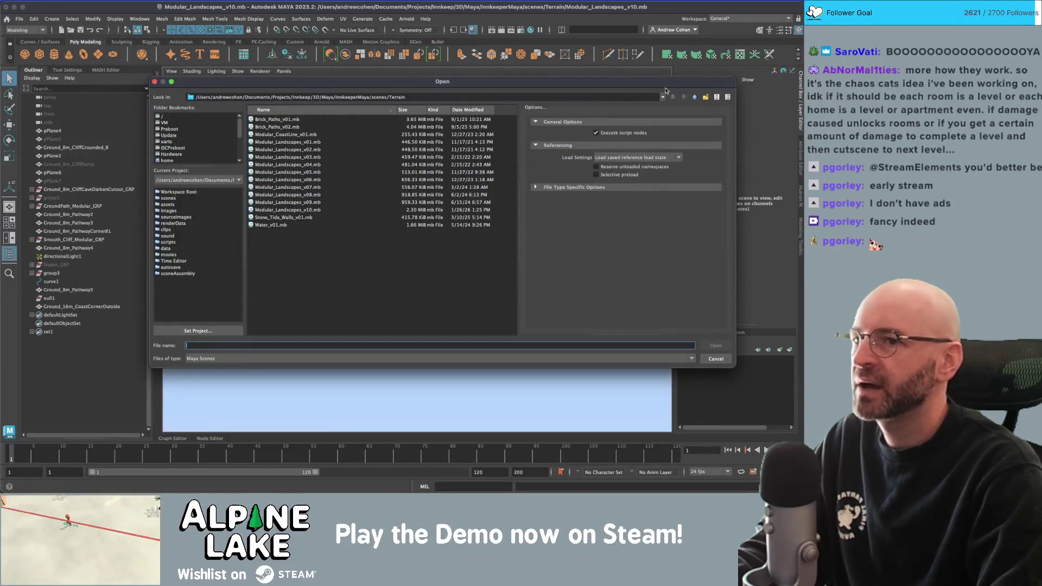
{"action": "left_click", "coordinate": [695, 97]}
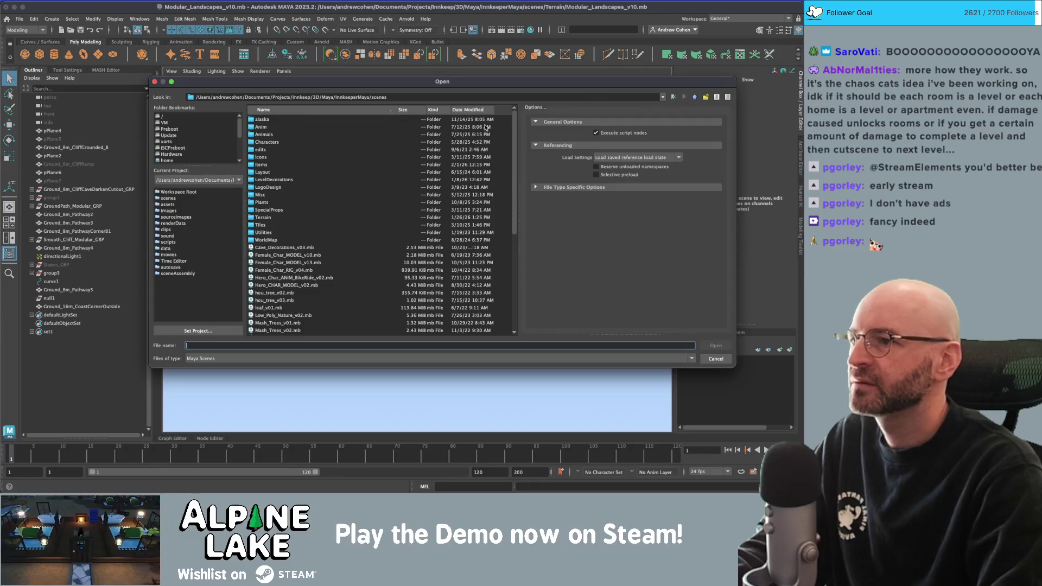
{"action": "double_click", "coordinate": [272, 225]}
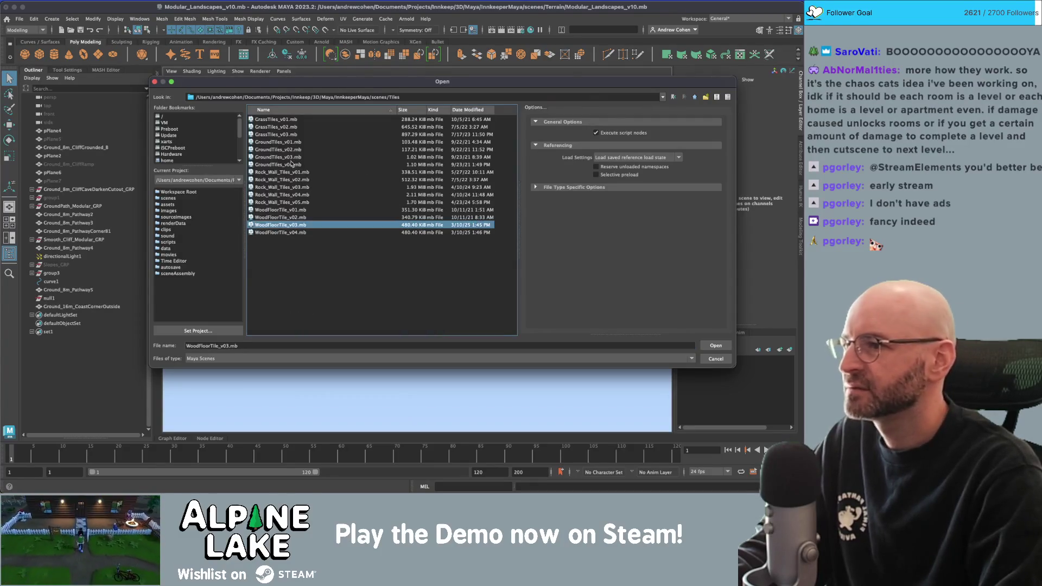
{"action": "left_click", "coordinate": [293, 165]}
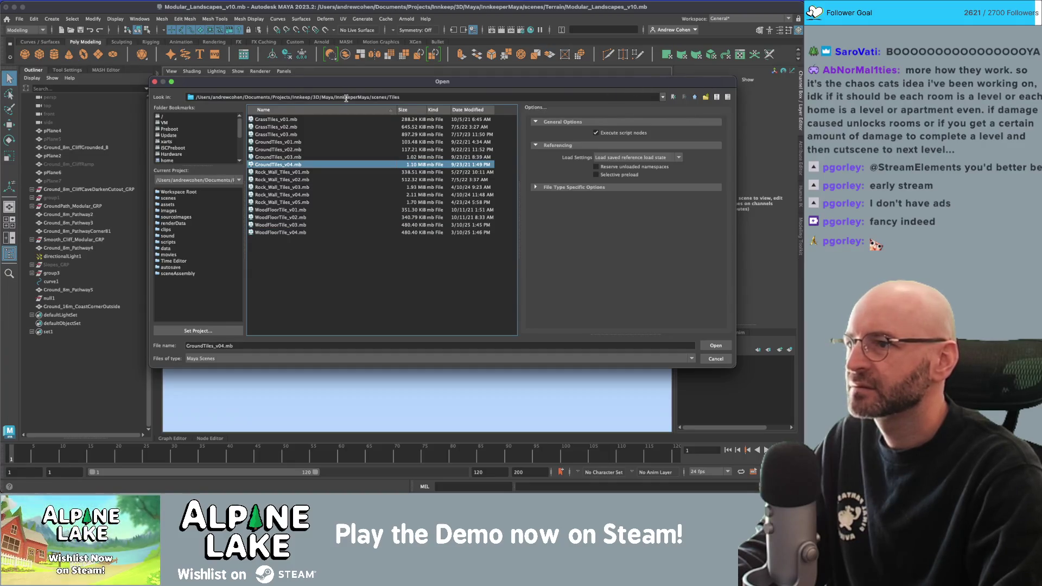
{"action": "left_click", "coordinate": [694, 97]}
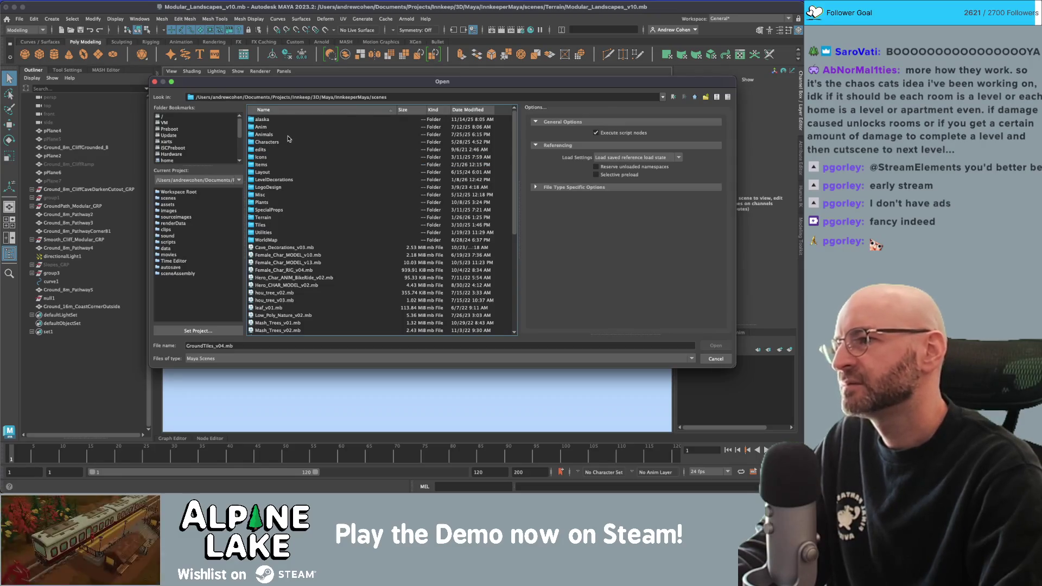
{"action": "scroll", "coordinate": [296, 197], "scroll_direction": "down", "scroll_amount": 4}
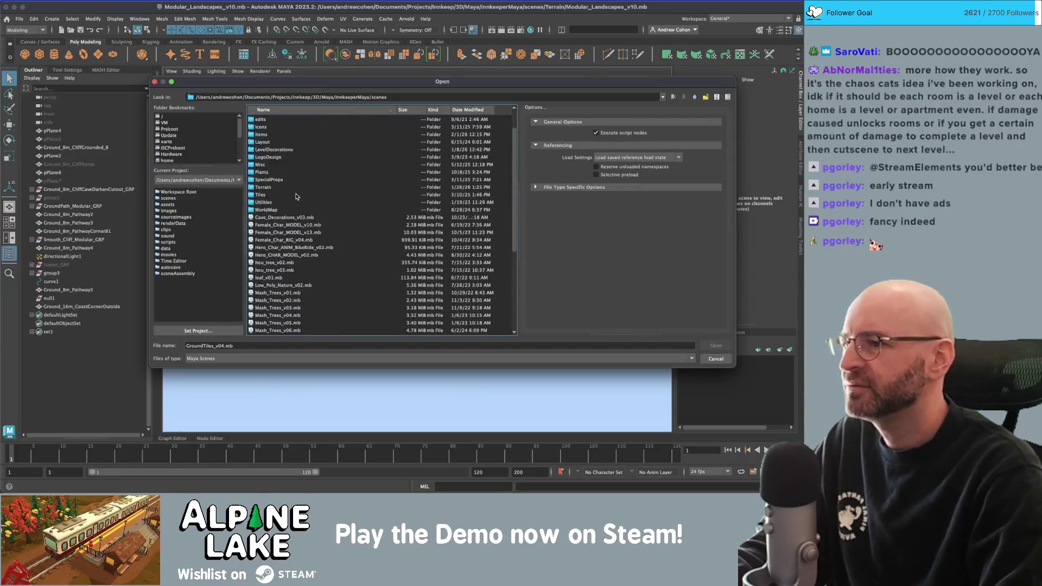
{"action": "left_click", "coordinate": [294, 217]}
{"action": "double_click", "coordinate": [294, 217]}
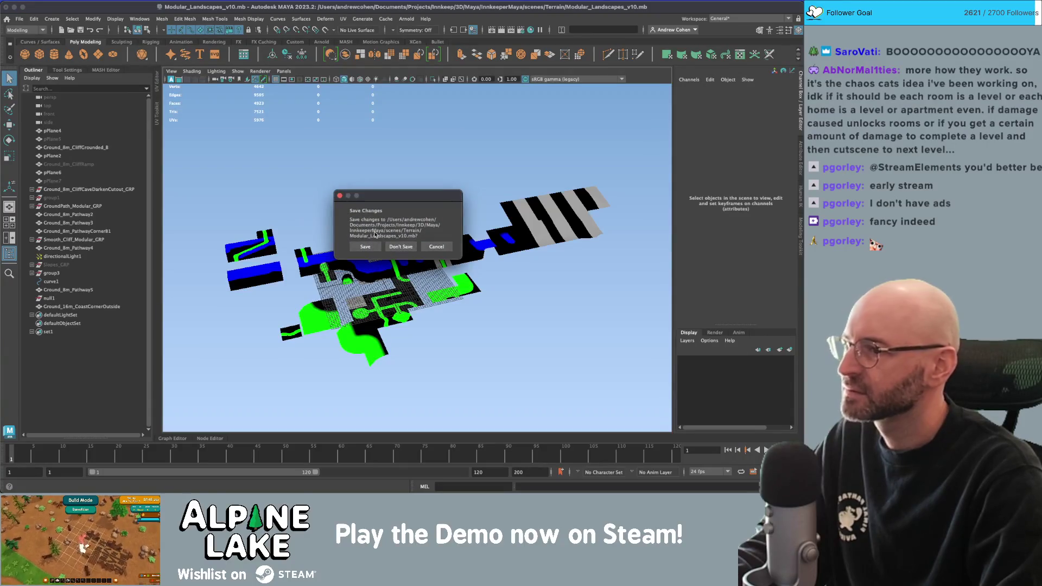
Discard changes and open CaveDepths_Decorations_v03.mb from LevelDecorations, again without saving.
{"action": "left_click", "coordinate": [399, 248]}
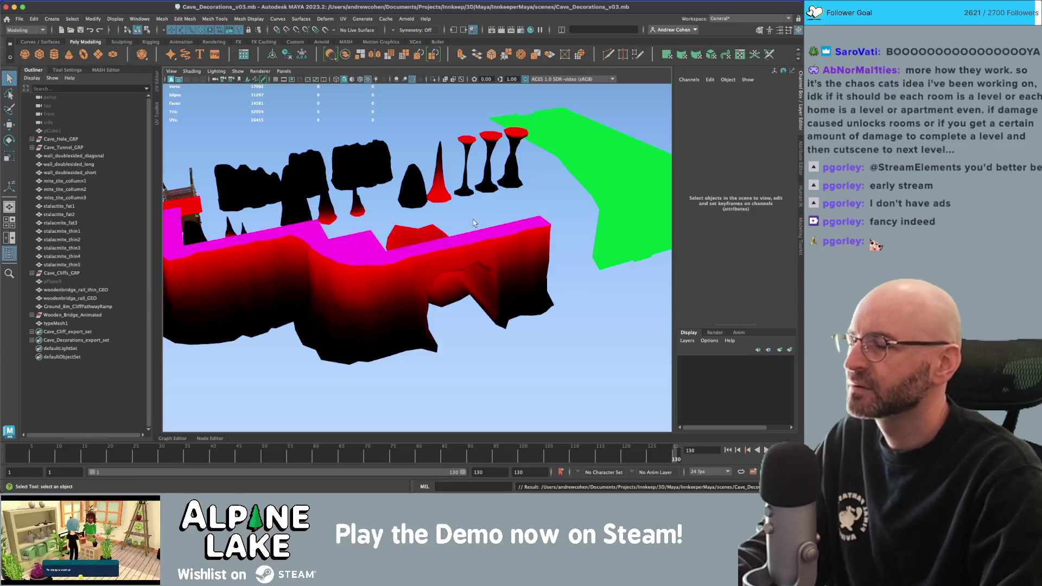
{"action": "scroll", "coordinate": [473, 222], "scroll_direction": "down", "scroll_amount": 5}
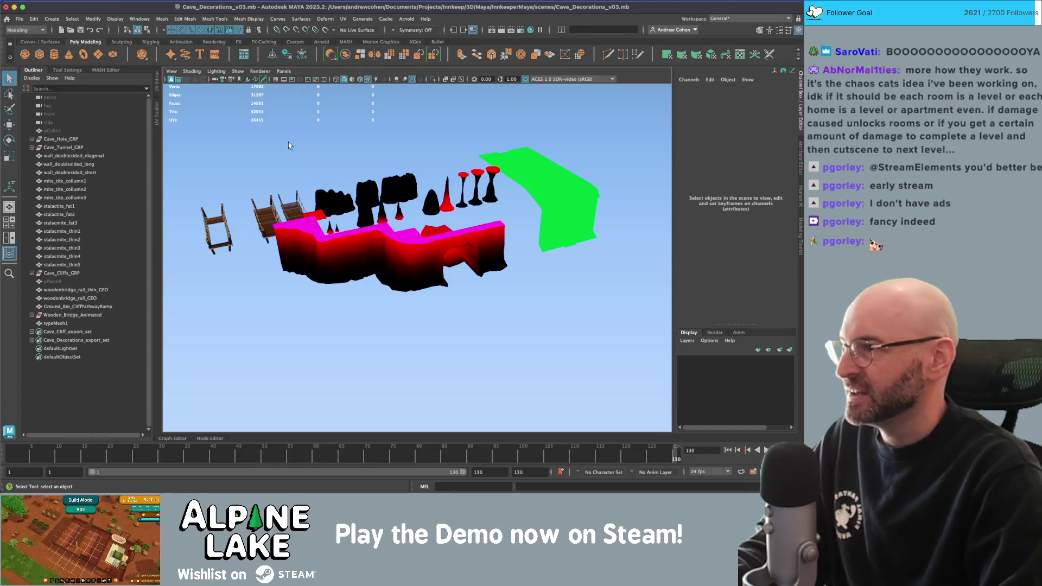
{"action": "key", "text": "ctrl+o"}
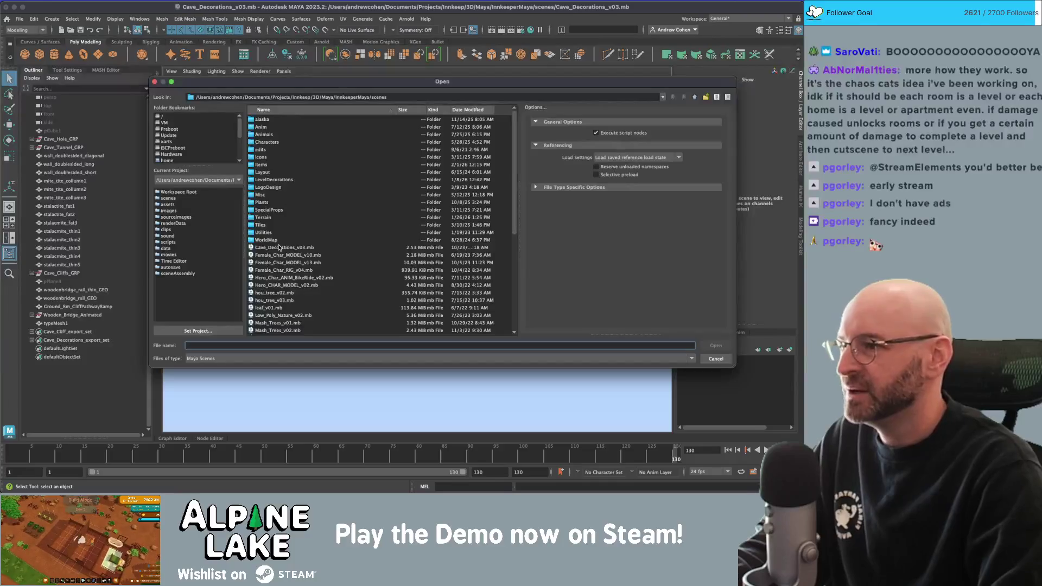
{"action": "double_click", "coordinate": [279, 181]}
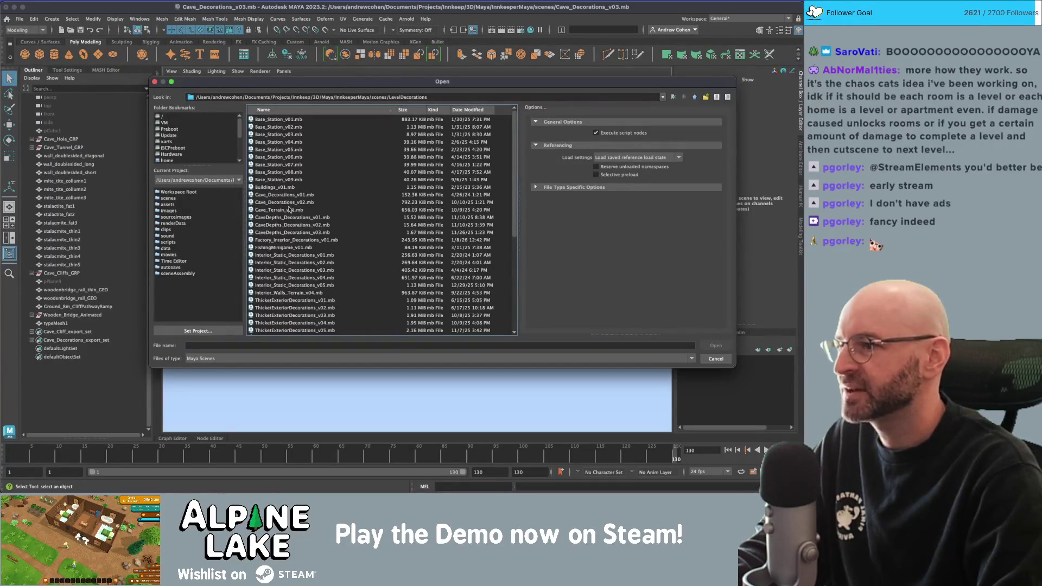
{"action": "left_click", "coordinate": [297, 204]}
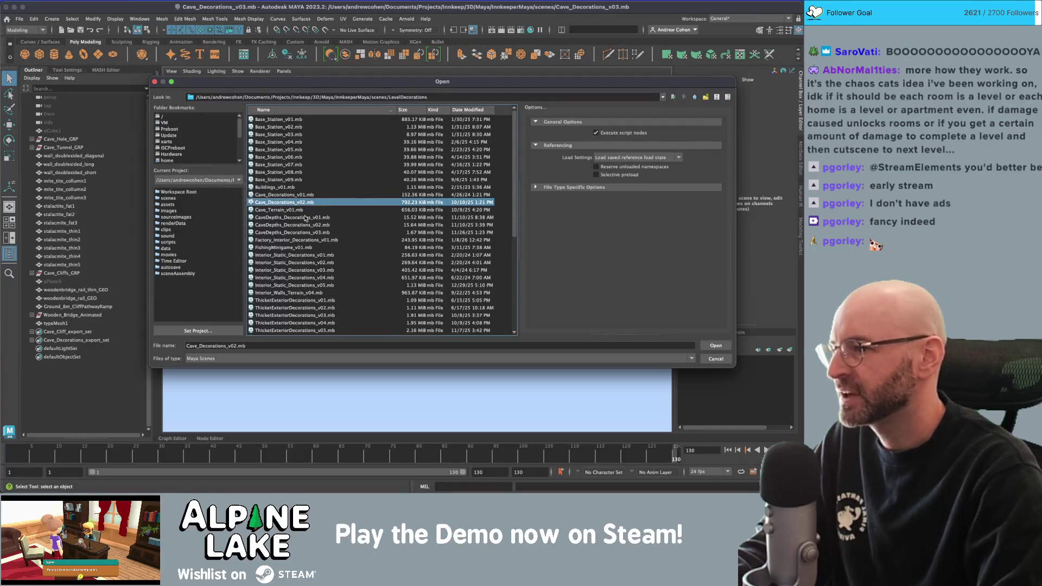
{"action": "left_click", "coordinate": [298, 233]}
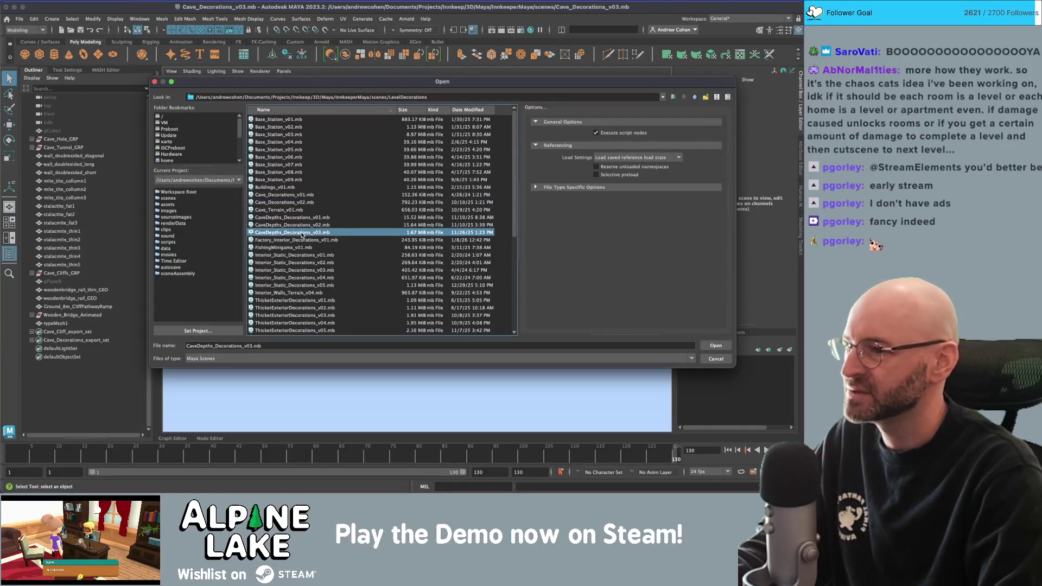
{"action": "double_click", "coordinate": [298, 233]}
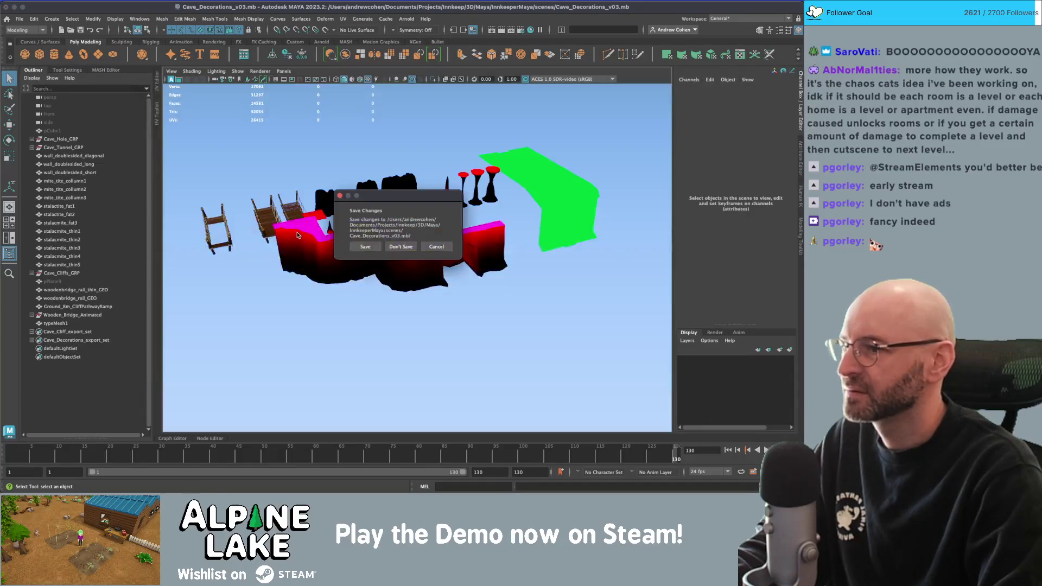
{"action": "left_click", "coordinate": [391, 247]}
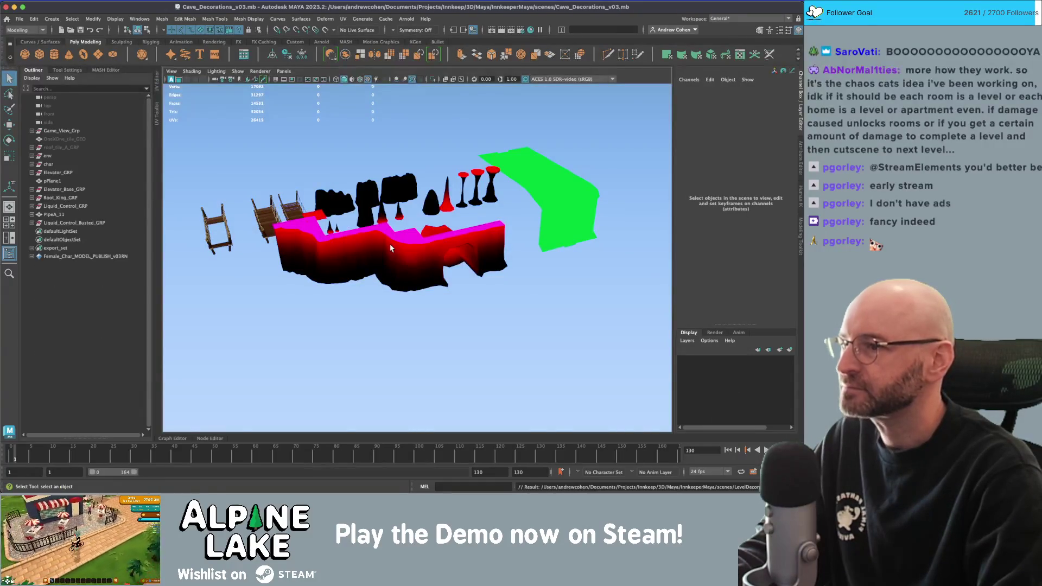
{"action": "mouse_move", "coordinate": [428, 227]}
{"action": "left_mouse_down", "text": "alt"}
{"action": "mouse_move", "coordinate": [412, 220]}
{"action": "mouse_move", "coordinate": [477, 154]}
{"action": "left_mouse_up", "text": "alt"}
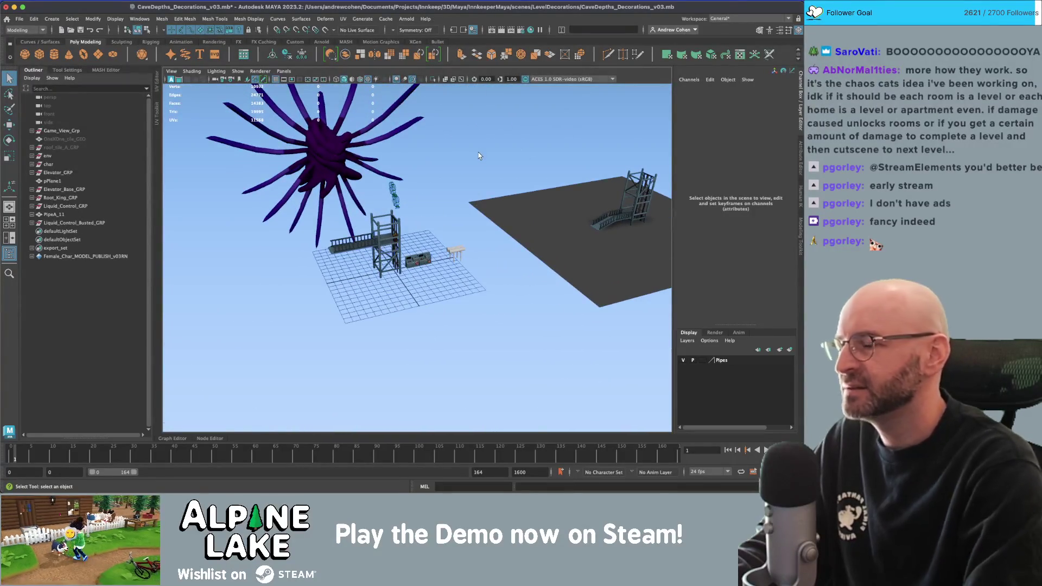
Reopen Cave_Decorations_v03.mb from LevelDecorations, discarding changes to the cave depths scene.
{"action": "key", "text": "ctrl+o"}
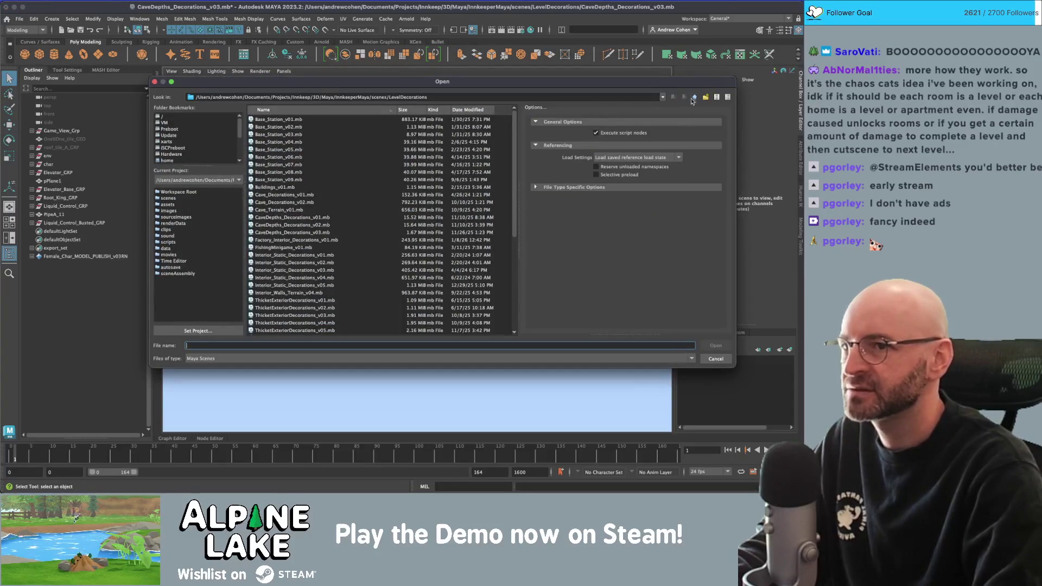
{"action": "left_click", "coordinate": [695, 96]}
{"action": "left_click_drag", "start_coordinate": [286, 251], "coordinate": [275, 184]}
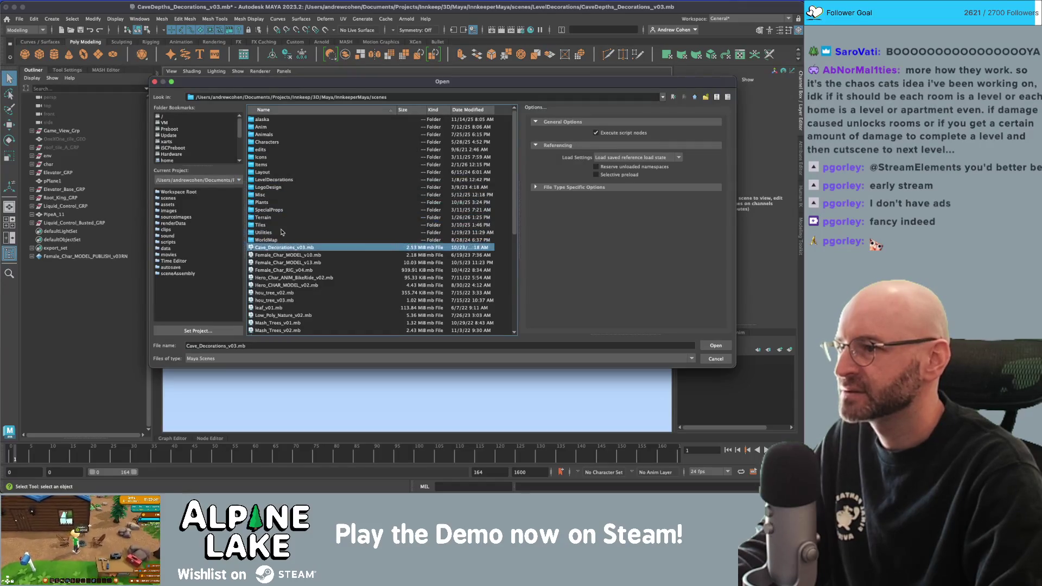
{"action": "double_click", "coordinate": [267, 181]}
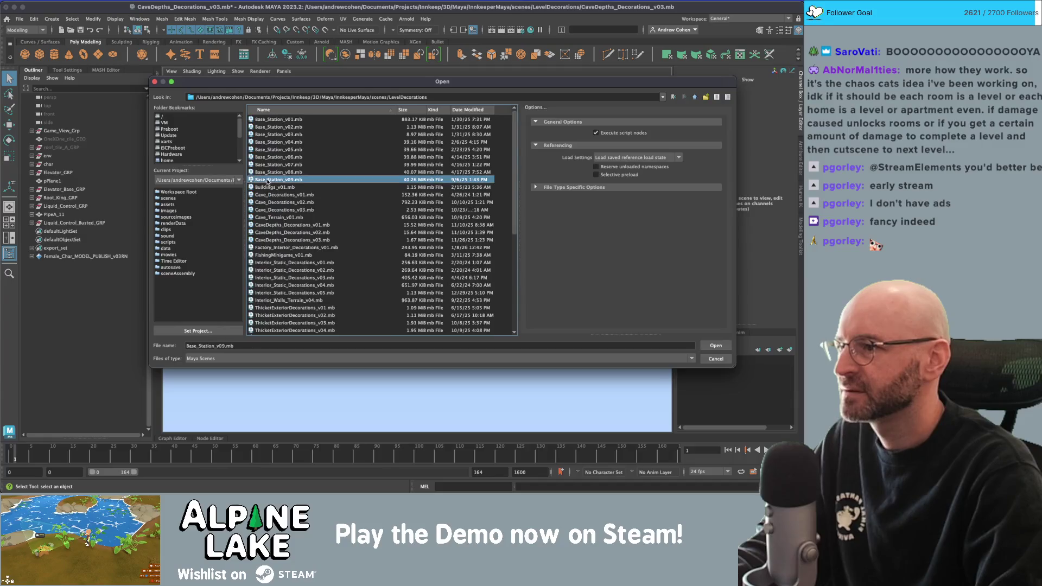
{"action": "double_click", "coordinate": [295, 214]}
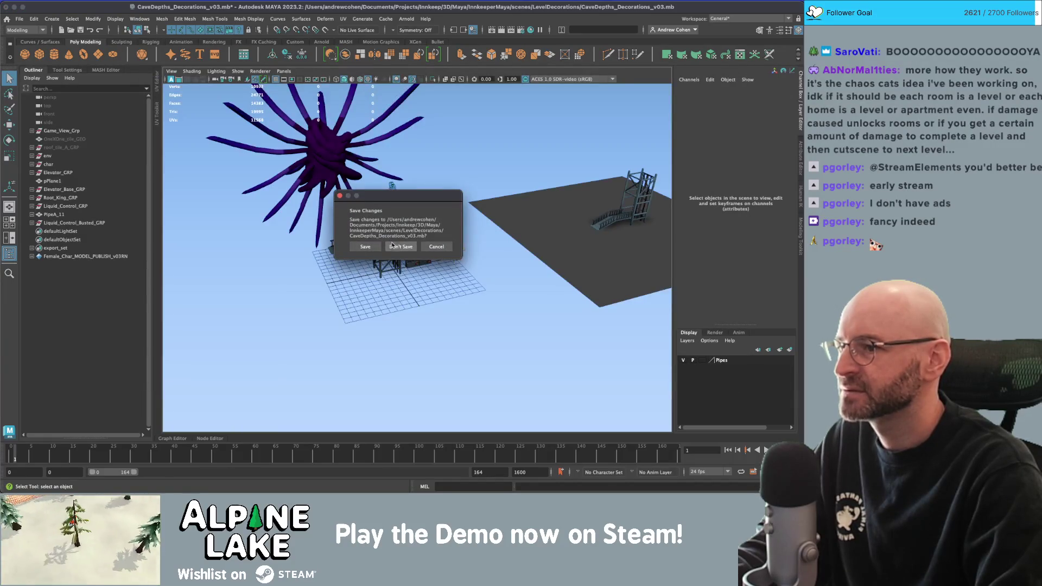
{"action": "left_click", "coordinate": [391, 246]}
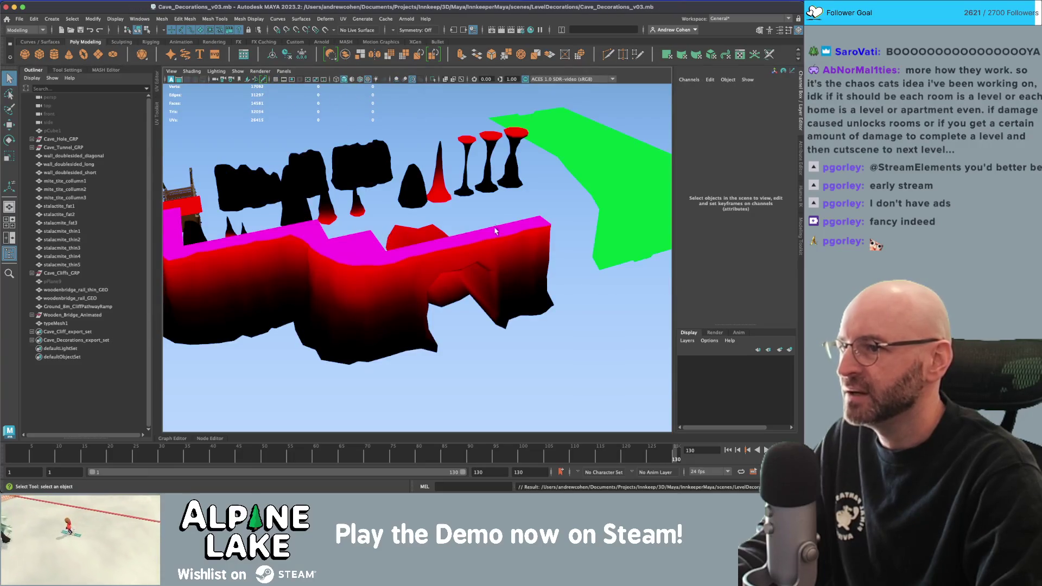
Zoom in on the hanging rope, select it, and orbit around it.
{"action": "scroll", "coordinate": [495, 231], "scroll_direction": "down", "scroll_amount": 5}
{"action": "mouse_move", "coordinate": [495, 231]}
{"action": "left_mouse_down", "text": "alt"}
{"action": "mouse_move", "coordinate": [430, 221]}
{"action": "mouse_move", "coordinate": [386, 242]}
{"action": "mouse_move", "coordinate": [402, 251]}
{"action": "left_mouse_up", "text": "alt"}
{"action": "scroll", "coordinate": [374, 247], "scroll_direction": "up", "scroll_amount": 10}
{"action": "left_click", "coordinate": [415, 239]}
{"action": "scroll", "coordinate": [472, 239], "scroll_direction": "down", "scroll_amount": 3}
{"action": "left_click", "coordinate": [472, 239]}
{"action": "mouse_move", "coordinate": [472, 239]}
{"action": "left_mouse_down", "text": "alt"}
{"action": "mouse_move", "coordinate": [416, 263]}
{"action": "mouse_move", "coordinate": [395, 322]}
{"action": "mouse_move", "coordinate": [391, 289]}
{"action": "left_mouse_up", "text": "alt"}
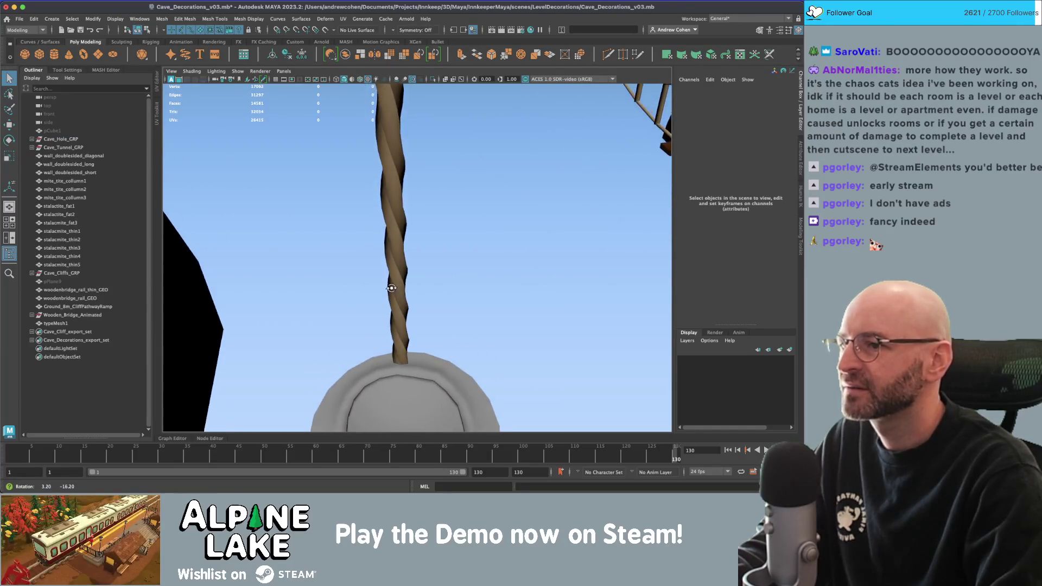
Orbit to a side view of the cave, bridges and red-magenta cliff, then switch to the browser.
{"action": "scroll", "coordinate": [380, 271], "scroll_direction": "down", "scroll_amount": 3}
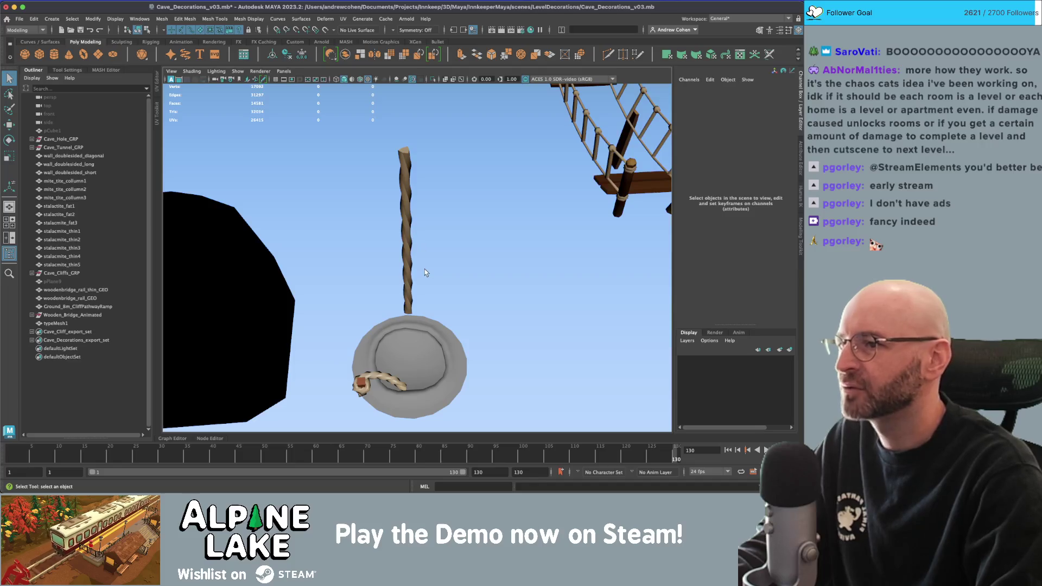
{"action": "scroll", "coordinate": [414, 229], "scroll_direction": "down", "scroll_amount": 3}
{"action": "mouse_move", "coordinate": [432, 244]}
{"action": "left_mouse_down", "text": "alt"}
{"action": "mouse_move", "coordinate": [428, 204]}
{"action": "mouse_move", "coordinate": [411, 193]}
{"action": "left_mouse_up", "text": "alt"}
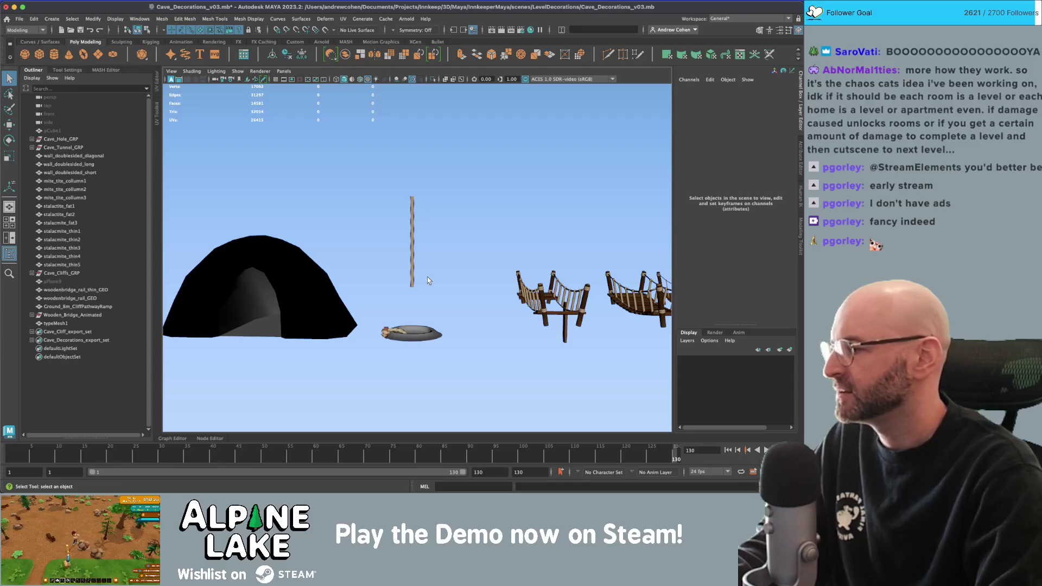
{"action": "mouse_move", "coordinate": [464, 284]}
{"action": "left_mouse_down", "text": "alt"}
{"action": "mouse_move", "coordinate": [448, 260]}
{"action": "mouse_move", "coordinate": [501, 245]}
{"action": "left_mouse_up", "text": "alt"}
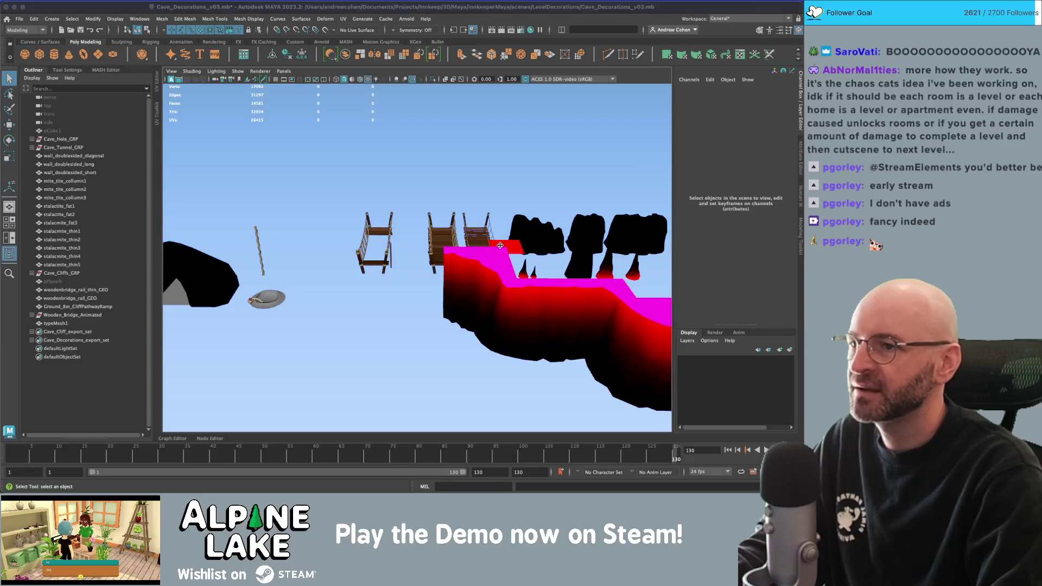
{"action": "key", "text": "super+Tab"}
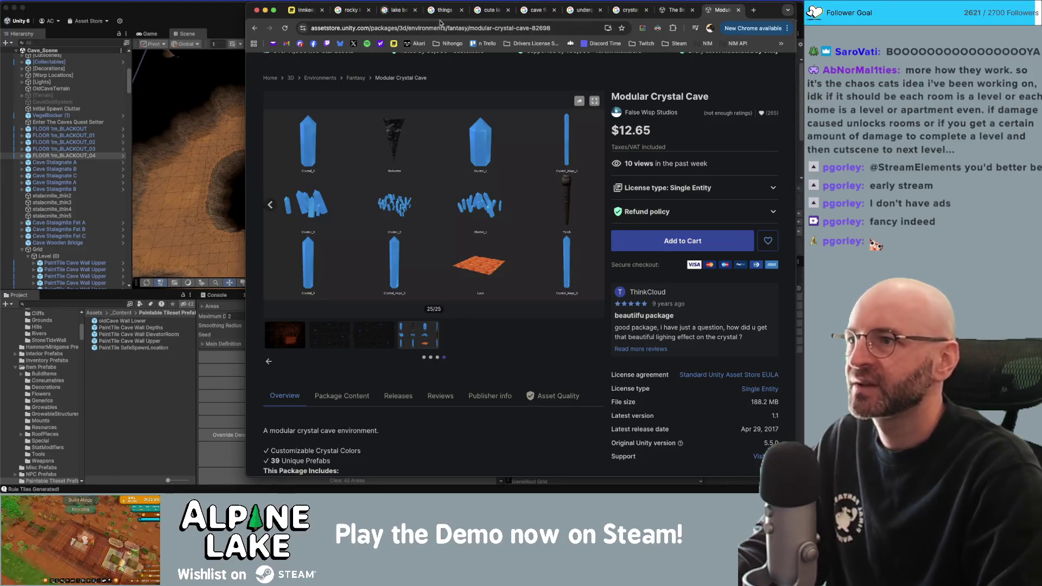
Search Google for 'crystal caves' and preview Geology Page's Giant Crystal Cave image.
{"action": "key", "text": "super+t"}
{"action": "type", "text": "crystal"}
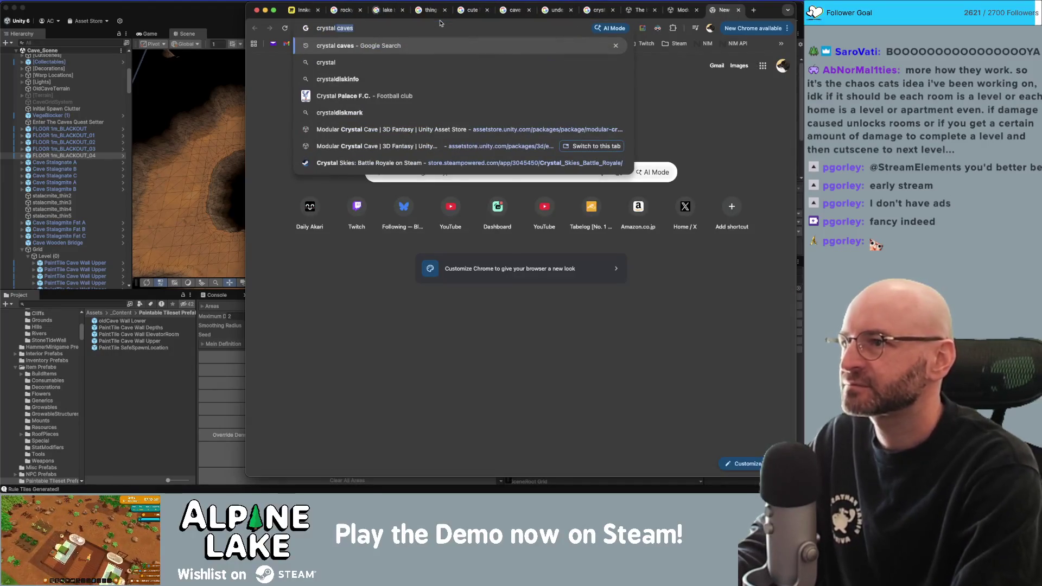
{"action": "key", "text": "Return"}
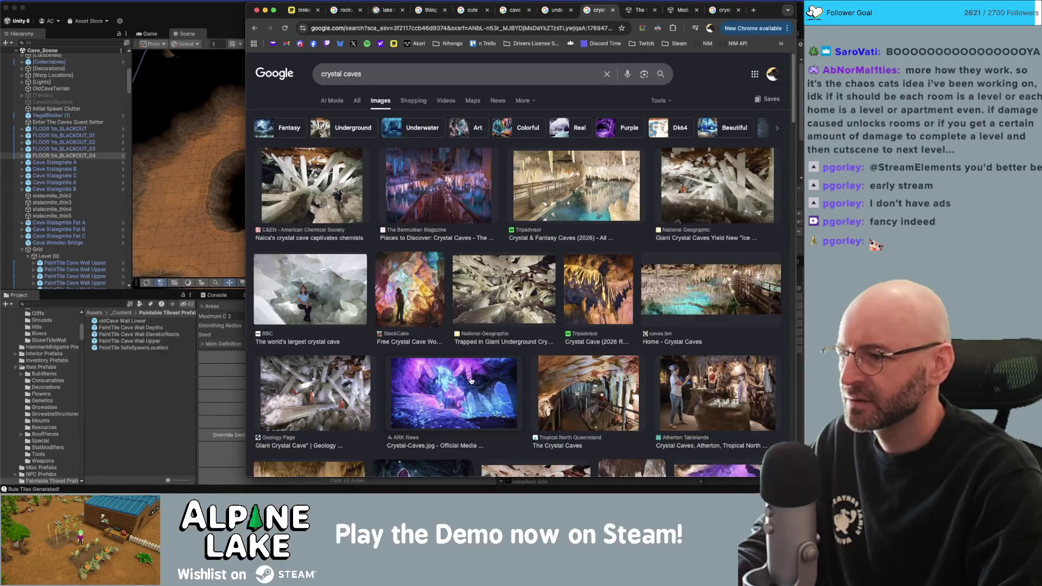
{"action": "left_click", "coordinate": [347, 406]}
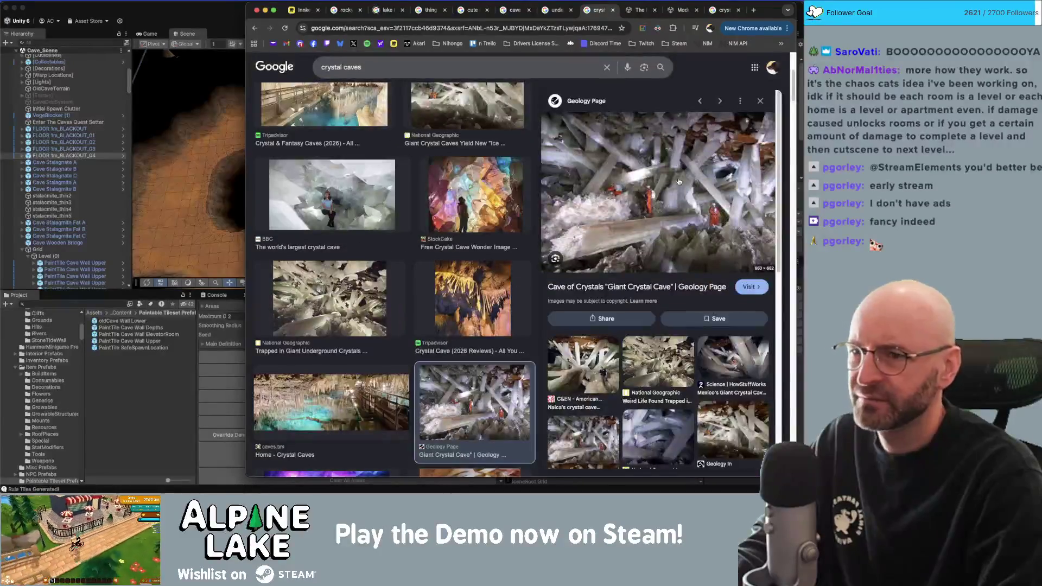
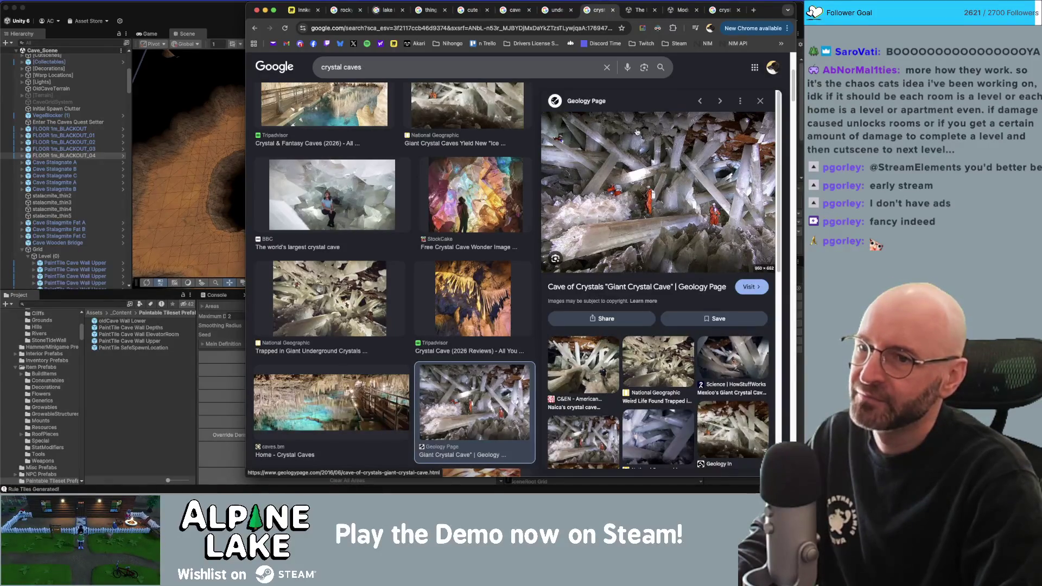
Narrow the Chrome window of crystal cave reference photos and switch back to Maya.
{"action": "mouse_move", "coordinate": [248, 72]}
{"action": "left_mouse_down"}
{"action": "mouse_move", "coordinate": [356, 79]}
{"action": "mouse_move", "coordinate": [263, 84]}
{"action": "left_mouse_up"}
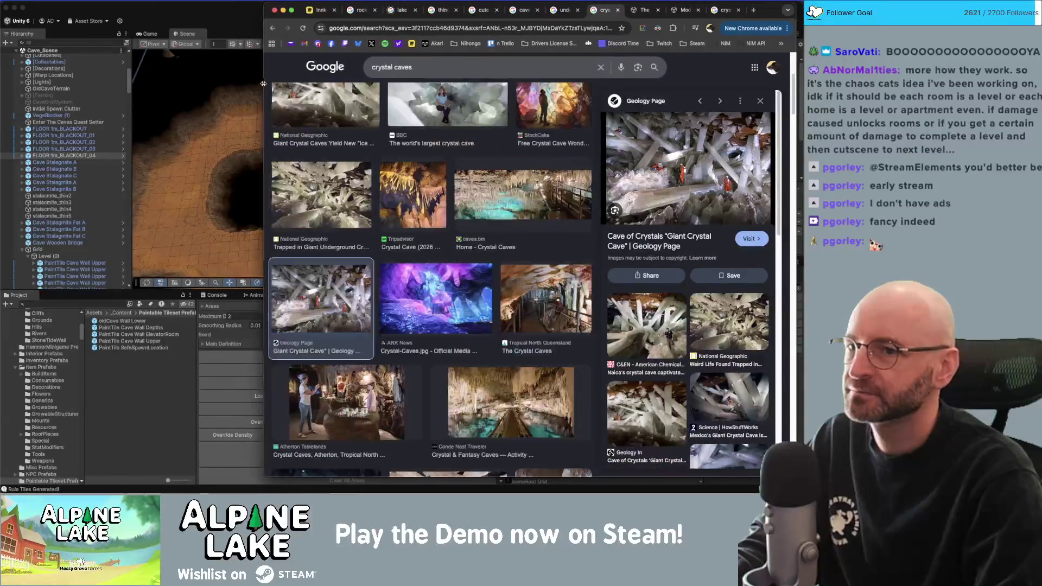
{"action": "key", "text": "super+Tab"}
{"action": "key", "text": "super+Tab"}
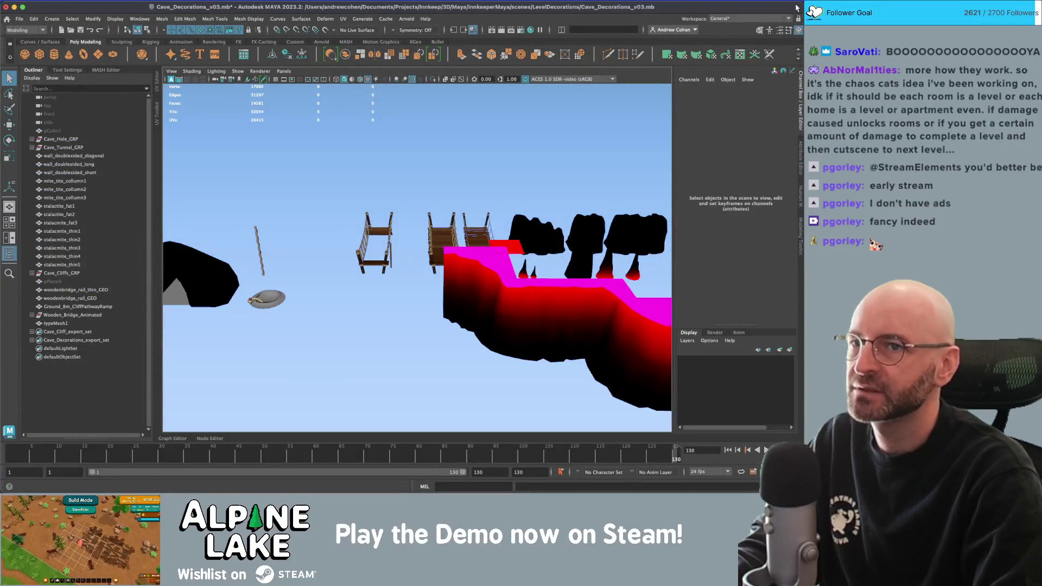
Shrink the Maya window beside the reference photos and add a cylinder to the scene.
{"action": "left_click_drag", "start_coordinate": [802, 218], "coordinate": [603, 217]}
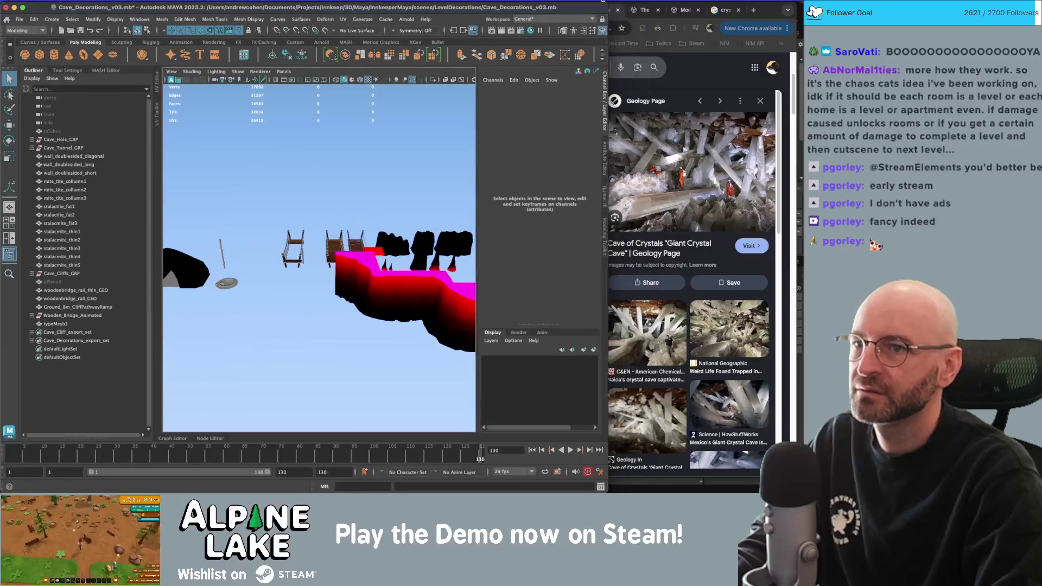
{"action": "left_click_drag", "start_coordinate": [603, 16], "coordinate": [584, 19]}
{"action": "middle_click_drag", "start_coordinate": [379, 194], "coordinate": [282, 214], "text": "alt"}
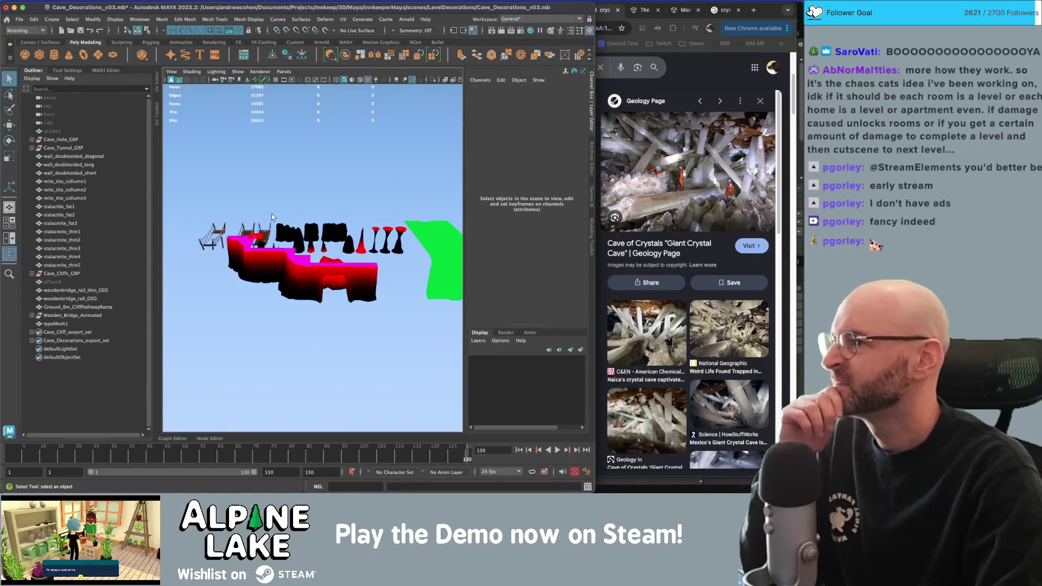
{"action": "right_click_drag", "start_coordinate": [314, 228], "coordinate": [351, 233], "text": "shift"}
{"action": "key", "text": "w"}
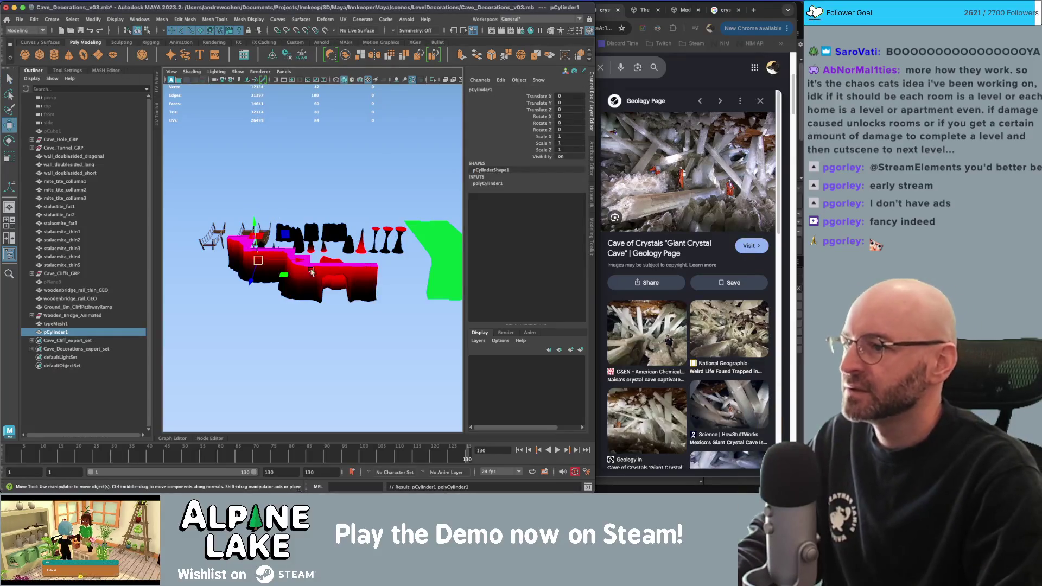
{"action": "mouse_move", "coordinate": [331, 255]}
{"action": "left_mouse_down", "text": "alt"}
{"action": "mouse_move", "coordinate": [282, 245]}
{"action": "mouse_move", "coordinate": [308, 274]}
{"action": "mouse_move", "coordinate": [317, 269]}
{"action": "mouse_move", "coordinate": [271, 278]}
{"action": "mouse_move", "coordinate": [234, 329]}
{"action": "left_mouse_up", "text": "alt"}
{"action": "key", "text": "f"}
{"action": "right_click_drag", "start_coordinate": [196, 281], "coordinate": [217, 250], "text": "alt"}
{"action": "left_click_drag", "start_coordinate": [217, 250], "coordinate": [256, 215], "text": "alt"}
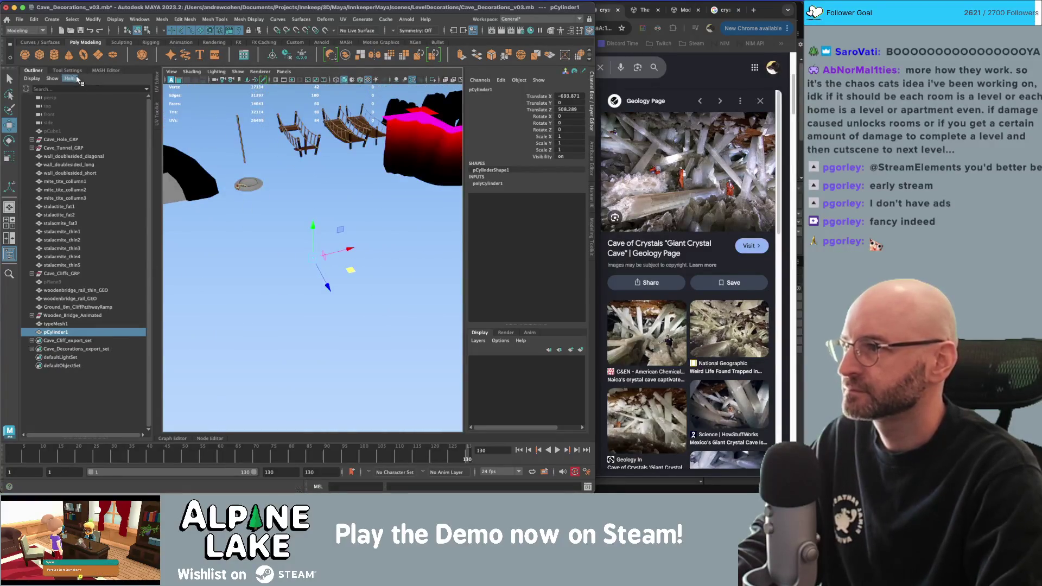
Create a cube and flatten it into a 100 × 1 × 100 ground slab.
{"action": "left_click", "coordinate": [41, 56]}
{"action": "left_click", "coordinate": [575, 97]}
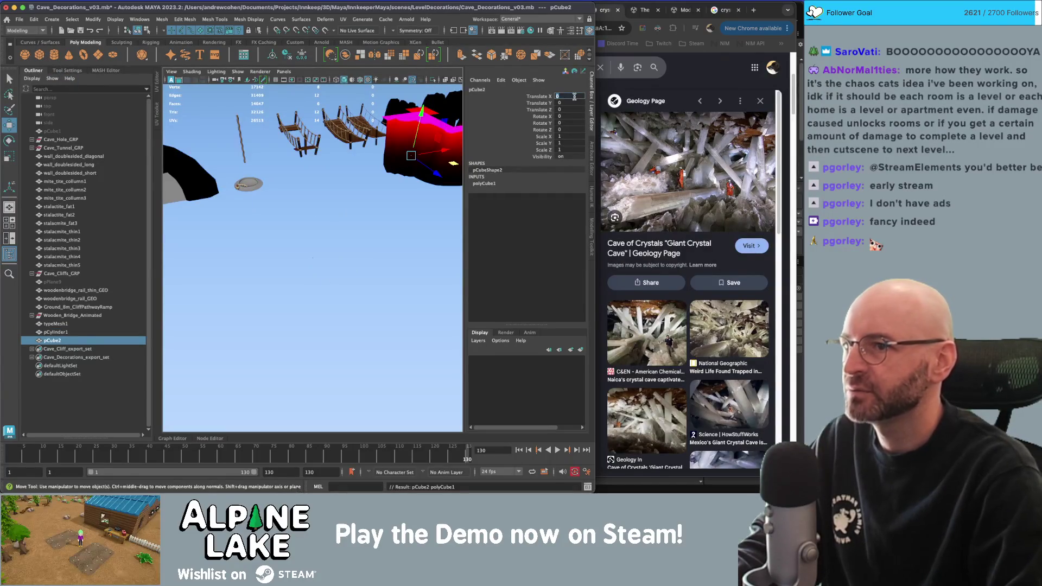
{"action": "key", "text": "Tab"}
{"action": "key", "text": "Tab"}
{"action": "key", "text": "shift+Tab"}
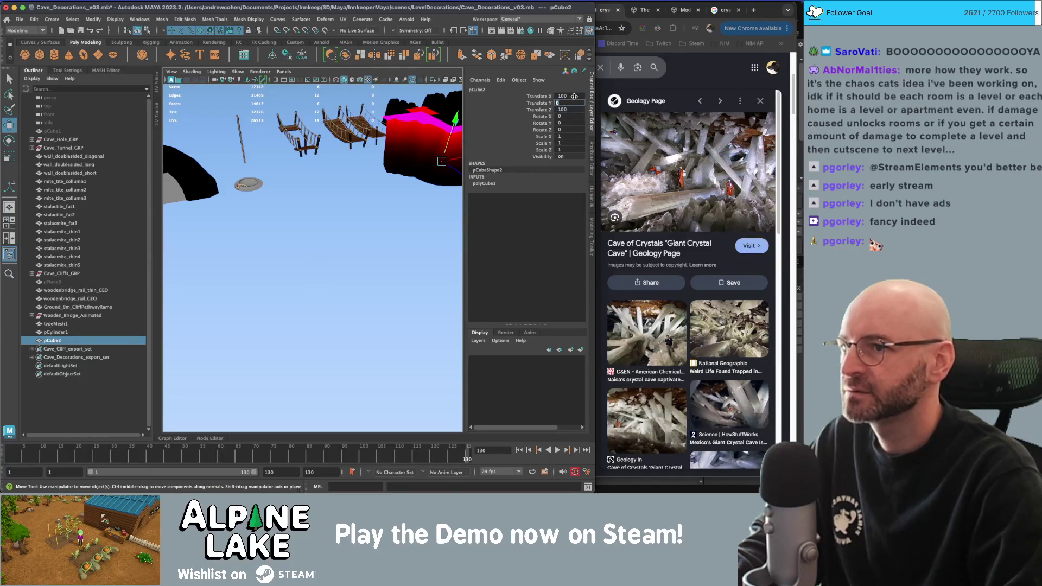
{"action": "type", "text": "0"}
{"action": "key", "text": "Tab"}
{"action": "key", "text": "Tab"}
{"action": "key", "text": "Tab"}
{"action": "key", "text": "Tab"}
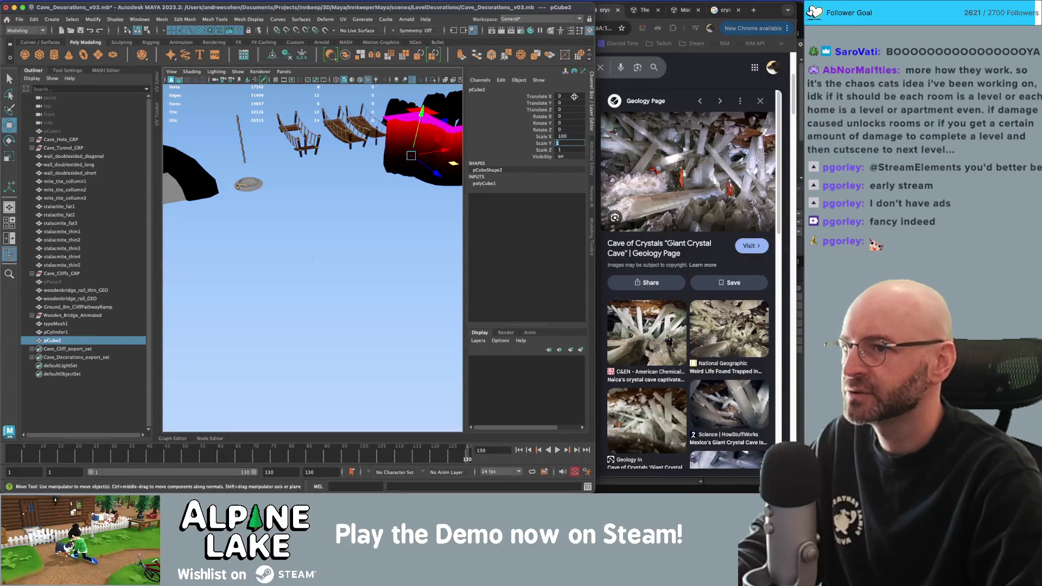
{"action": "type", "text": "0"}
{"action": "key", "text": "Return"}
Position the ground cube at X -600, Z 400 and move the cylinder onto it.
{"action": "mouse_move", "coordinate": [402, 179]}
{"action": "left_mouse_down"}
{"action": "mouse_move", "coordinate": [328, 244]}
{"action": "mouse_move", "coordinate": [315, 240]}
{"action": "left_mouse_up"}
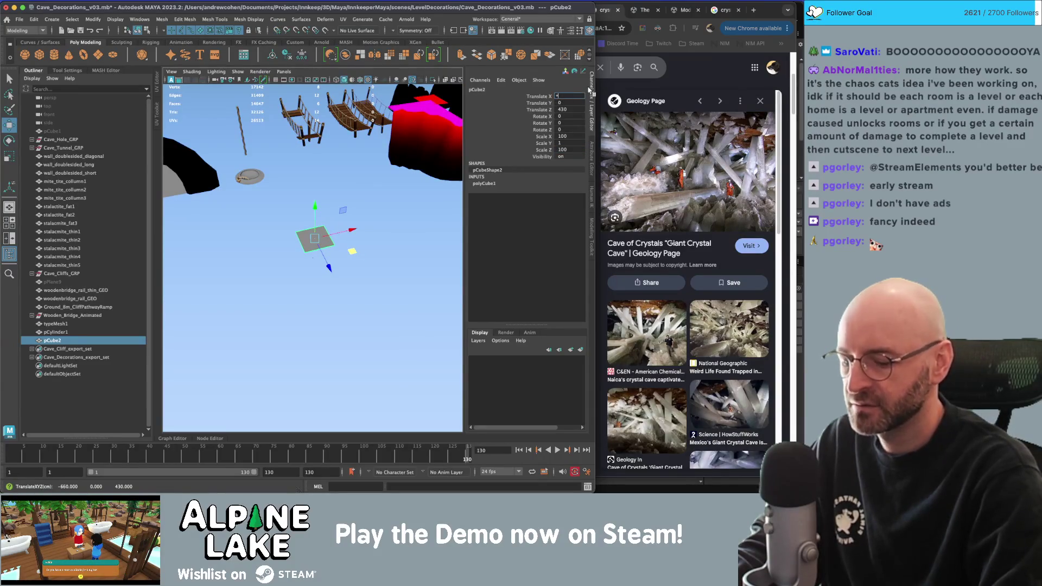
{"action": "key", "text": "Tab"}
{"action": "type", "text": "0"}
{"action": "key", "text": "Return"}
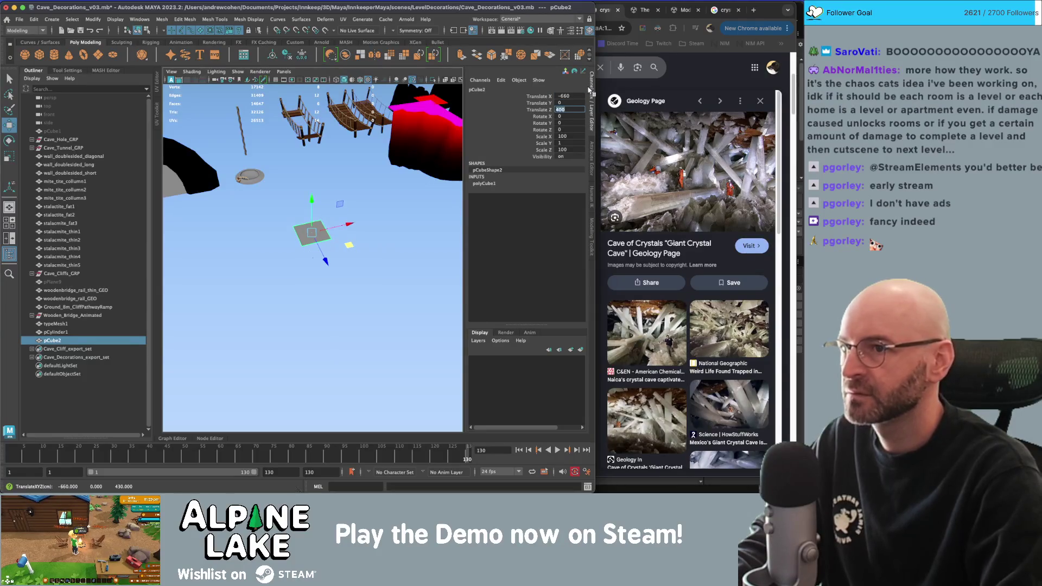
{"action": "type", "text": "-"}
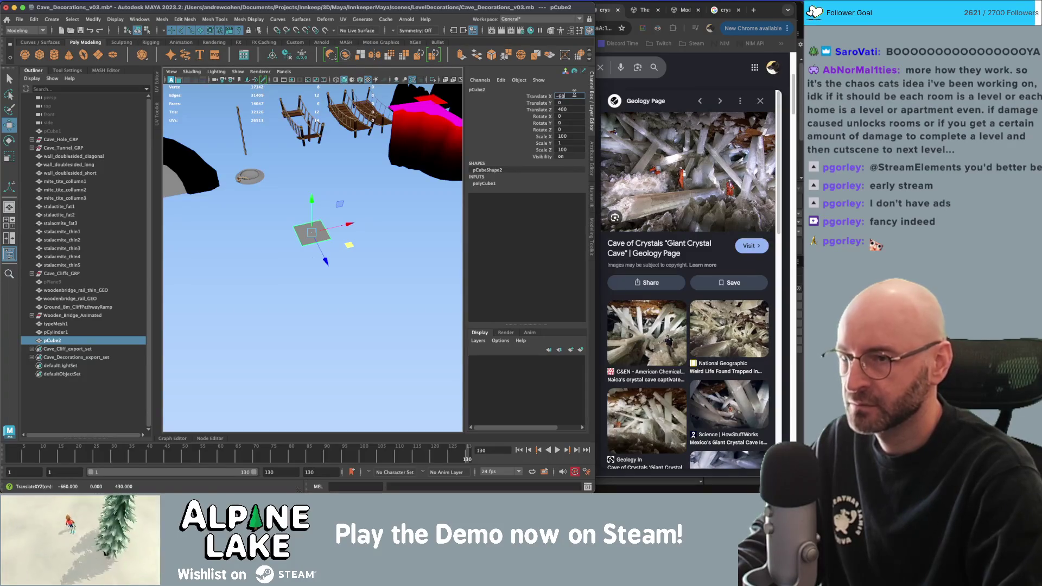
{"action": "key", "text": "Return"}
{"action": "left_click", "coordinate": [312, 260]}
{"action": "left_click_drag", "start_coordinate": [312, 260], "coordinate": [328, 234]}
{"action": "key", "text": "q"}
Give the ground cube 4 subdivisions in width and depth.
{"action": "left_click", "coordinate": [328, 230]}
{"action": "key", "text": "f"}
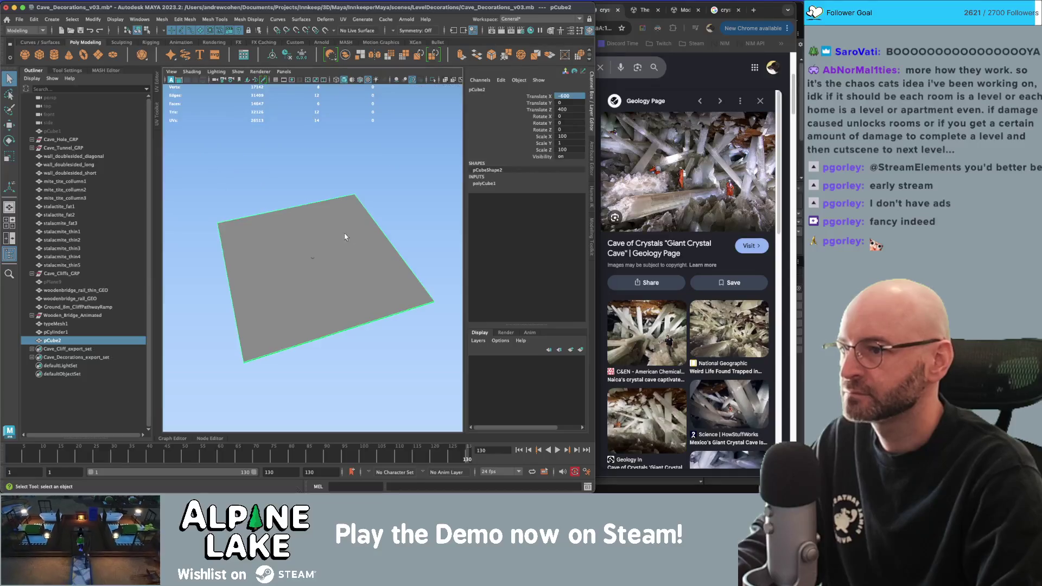
{"action": "left_click", "coordinate": [490, 184]}
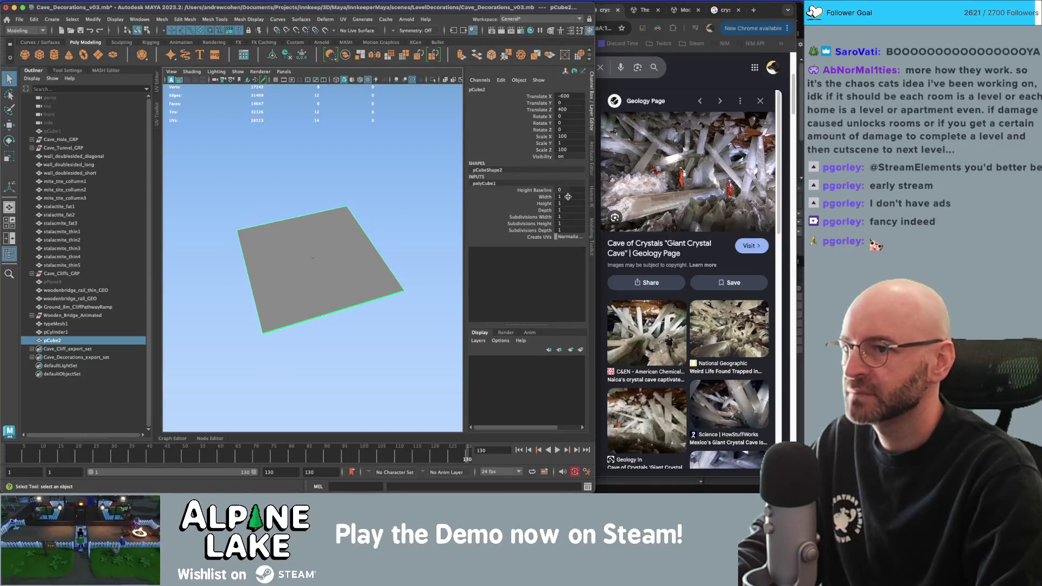
{"action": "key", "text": "Tab"}
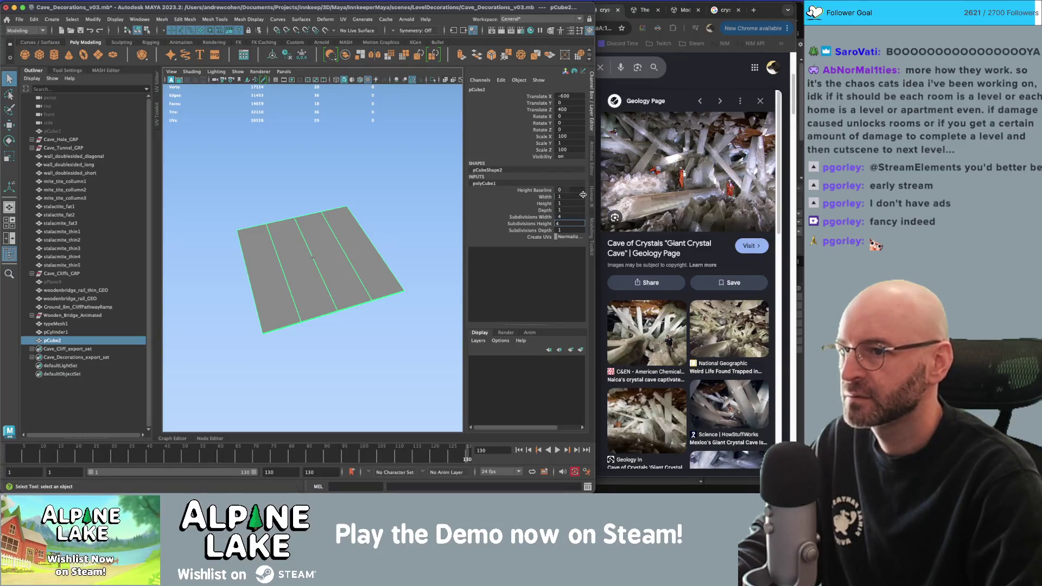
{"action": "type", "text": "4"}
{"action": "key", "text": "Return"}
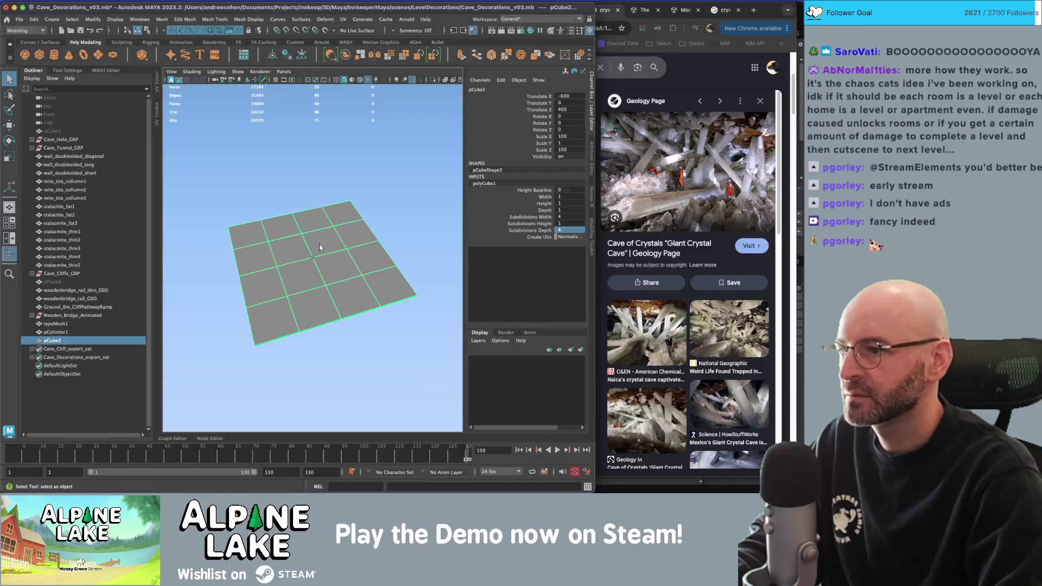
Select the cylinder and bring up its construction values.
{"action": "left_click", "coordinate": [327, 260]}
{"action": "key", "text": "w"}
{"action": "left_click_drag", "start_coordinate": [326, 259], "coordinate": [314, 239], "text": "alt"}
{"action": "left_click", "coordinate": [504, 184]}
Adjust the cylinder's height, widen its radius and cut it to 5 axis subdivisions.
{"action": "left_click", "coordinate": [535, 190]}
{"action": "left_click", "coordinate": [545, 205]}
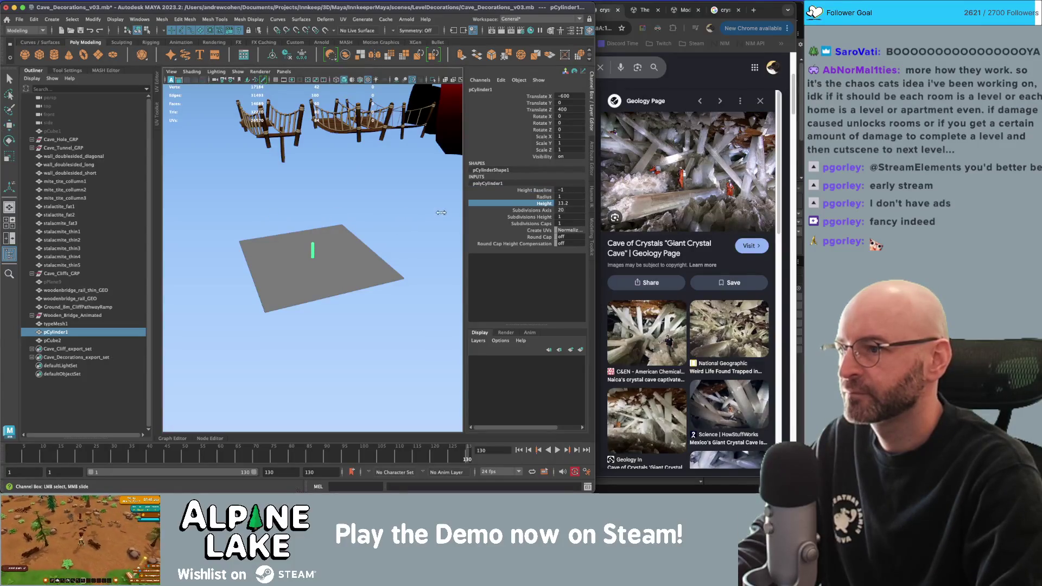
{"action": "left_click", "coordinate": [544, 197]}
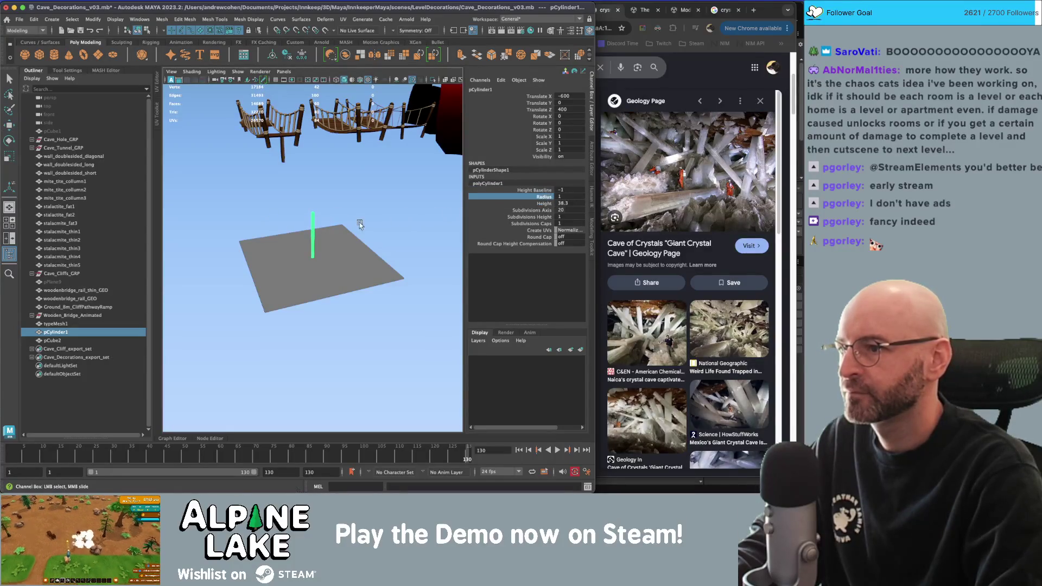
{"action": "mouse_move", "coordinate": [376, 223]}
{"action": "middle_mouse_down"}
{"action": "mouse_move", "coordinate": [385, 224]}
{"action": "mouse_move", "coordinate": [293, 234]}
{"action": "middle_mouse_up"}
{"action": "left_click", "coordinate": [545, 210]}
{"action": "mouse_move", "coordinate": [293, 234]}
{"action": "right_mouse_down", "text": "alt"}
{"action": "mouse_move", "coordinate": [374, 229]}
{"action": "mouse_move", "coordinate": [320, 217]}
{"action": "mouse_move", "coordinate": [322, 180]}
{"action": "right_mouse_up", "text": "alt"}
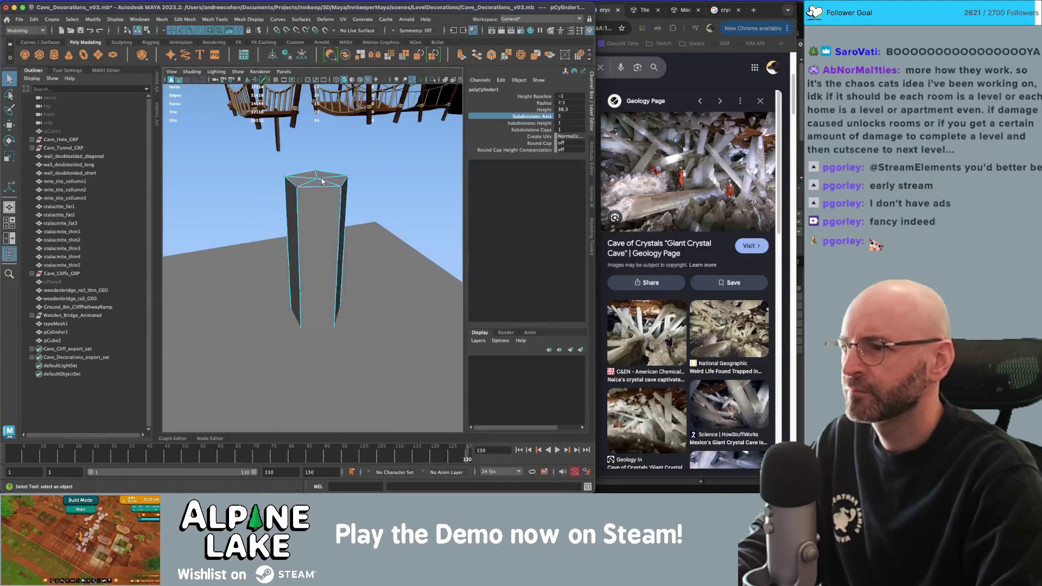
Pull the top centre vertex upward into a crystal point.
{"action": "left_click", "coordinate": [322, 181]}
{"action": "key", "text": "w"}
{"action": "left_click_drag", "start_coordinate": [319, 147], "coordinate": [319, 128]}
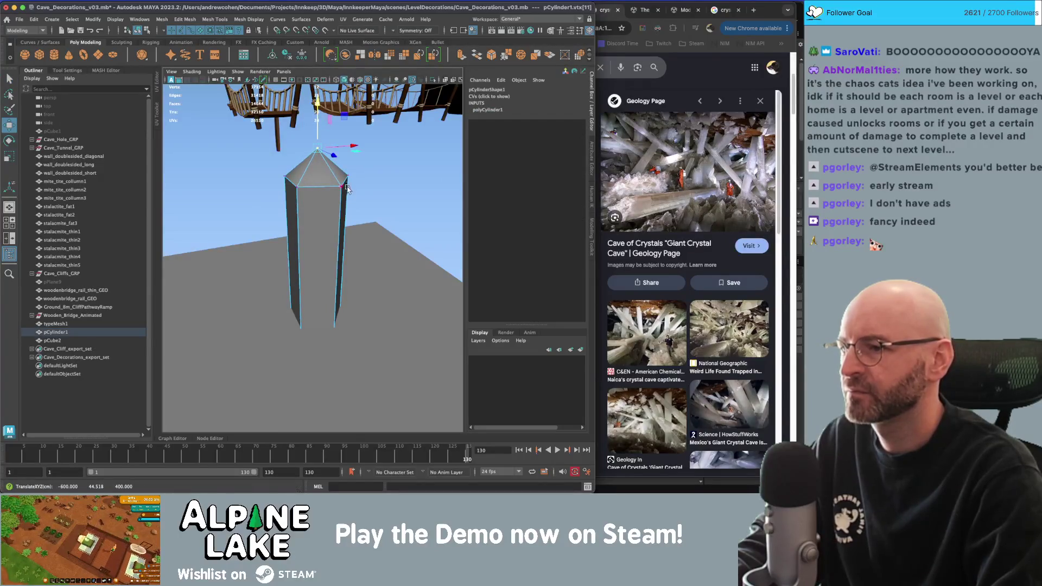
{"action": "key", "text": "F8"}
{"action": "key", "text": "q"}
{"action": "mouse_move", "coordinate": [272, 218]}
{"action": "left_mouse_down", "text": "alt"}
{"action": "mouse_move", "coordinate": [320, 217]}
{"action": "mouse_move", "coordinate": [307, 209]}
{"action": "left_mouse_up", "text": "alt"}
{"action": "left_click", "coordinate": [307, 209]}
{"action": "key", "text": "f"}
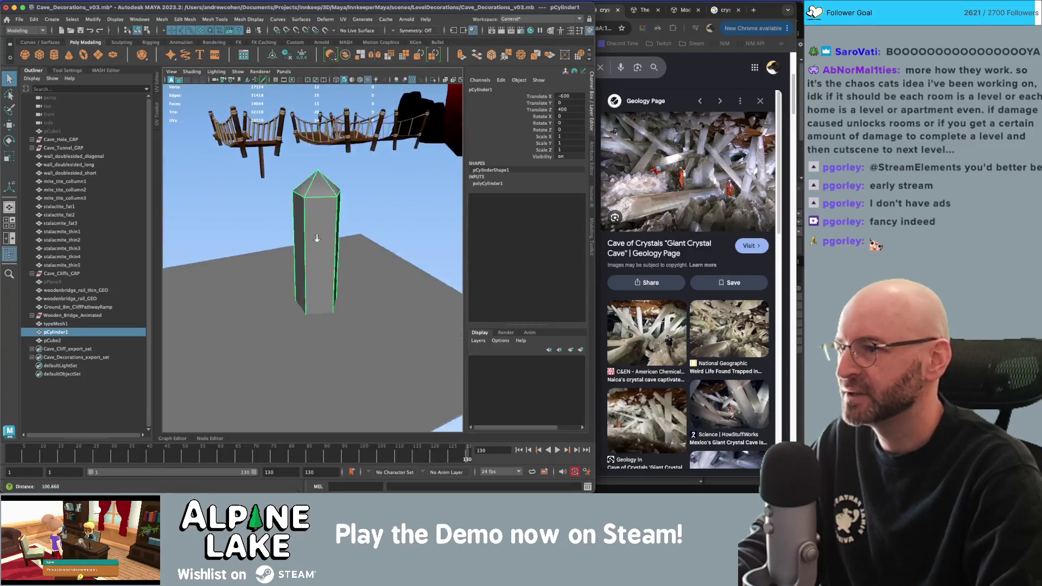
Apply Mesh Display > Soften Edge to the column for smooth shading.
{"action": "left_click", "coordinate": [248, 19]}
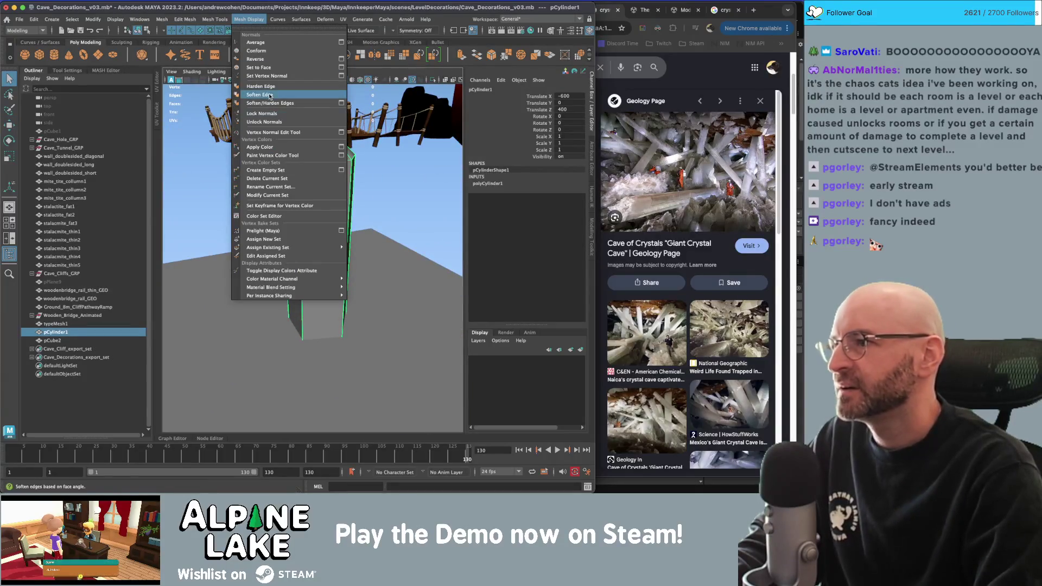
{"action": "left_click", "coordinate": [304, 95]}
{"action": "left_click", "coordinate": [398, 183]}
{"action": "mouse_move", "coordinate": [399, 183]}
{"action": "left_mouse_down", "text": "alt"}
{"action": "mouse_move", "coordinate": [347, 152]}
{"action": "mouse_move", "coordinate": [304, 228]}
{"action": "mouse_move", "coordinate": [287, 201]}
{"action": "mouse_move", "coordinate": [312, 270]}
{"action": "left_mouse_up", "text": "alt"}
{"action": "left_click", "coordinate": [312, 270]}
{"action": "key", "text": "f"}
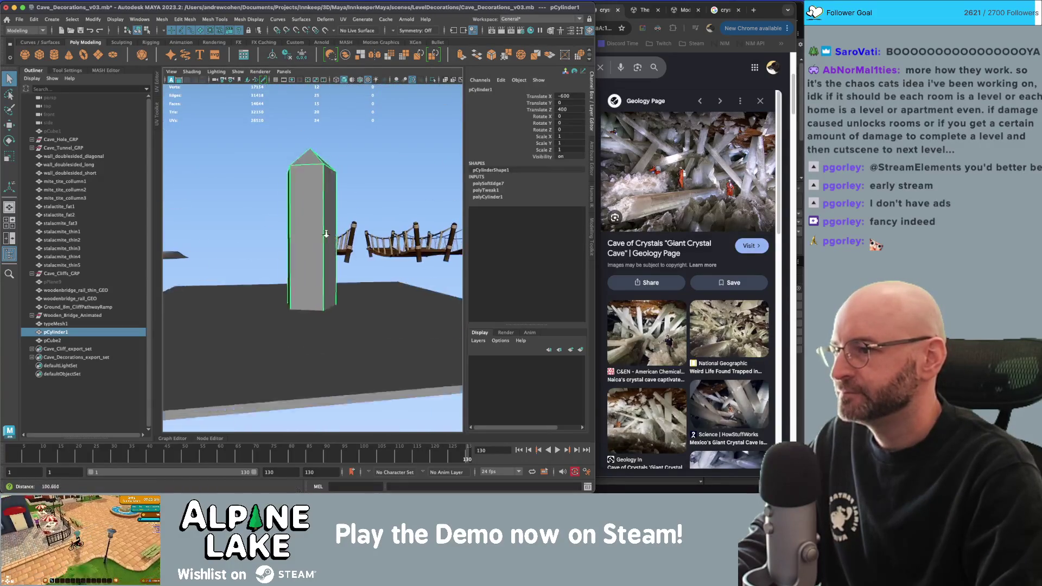
{"action": "mouse_move", "coordinate": [312, 270]}
{"action": "right_mouse_down"}
{"action": "mouse_move", "coordinate": [310, 237]}
{"action": "mouse_move", "coordinate": [274, 234]}
{"action": "mouse_move", "coordinate": [310, 234]}
{"action": "right_mouse_up"}
{"action": "key", "text": "["}
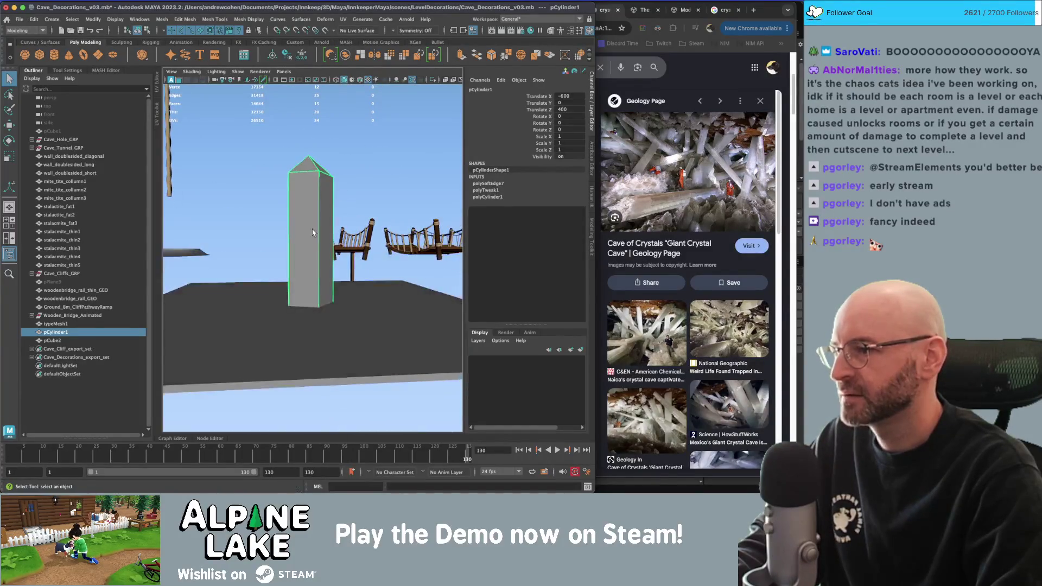
Raise the column and pull its bottom centre vertex down into a second point.
{"action": "key", "text": "w"}
{"action": "mouse_move", "coordinate": [307, 250]}
{"action": "left_mouse_down"}
{"action": "mouse_move", "coordinate": [307, 209]}
{"action": "mouse_move", "coordinate": [307, 223]}
{"action": "left_mouse_up"}
{"action": "key", "text": "q"}
{"action": "right_click_drag", "start_coordinate": [307, 224], "coordinate": [288, 218]}
{"action": "left_click", "coordinate": [307, 231]}
{"action": "key", "text": "w"}
{"action": "left_click_drag", "start_coordinate": [307, 214], "coordinate": [307, 260]}
{"action": "mouse_move", "coordinate": [356, 219]}
{"action": "left_mouse_down", "text": "alt"}
{"action": "mouse_move", "coordinate": [310, 234]}
{"action": "mouse_move", "coordinate": [348, 266]}
{"action": "mouse_move", "coordinate": [293, 247]}
{"action": "mouse_move", "coordinate": [249, 168]}
{"action": "mouse_move", "coordinate": [303, 182]}
{"action": "mouse_move", "coordinate": [307, 265]}
{"action": "left_mouse_up", "text": "alt"}
{"action": "key", "text": "r"}
Duplicate the pointed column and move the copy left along X.
{"action": "left_click", "coordinate": [145, 29]}
{"action": "key", "text": "q"}
{"action": "left_click", "coordinate": [303, 182]}
{"action": "key", "text": "w"}
{"action": "left_click_drag", "start_coordinate": [297, 258], "coordinate": [222, 157], "text": "alt"}
{"action": "key", "text": "ctrl+d"}
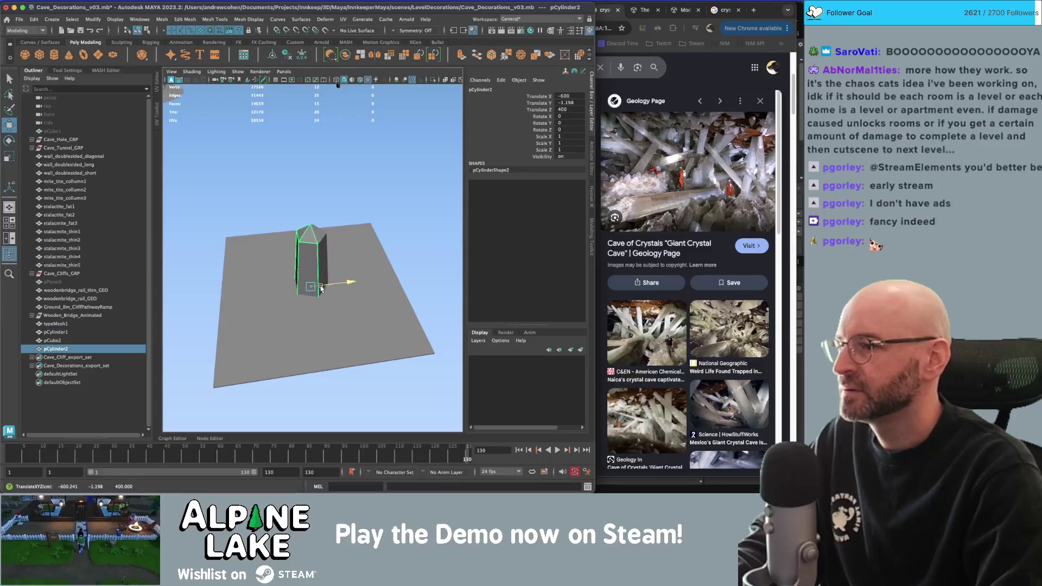
{"action": "left_click_drag", "start_coordinate": [339, 282], "coordinate": [261, 293]}
Select the top faces of the original column.
{"action": "left_click", "coordinate": [301, 266]}
{"action": "mouse_move", "coordinate": [301, 266]}
{"action": "left_mouse_down", "text": "alt"}
{"action": "mouse_move", "coordinate": [293, 255]}
{"action": "mouse_move", "coordinate": [304, 247]}
{"action": "left_mouse_up", "text": "alt"}
{"action": "right_click_drag", "start_coordinate": [312, 244], "coordinate": [293, 223]}
{"action": "left_click_drag", "start_coordinate": [280, 163], "coordinate": [342, 215]}
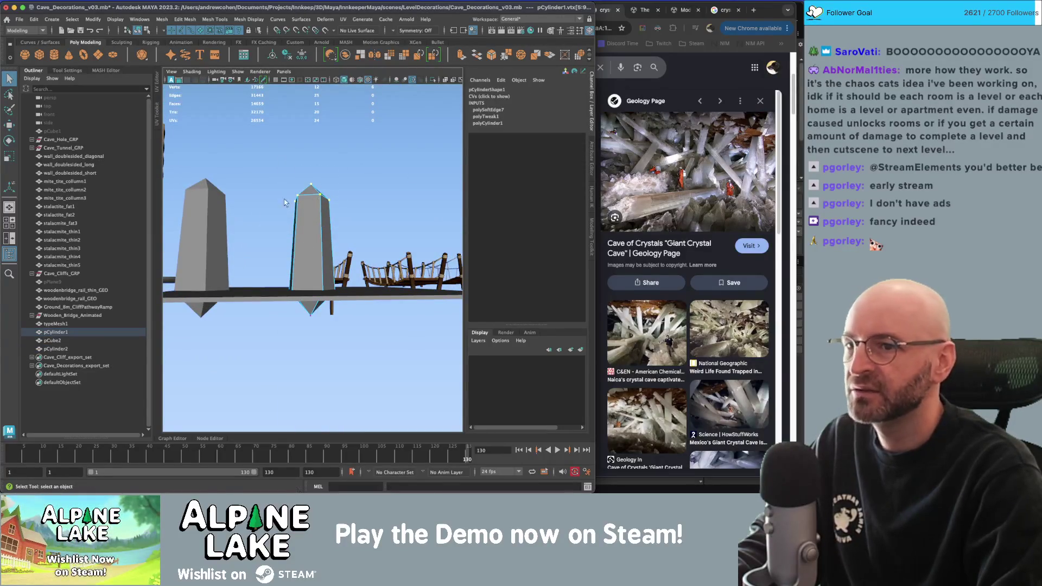
{"action": "left_click", "coordinate": [139, 30]}
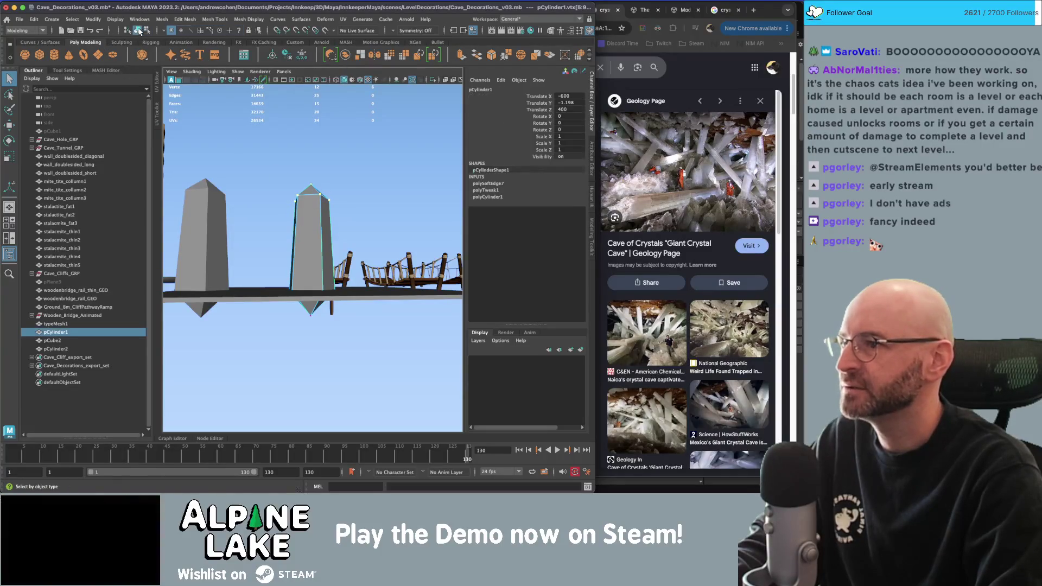
{"action": "left_click", "coordinate": [147, 30]}
{"action": "left_click", "coordinate": [312, 193]}
Undo a trial extrusion and drag the top faces up along Y to lengthen the column.
{"action": "left_click_drag", "start_coordinate": [367, 229], "coordinate": [347, 261], "text": "alt"}
{"action": "left_click_drag", "start_coordinate": [312, 196], "coordinate": [311, 201], "text": "alt"}
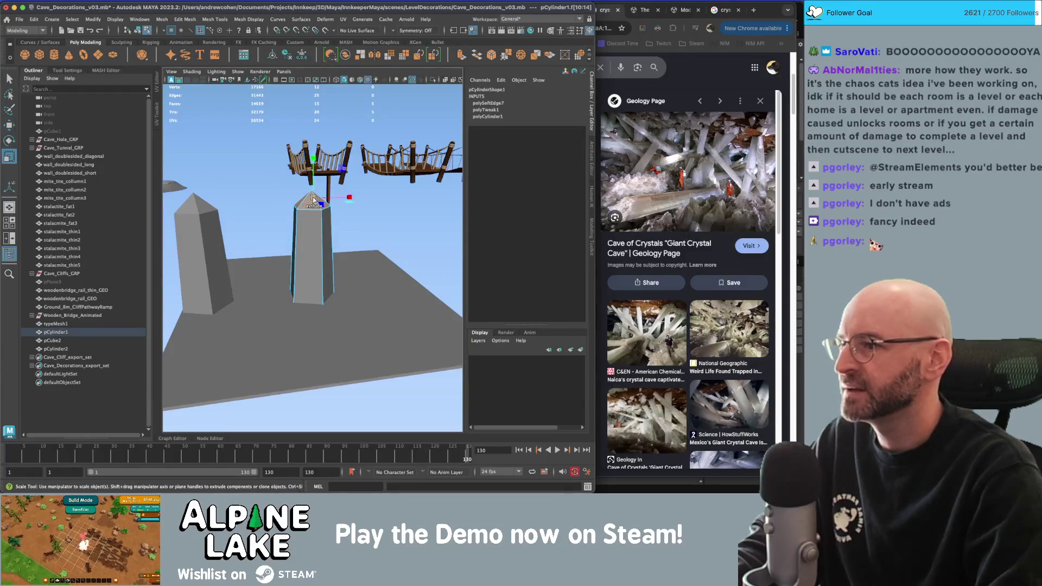
{"action": "key", "text": "ctrl+e"}
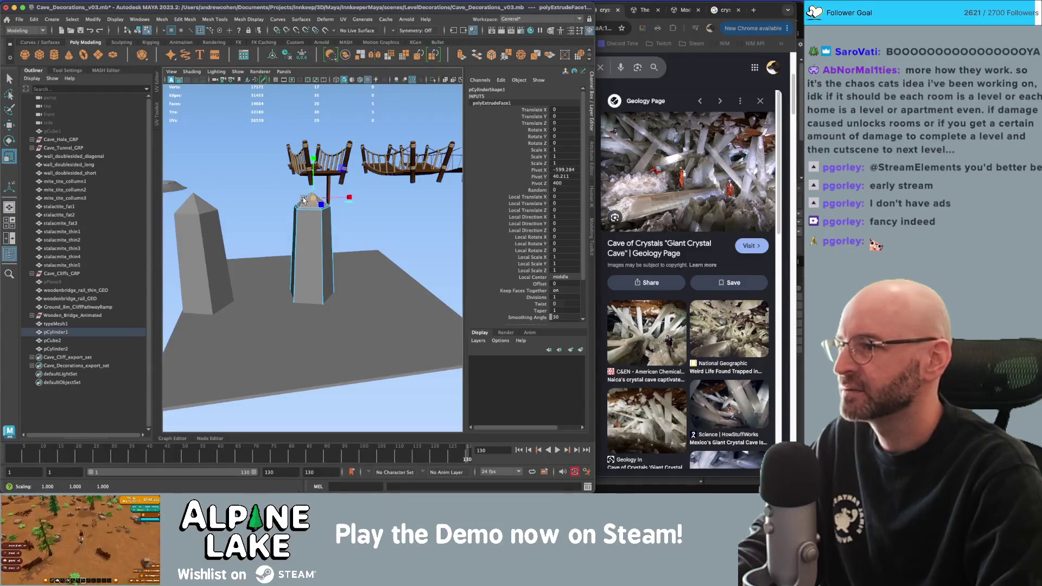
{"action": "key", "text": "ctrl+z"}
{"action": "mouse_move", "coordinate": [305, 201]}
{"action": "left_mouse_down", "text": "alt"}
{"action": "mouse_move", "coordinate": [318, 228]}
{"action": "mouse_move", "coordinate": [329, 184]}
{"action": "left_mouse_up", "text": "alt"}
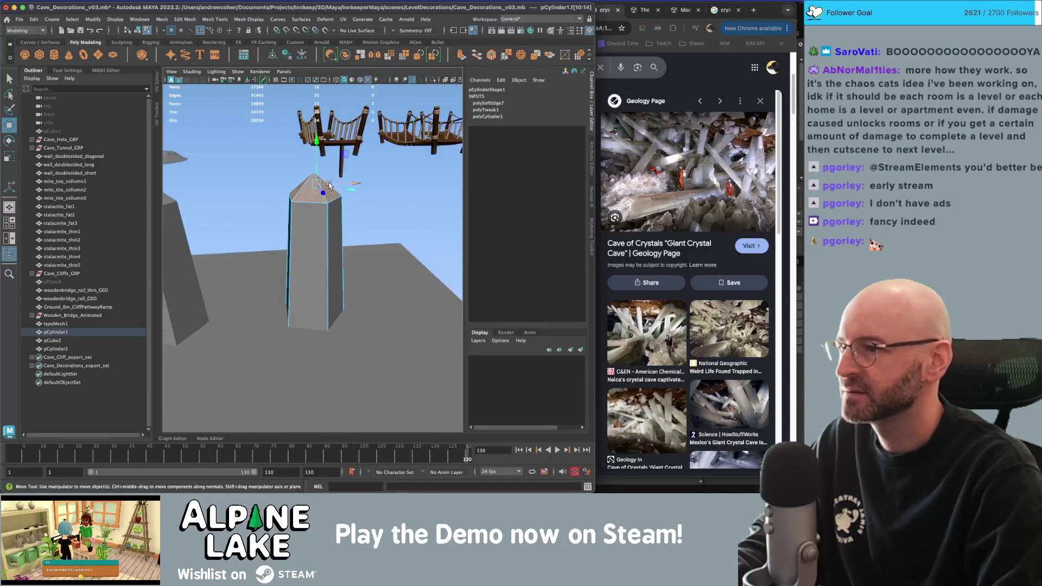
{"action": "scroll", "coordinate": [329, 184], "scroll_direction": "down", "scroll_amount": 3}
{"action": "scroll", "coordinate": [318, 195], "scroll_direction": "down", "scroll_amount": 3}
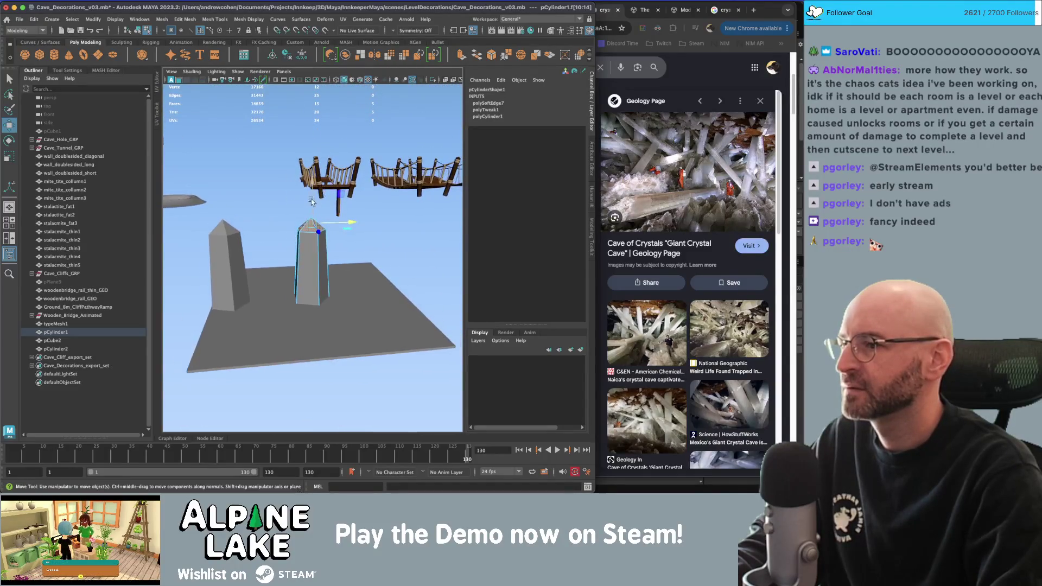
{"action": "mouse_move", "coordinate": [311, 205]}
{"action": "left_mouse_down"}
{"action": "mouse_move", "coordinate": [318, 170]}
{"action": "mouse_move", "coordinate": [320, 188]}
{"action": "left_mouse_up"}
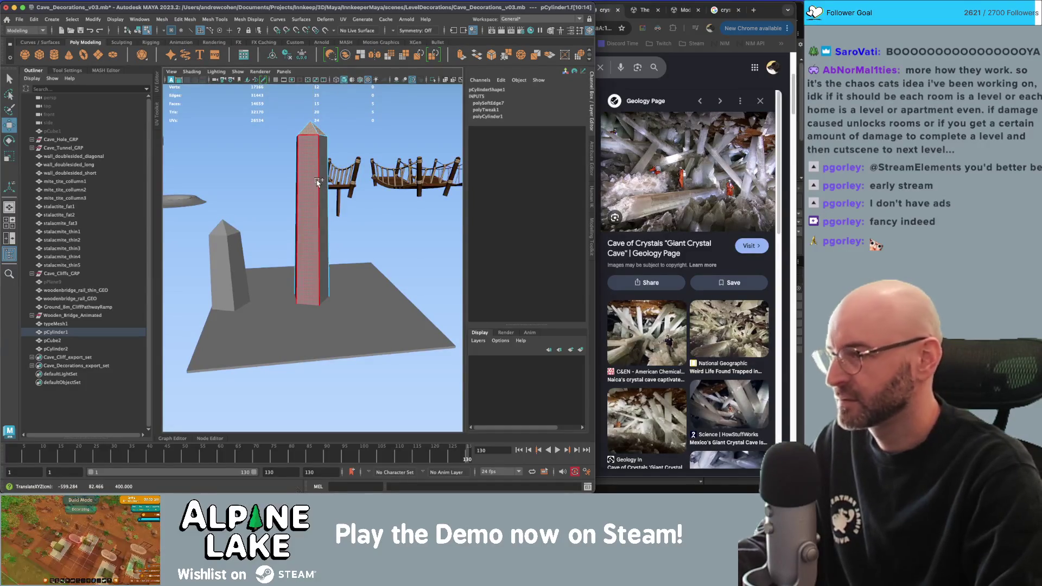
Insert a new edge loop around the column with Multi-Cut.
{"action": "key", "text": "ctrl+shift+x"}
{"action": "left_click", "coordinate": [318, 181], "text": "ctrl"}
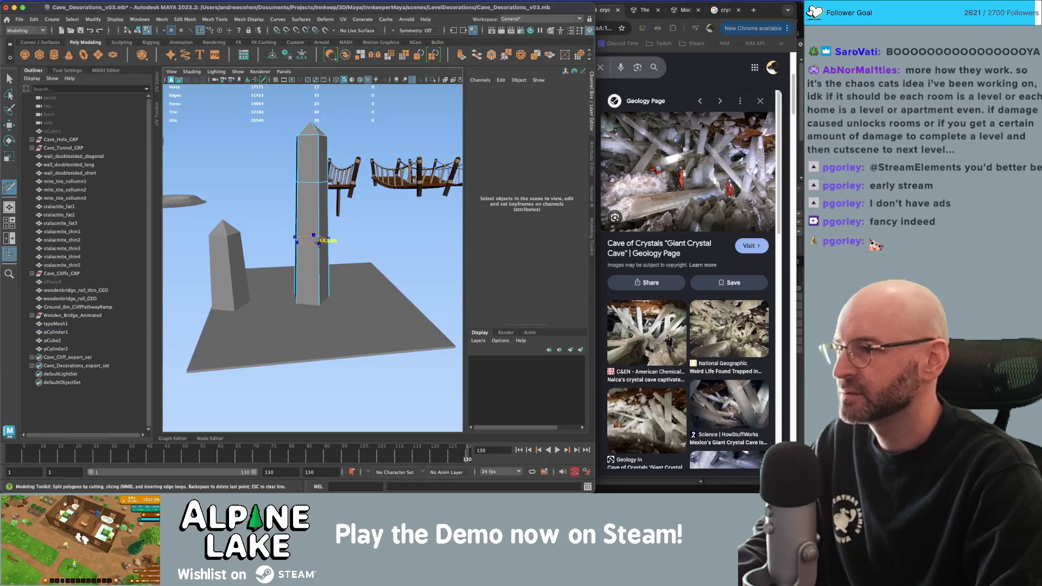
{"action": "key", "text": "q"}
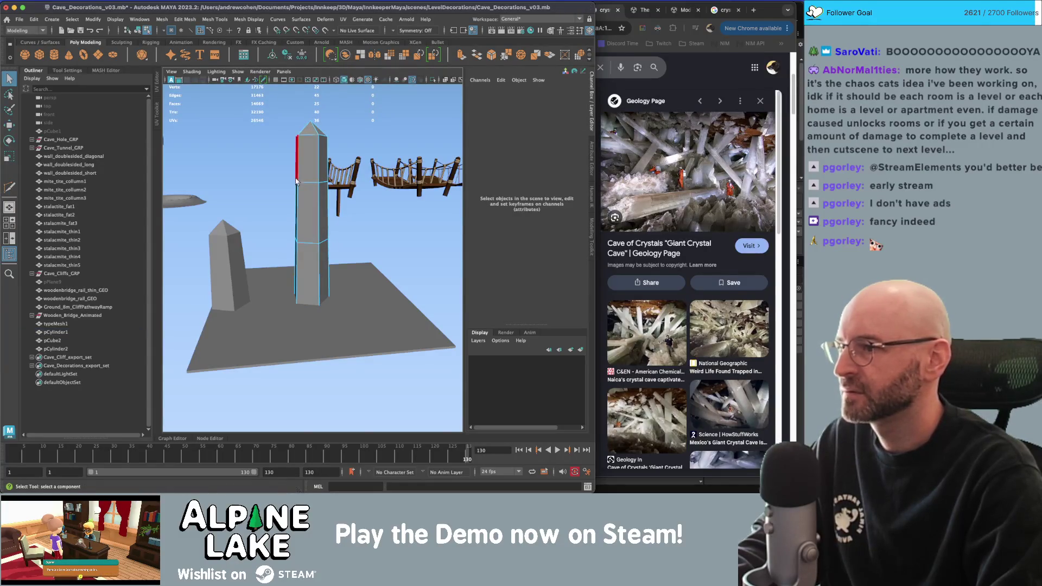
{"action": "scroll", "coordinate": [295, 181], "scroll_direction": "up", "scroll_amount": 3}
Bevel two horizontal edge loops with a low Fraction into thin bands.
{"action": "right_click_drag", "start_coordinate": [301, 144], "coordinate": [304, 141]}
{"action": "double_click", "coordinate": [304, 140]}
{"action": "double_click", "coordinate": [305, 235], "text": "shift"}
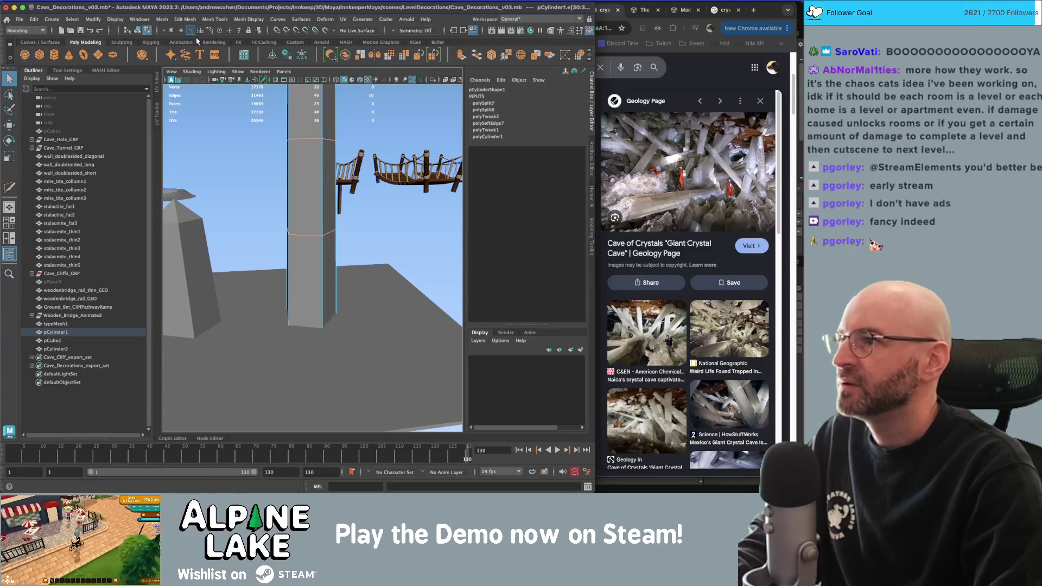
{"action": "key", "text": "ctrl+b"}
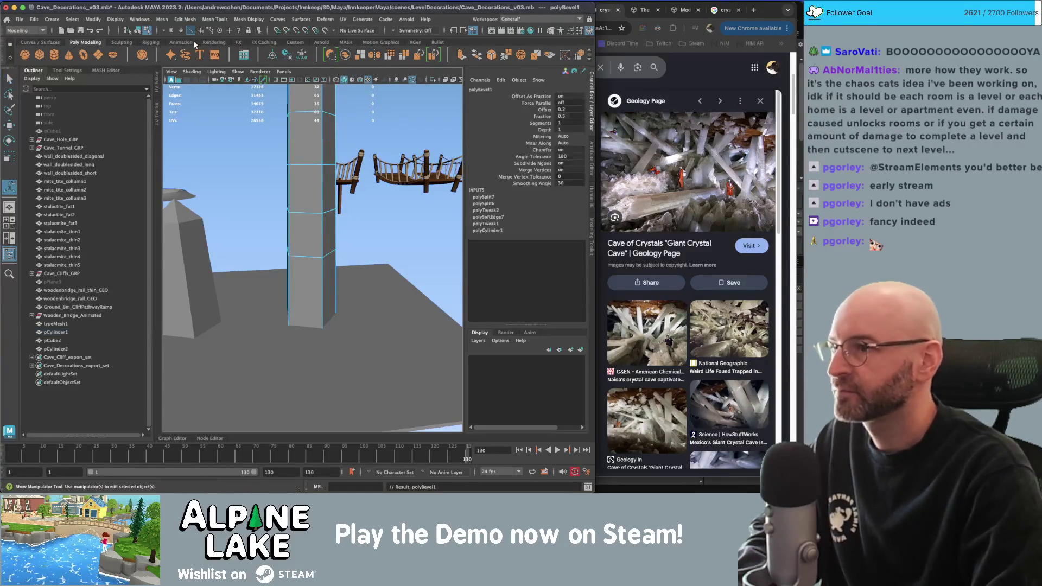
{"action": "left_click", "coordinate": [543, 116]}
{"action": "middle_click_drag", "start_coordinate": [397, 134], "coordinate": [354, 137]}
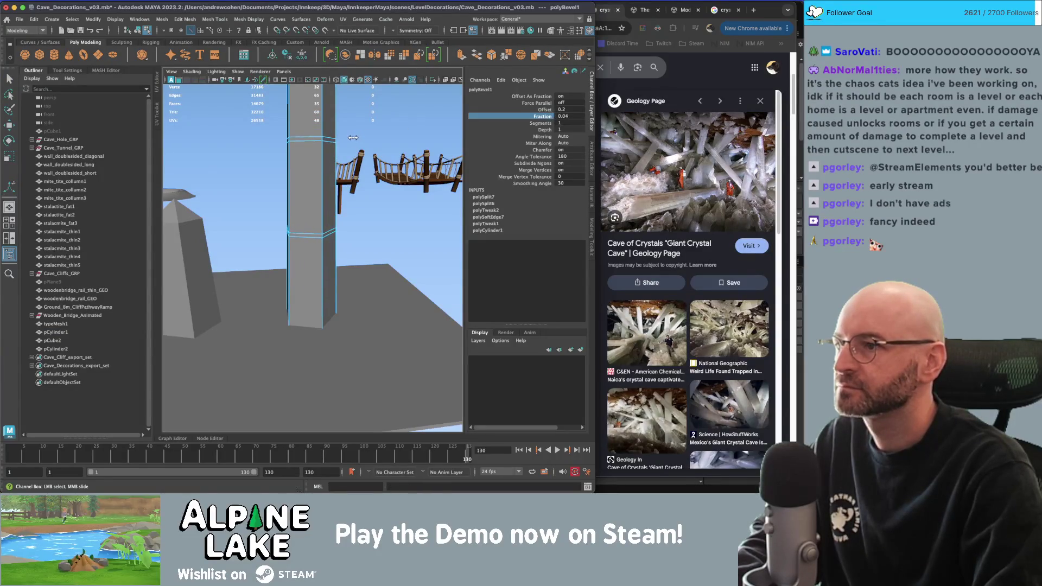
{"action": "key", "text": "q"}
Select an edge loop and stretch the column's upper section and tip far upward.
{"action": "right_click", "coordinate": [304, 147]}
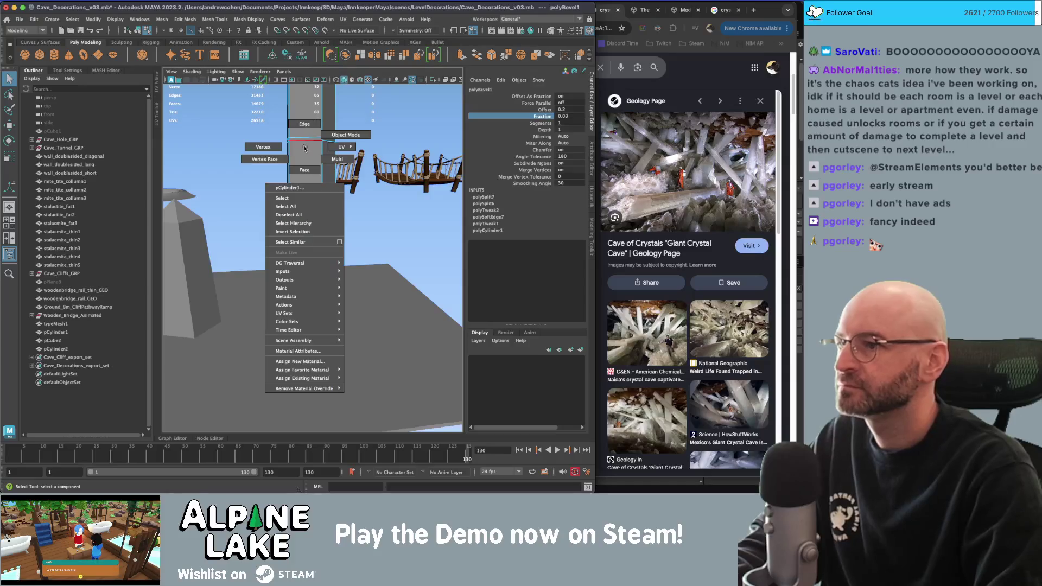
{"action": "left_click", "coordinate": [304, 135]}
{"action": "key", "text": "r"}
{"action": "double_click", "coordinate": [313, 157]}
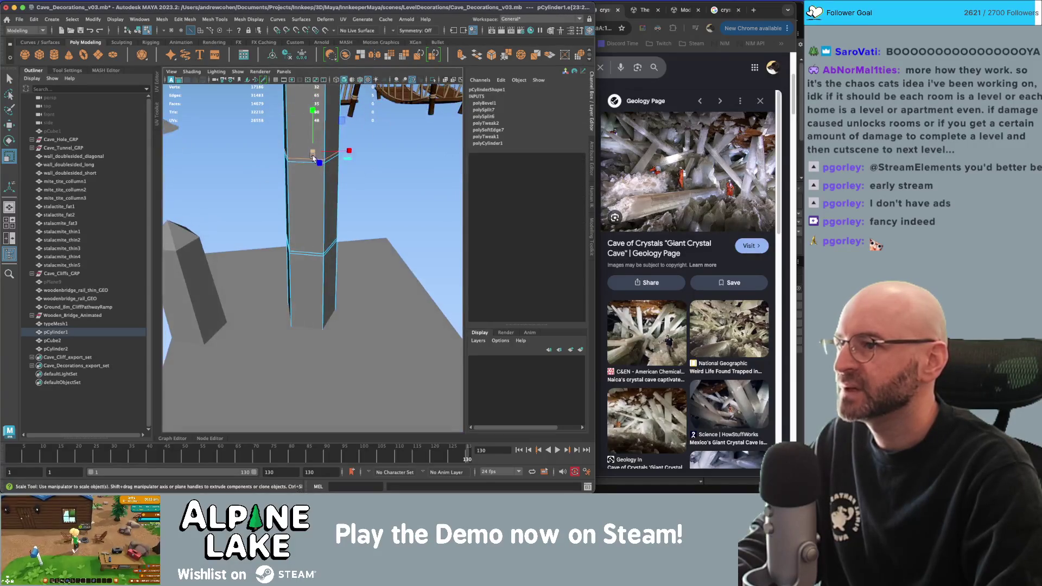
{"action": "left_click_drag", "start_coordinate": [270, 108], "coordinate": [284, 153], "text": "alt"}
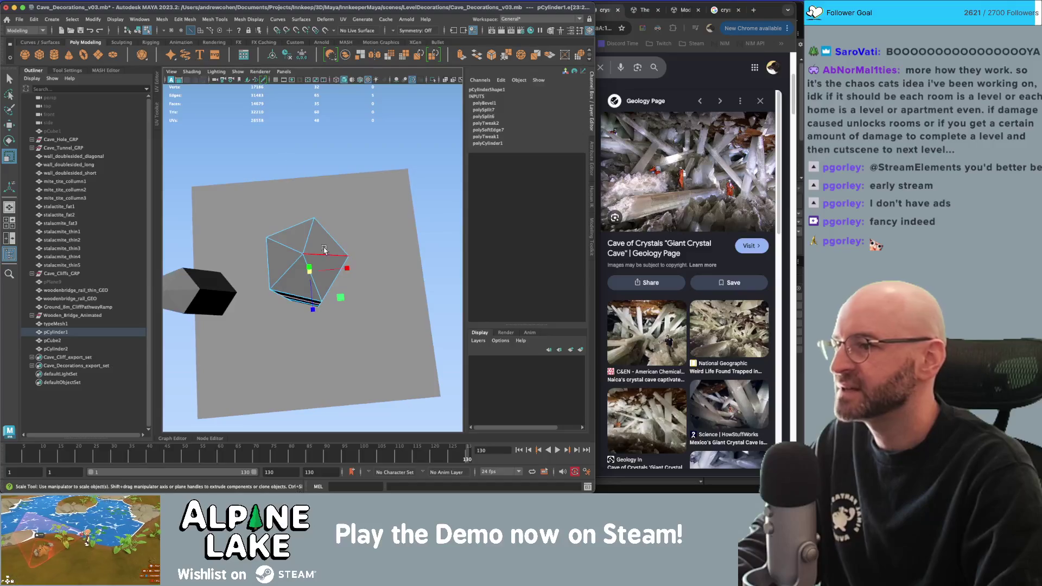
{"action": "key", "text": "f"}
{"action": "mouse_move", "coordinate": [319, 237]}
{"action": "left_mouse_down"}
{"action": "mouse_move", "coordinate": [311, 141]}
{"action": "mouse_move", "coordinate": [339, 187]}
{"action": "mouse_move", "coordinate": [335, 163]}
{"action": "mouse_move", "coordinate": [378, 163]}
{"action": "mouse_move", "coordinate": [320, 115]}
{"action": "left_mouse_up"}
Move and scale edge rings on the stepped column to reshape it.
{"action": "key", "text": "w"}
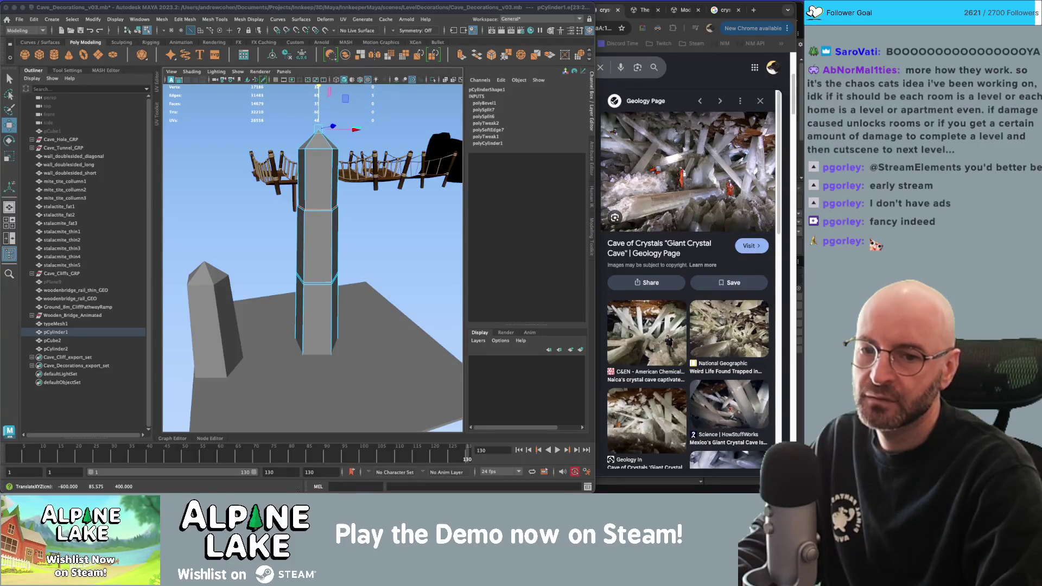
{"action": "mouse_move", "coordinate": [333, 212]}
{"action": "right_mouse_down", "text": "alt"}
{"action": "mouse_move", "coordinate": [317, 207]}
{"action": "mouse_move", "coordinate": [331, 206]}
{"action": "right_mouse_up", "text": "alt"}
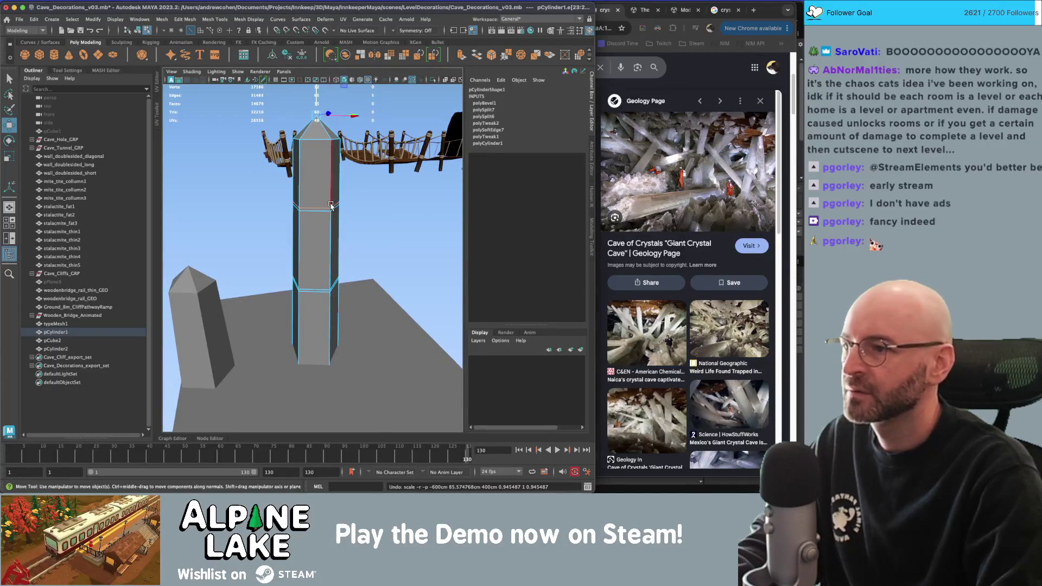
{"action": "key", "text": "q"}
{"action": "left_click", "coordinate": [332, 209]}
{"action": "mouse_move", "coordinate": [332, 209]}
{"action": "left_mouse_down", "text": "alt"}
{"action": "mouse_move", "coordinate": [395, 373]}
{"action": "mouse_move", "coordinate": [355, 306]}
{"action": "left_mouse_up", "text": "alt"}
{"action": "key", "text": "r"}
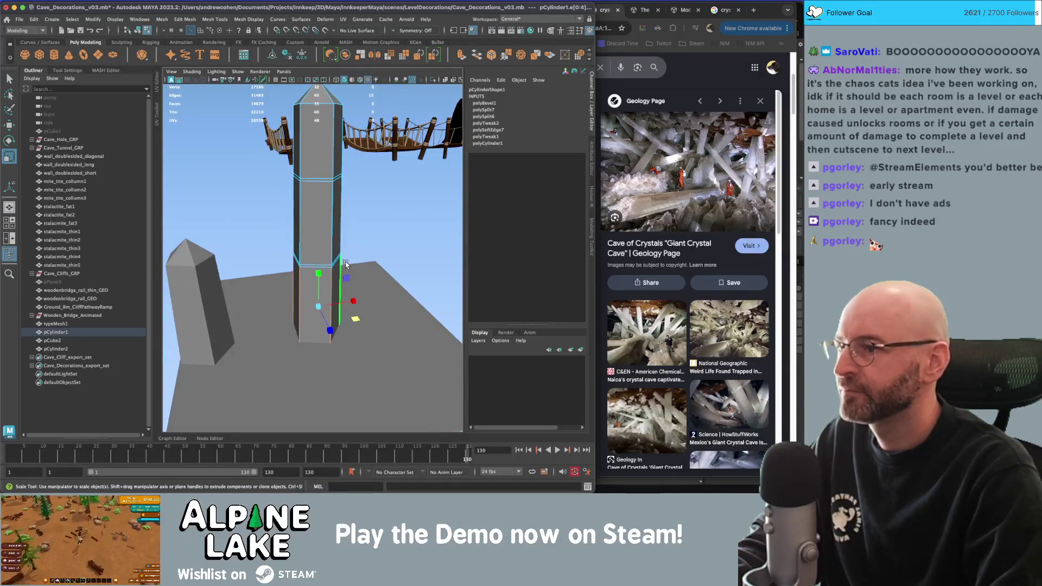
{"action": "mouse_move", "coordinate": [350, 312]}
{"action": "left_mouse_down", "text": "alt"}
{"action": "mouse_move", "coordinate": [319, 254]}
{"action": "mouse_move", "coordinate": [362, 293]}
{"action": "mouse_move", "coordinate": [324, 283]}
{"action": "left_mouse_up", "text": "alt"}
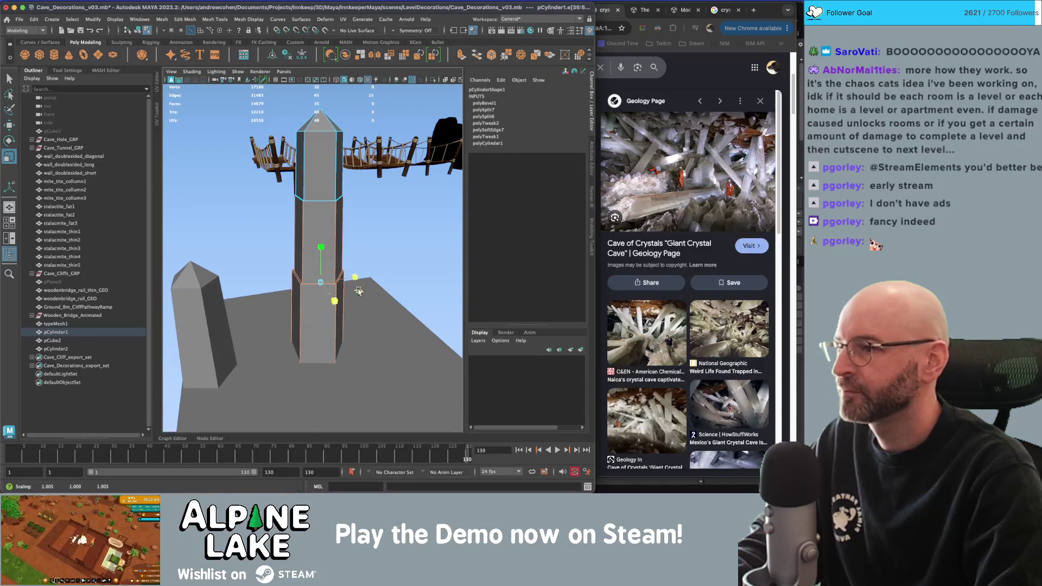
{"action": "key", "text": "F8"}
{"action": "key", "text": "q"}
{"action": "left_click", "coordinate": [218, 142]}
{"action": "mouse_move", "coordinate": [218, 143]}
{"action": "left_mouse_down", "text": "alt"}
{"action": "mouse_move", "coordinate": [322, 192]}
{"action": "mouse_move", "coordinate": [321, 200]}
{"action": "left_mouse_up", "text": "alt"}
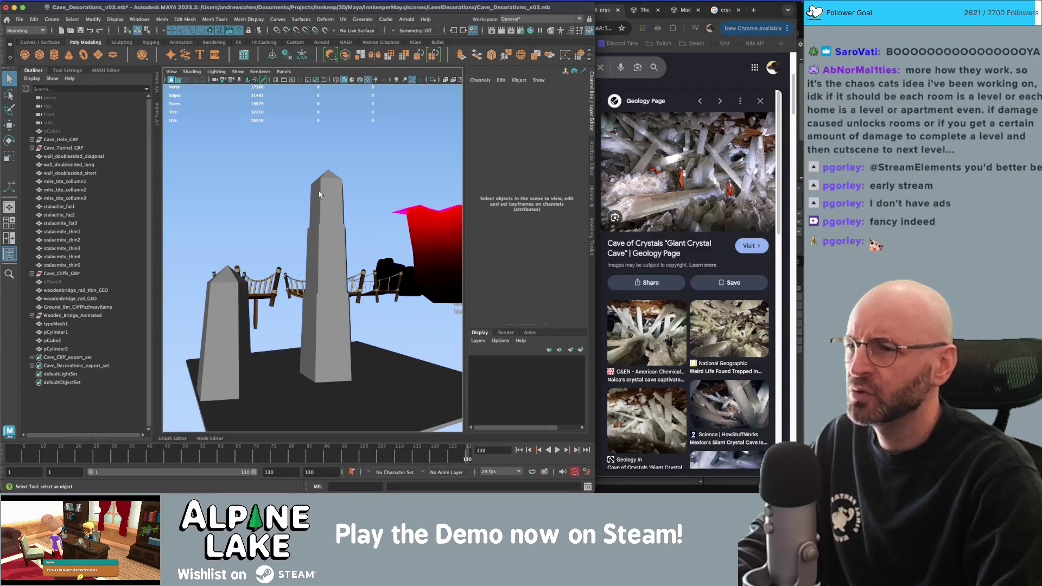
Raise the column's top face and slightly widen its lower section.
{"action": "left_click", "coordinate": [321, 256]}
{"action": "left_click_drag", "start_coordinate": [322, 256], "coordinate": [325, 239], "text": "alt"}
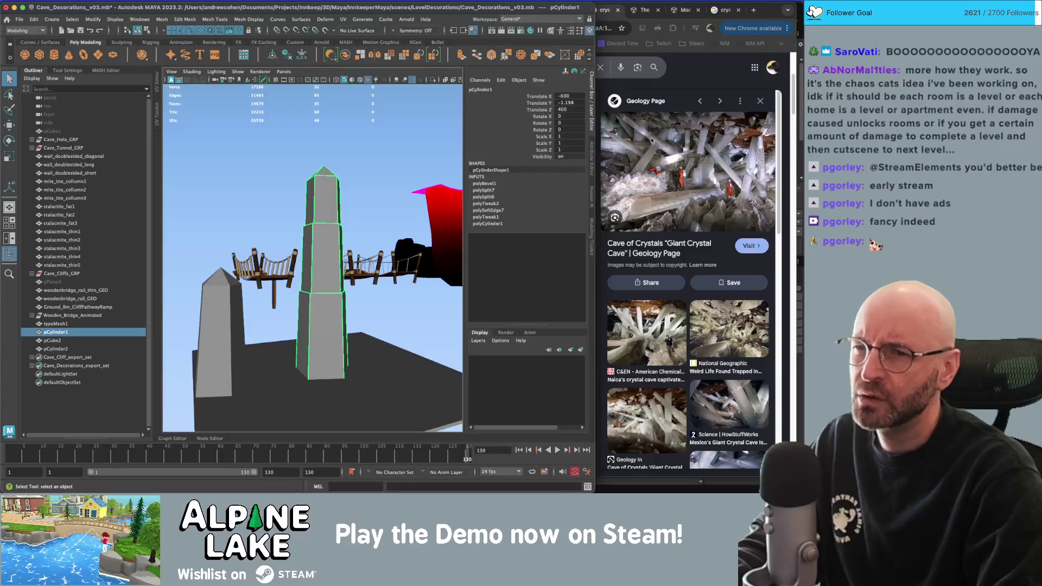
{"action": "left_click_drag", "start_coordinate": [324, 255], "coordinate": [318, 264], "text": "alt"}
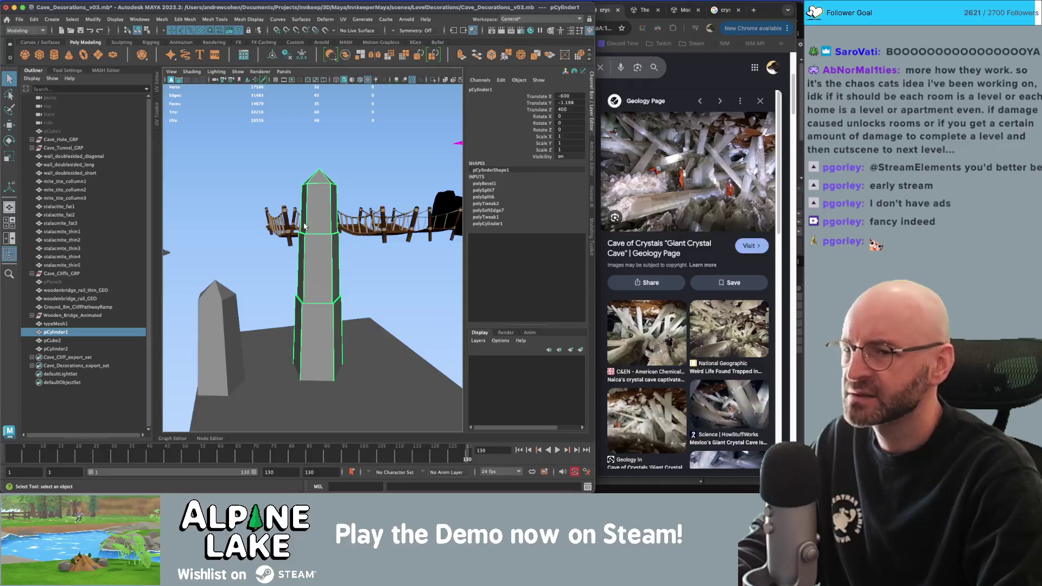
{"action": "right_click_drag", "start_coordinate": [319, 208], "coordinate": [319, 222]}
{"action": "left_click", "coordinate": [320, 209]}
{"action": "key", "text": "r"}
{"action": "key", "text": "w"}
{"action": "left_click_drag", "start_coordinate": [321, 200], "coordinate": [321, 181]}
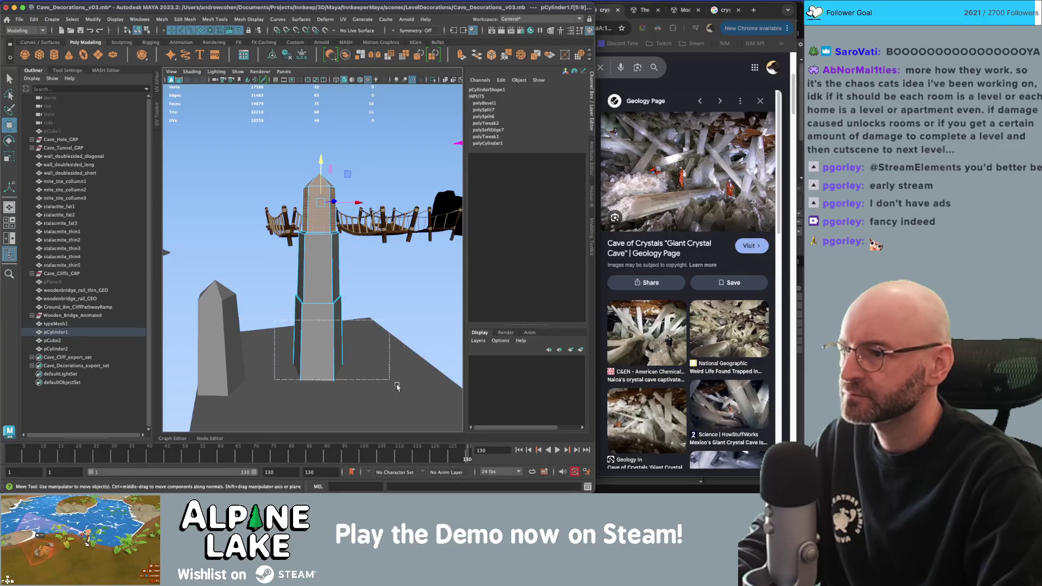
{"action": "left_click", "coordinate": [321, 342]}
{"action": "key", "text": "r"}
{"action": "mouse_move", "coordinate": [320, 346]}
{"action": "left_mouse_down"}
{"action": "mouse_move", "coordinate": [304, 271]}
{"action": "mouse_move", "coordinate": [326, 244]}
{"action": "mouse_move", "coordinate": [336, 282]}
{"action": "mouse_move", "coordinate": [326, 271]}
{"action": "left_mouse_up"}
{"action": "key", "text": "w"}
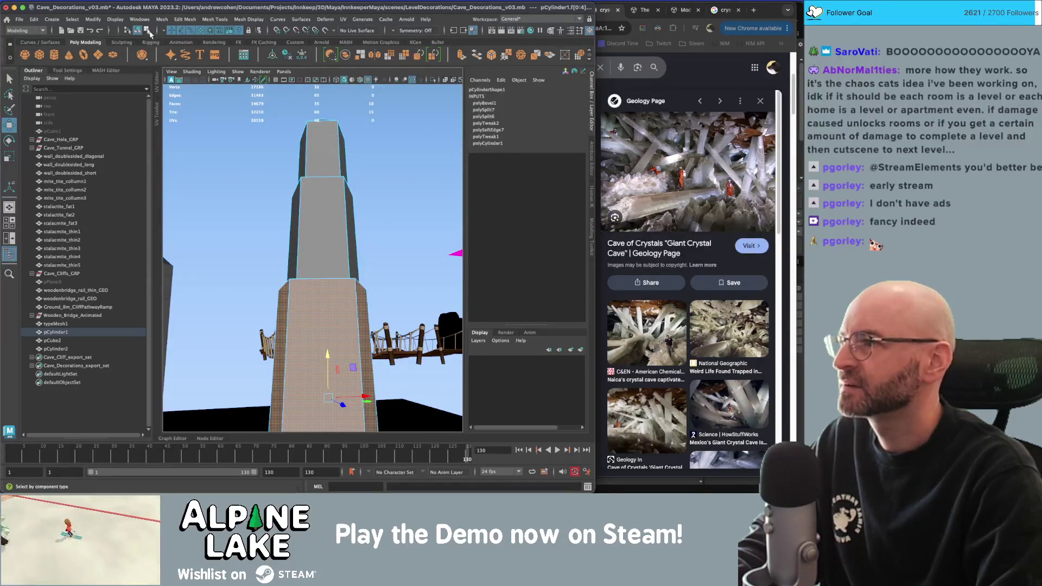
Delete the stepped column pCylinder1.
{"action": "left_click", "coordinate": [138, 30]}
{"action": "key", "text": "f"}
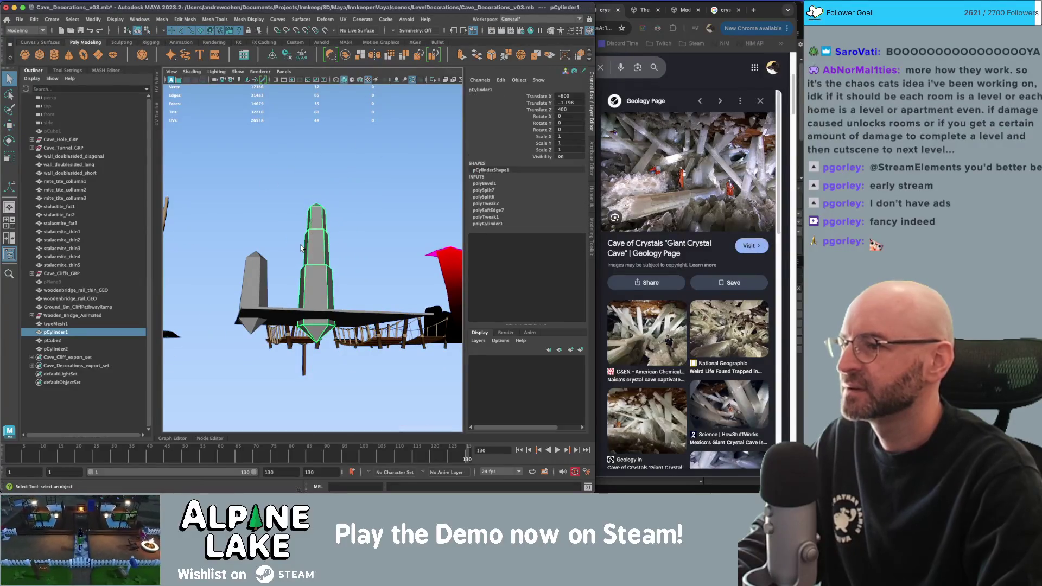
{"action": "key", "text": "Delete"}
Duplicate the plain crystal, move the copy beside the first crystal, and select its top vertices.
{"action": "left_click_drag", "start_coordinate": [265, 231], "coordinate": [265, 249]}
{"action": "key", "text": "w"}
{"action": "key", "text": "ctrl+d"}
{"action": "mouse_move", "coordinate": [273, 330]}
{"action": "left_mouse_down"}
{"action": "mouse_move", "coordinate": [339, 329]}
{"action": "mouse_move", "coordinate": [321, 282]}
{"action": "left_mouse_up"}
{"action": "key", "text": "r"}
{"action": "key", "text": "q"}
{"action": "mouse_move", "coordinate": [324, 233]}
{"action": "right_mouse_down"}
{"action": "mouse_move", "coordinate": [291, 234]}
{"action": "mouse_move", "coordinate": [276, 223]}
{"action": "right_mouse_up"}
{"action": "left_click", "coordinate": [316, 269]}
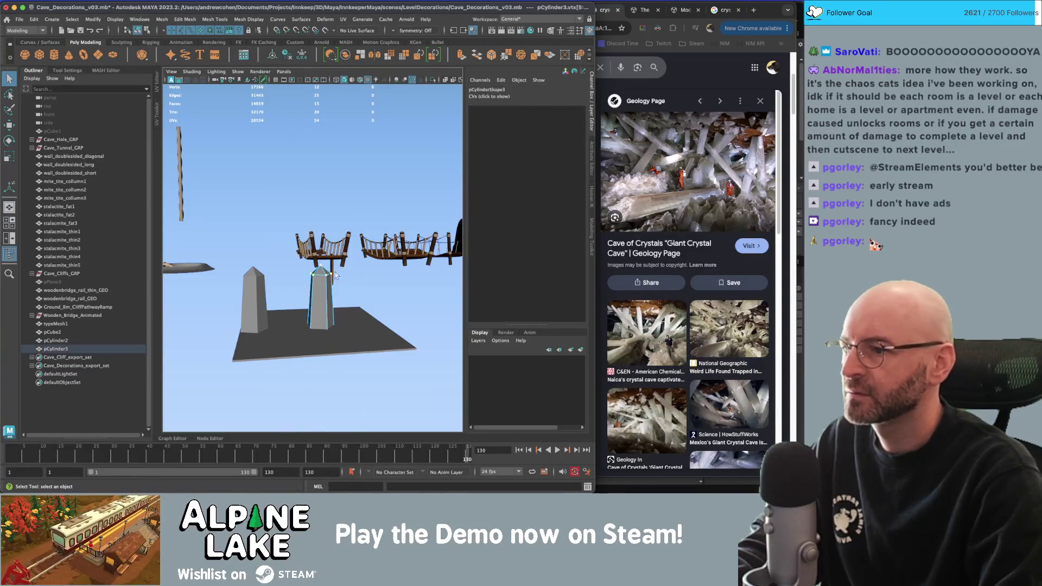
Pull the new pillar's top vertices up and stretch them to make it taller.
{"action": "key", "text": "w"}
{"action": "left_click_drag", "start_coordinate": [316, 247], "coordinate": [322, 159]}
{"action": "key", "text": "r"}
{"action": "scroll", "coordinate": [333, 217], "scroll_direction": "up", "scroll_amount": 2}
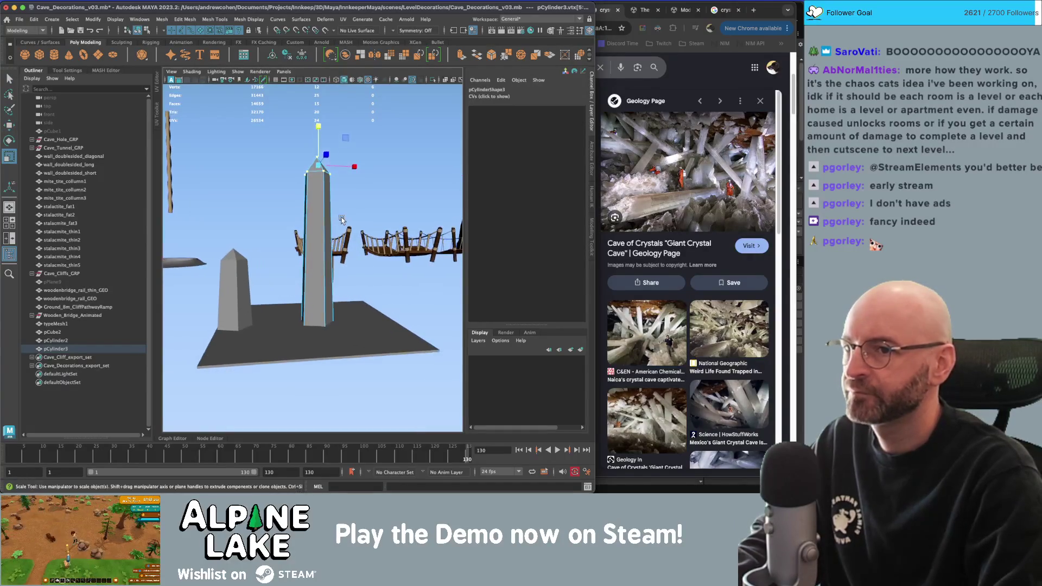
Cut an edge loop across the pillar and shift its upper vertices.
{"action": "key", "text": "ctrl+shift+x"}
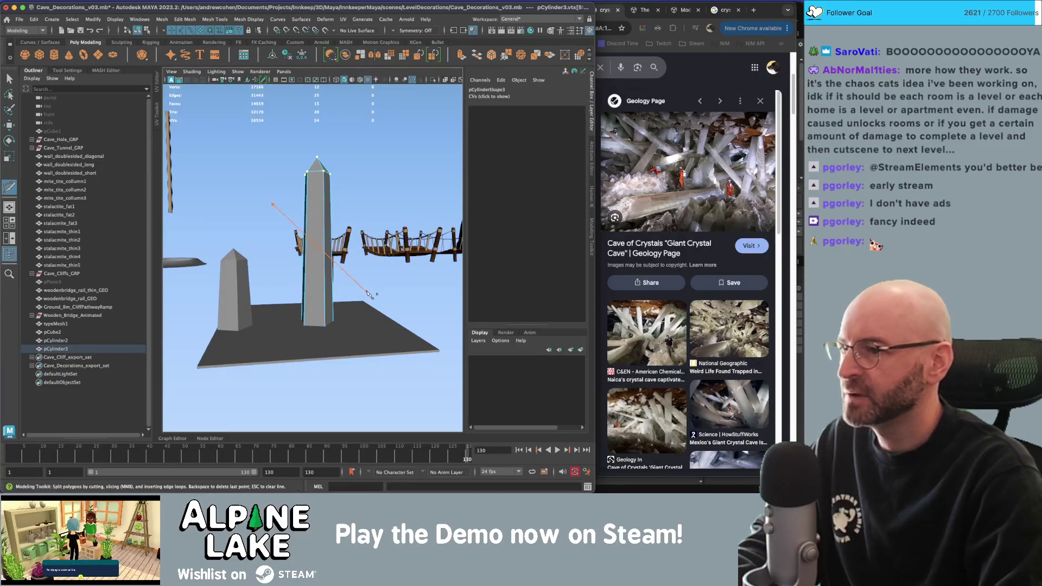
{"action": "left_click", "coordinate": [316, 185], "text": "ctrl"}
{"action": "key", "text": "q"}
{"action": "right_click", "coordinate": [313, 174]}
{"action": "left_click", "coordinate": [298, 171]}
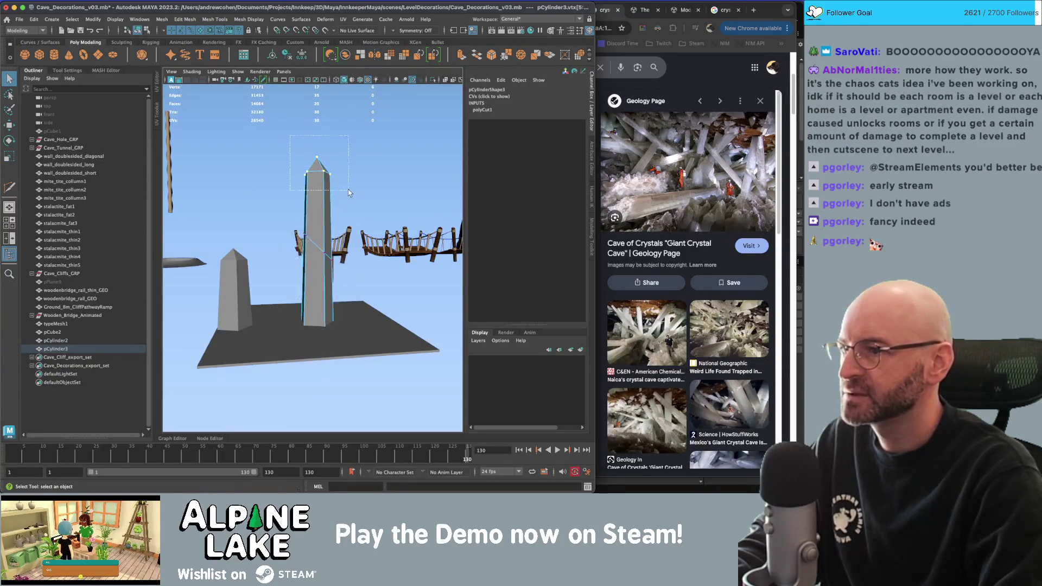
{"action": "key", "text": "w"}
{"action": "left_click_drag", "start_coordinate": [334, 169], "coordinate": [326, 167]}
{"action": "key", "text": "e"}
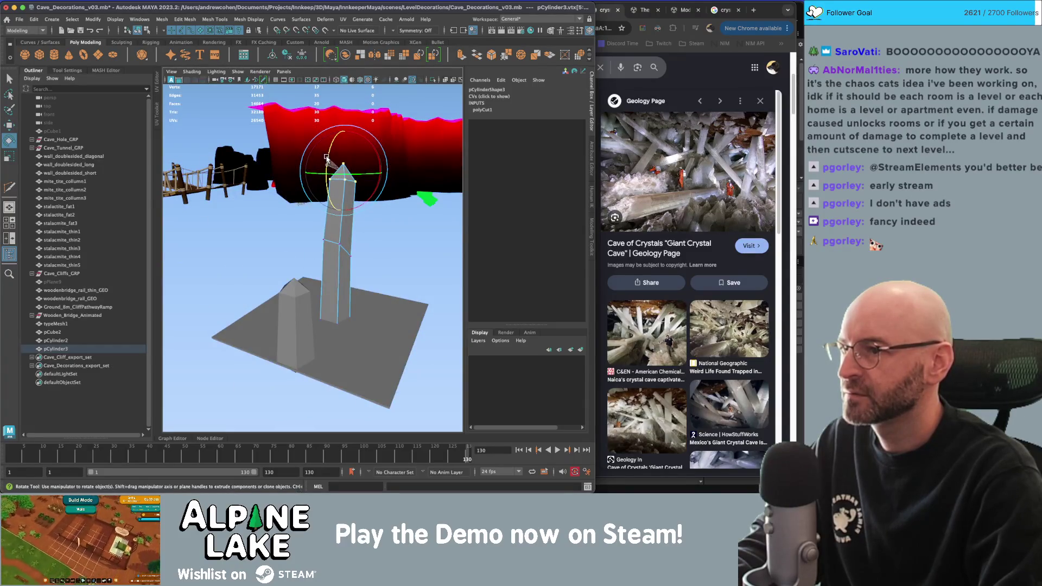
Apply Mesh Display > Harden Edge to the new crystal pillar.
{"action": "left_click", "coordinate": [138, 30]}
{"action": "key", "text": "q"}
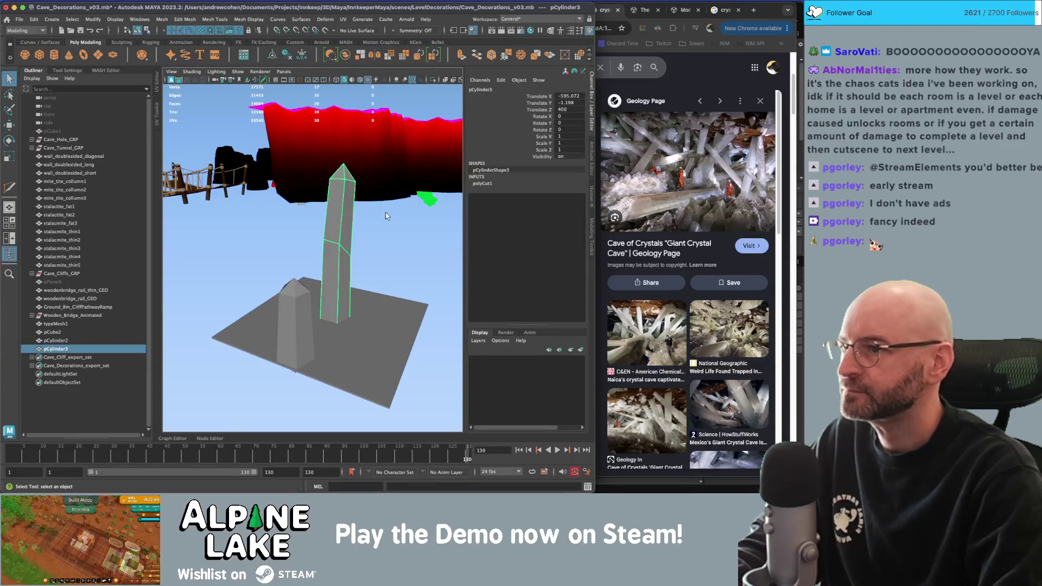
{"action": "left_click", "coordinate": [385, 211]}
{"action": "left_click_drag", "start_coordinate": [398, 261], "coordinate": [247, 236], "text": "alt"}
{"action": "left_click", "coordinate": [318, 249]}
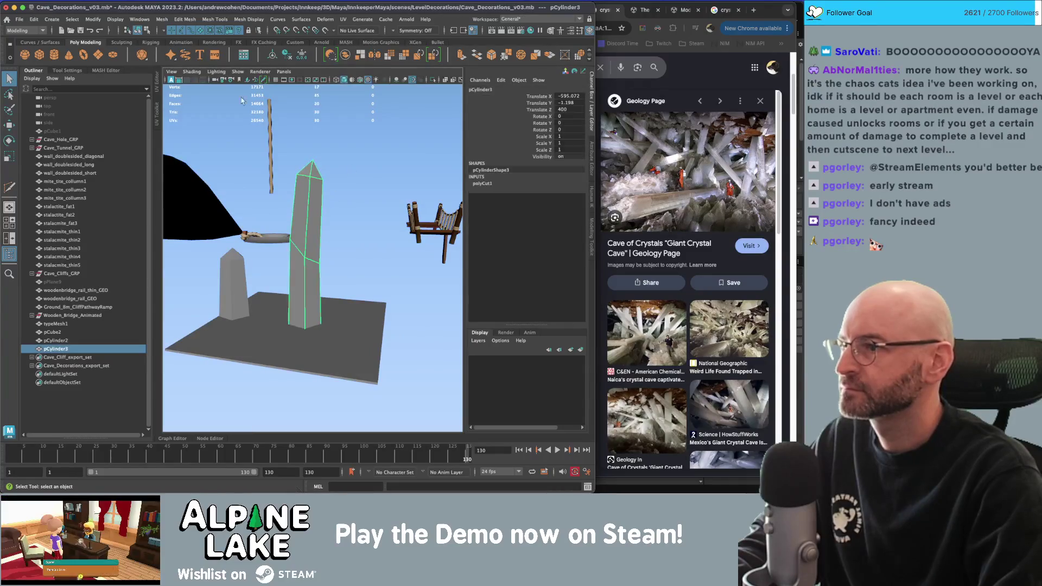
{"action": "left_click", "coordinate": [215, 19]}
{"action": "mouse_move", "coordinate": [248, 19]}
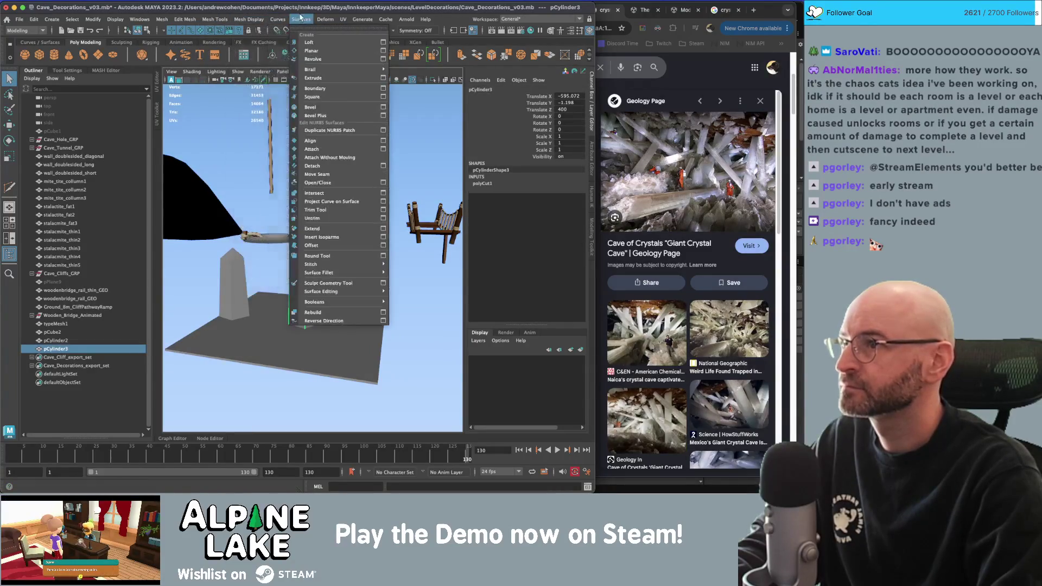
{"action": "left_click", "coordinate": [261, 91]}
Move the tall crystal pCylinder3 to the left and add a new polygon cylinder.
{"action": "left_click", "coordinate": [326, 190]}
{"action": "mouse_move", "coordinate": [326, 190]}
{"action": "left_mouse_down", "text": "alt"}
{"action": "mouse_move", "coordinate": [433, 197]}
{"action": "mouse_move", "coordinate": [279, 221]}
{"action": "mouse_move", "coordinate": [343, 199]}
{"action": "left_mouse_up", "text": "alt"}
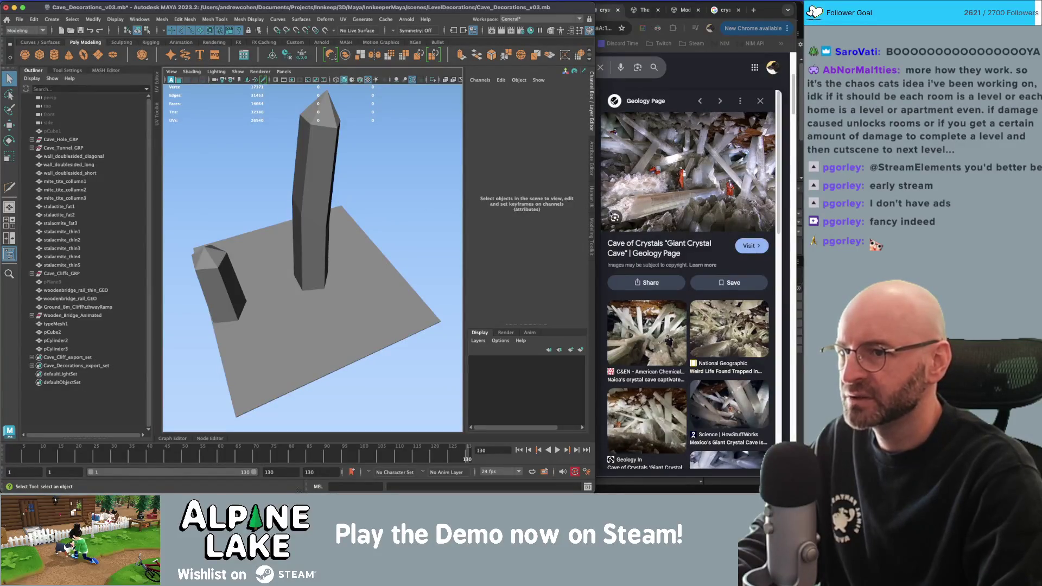
{"action": "left_click_drag", "start_coordinate": [316, 196], "coordinate": [334, 212], "text": "alt"}
{"action": "left_click", "coordinate": [323, 205]}
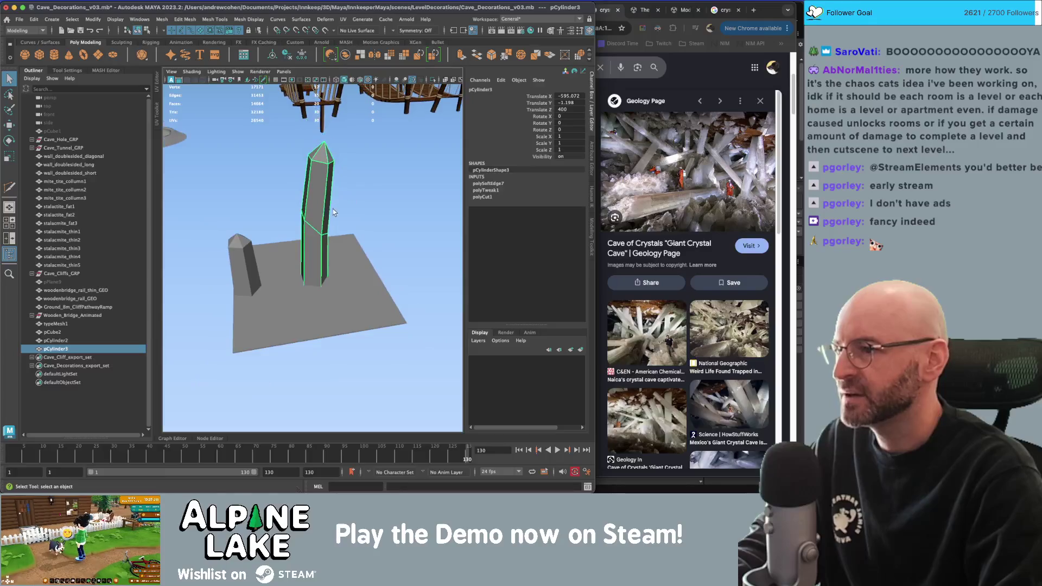
{"action": "key", "text": "w"}
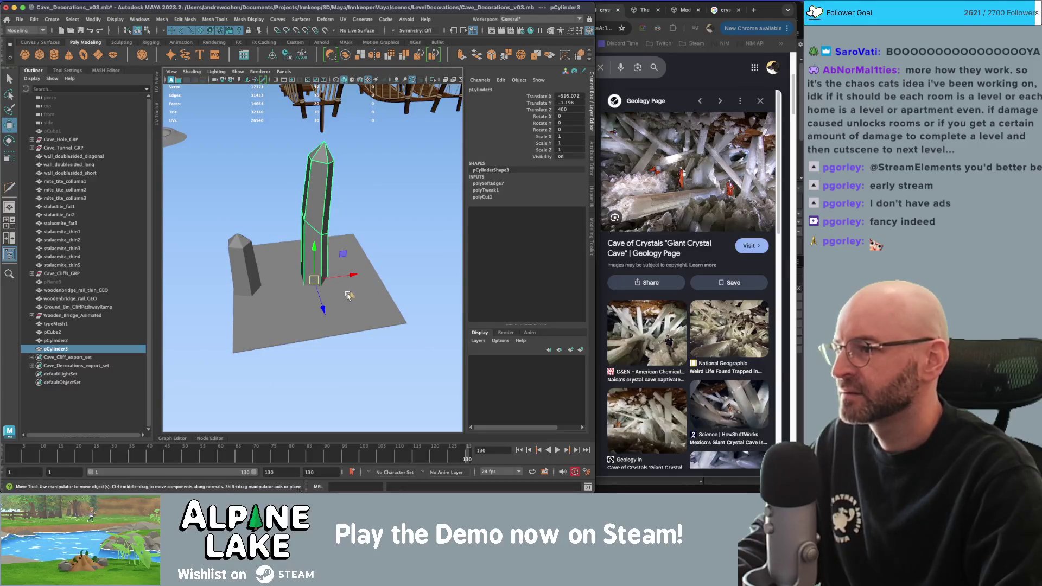
{"action": "left_click_drag", "start_coordinate": [347, 296], "coordinate": [216, 298]}
{"action": "left_click", "coordinate": [307, 281]}
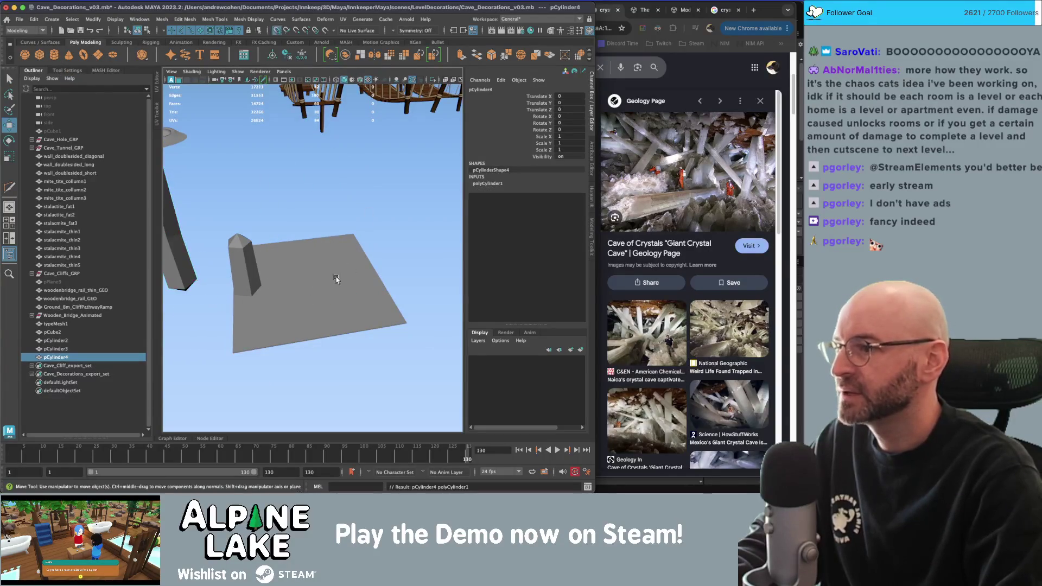
Scale up the new cylinder and set its Subdivisions Axis to 8.
{"action": "key", "text": "r"}
{"action": "left_click_drag", "start_coordinate": [307, 281], "coordinate": [331, 260]}
{"action": "key", "text": "e"}
{"action": "left_click", "coordinate": [487, 183]}
{"action": "left_click", "coordinate": [568, 209]}
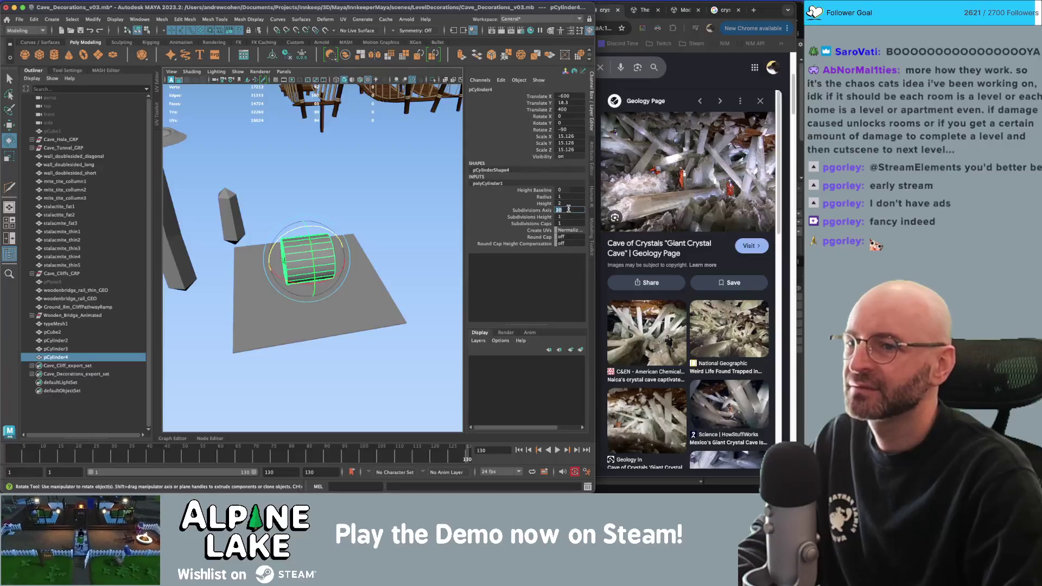
{"action": "type", "text": "8"}
{"action": "key", "text": "Return"}
Rotate the octagonal beam -90 in Z to lie down and stretch it lengthwise.
{"action": "mouse_move", "coordinate": [320, 261]}
{"action": "left_mouse_down", "text": "alt"}
{"action": "mouse_move", "coordinate": [343, 266]}
{"action": "mouse_move", "coordinate": [314, 249]}
{"action": "mouse_move", "coordinate": [282, 270]}
{"action": "mouse_move", "coordinate": [321, 299]}
{"action": "mouse_move", "coordinate": [291, 295]}
{"action": "mouse_move", "coordinate": [283, 278]}
{"action": "mouse_move", "coordinate": [322, 285]}
{"action": "mouse_move", "coordinate": [358, 274]}
{"action": "mouse_move", "coordinate": [347, 268]}
{"action": "mouse_move", "coordinate": [480, 280]}
{"action": "mouse_move", "coordinate": [282, 272]}
{"action": "mouse_move", "coordinate": [253, 250]}
{"action": "left_mouse_up", "text": "alt"}
{"action": "key", "text": "q"}
{"action": "key", "text": "w"}
{"action": "key", "text": "e"}
{"action": "key", "text": "w"}
{"action": "key", "text": "r"}
{"action": "key", "text": "w"}
Reposition the tilted crystal.
{"action": "left_click", "coordinate": [213, 264]}
{"action": "right_click_drag", "start_coordinate": [253, 249], "coordinate": [327, 232], "text": "alt"}
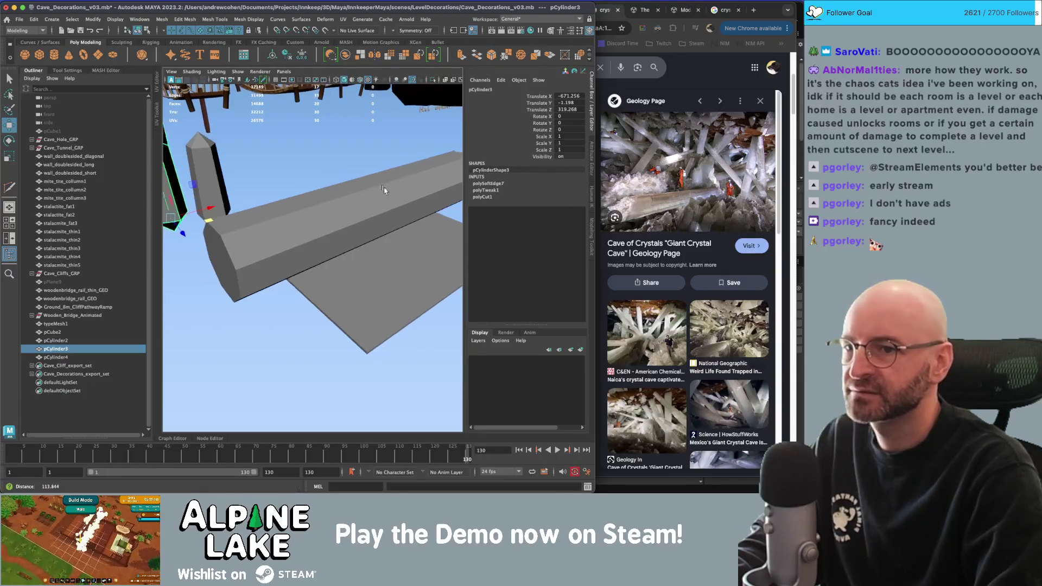
{"action": "key", "text": "bracketleft"}
{"action": "key", "text": "bracketleft"}
{"action": "key", "text": "bracketleft"}
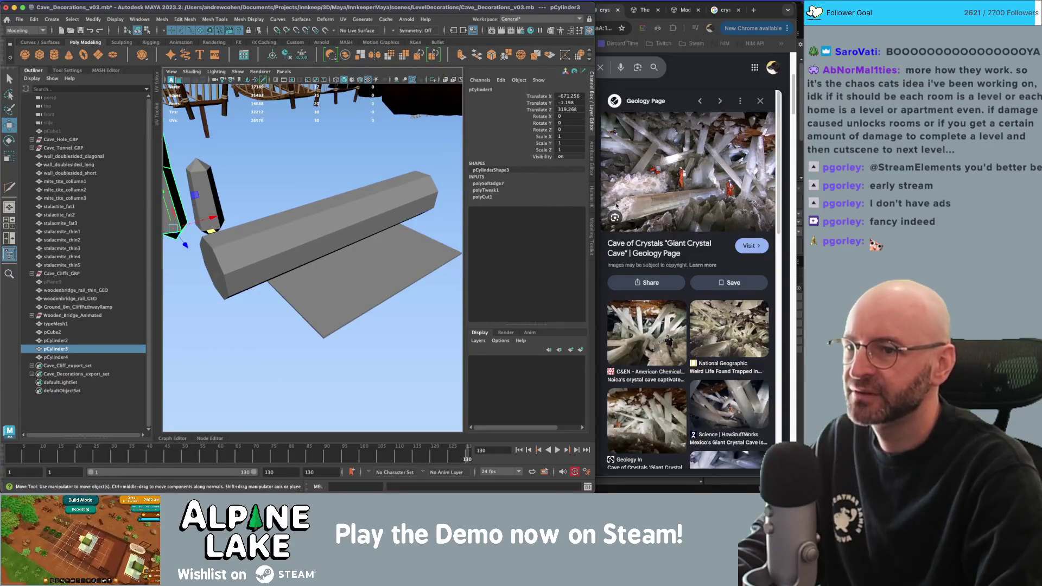
{"action": "key", "text": "bracketleft"}
{"action": "key", "text": "bracketleft"}
Select the beam's end cap face, enlarge it, and apply Smooth to it.
{"action": "left_click", "coordinate": [324, 233]}
{"action": "right_click_drag", "start_coordinate": [324, 233], "coordinate": [324, 255]}
{"action": "key", "text": "bracketleft"}
{"action": "key", "text": "bracketleft"}
{"action": "key", "text": "bracketleft"}
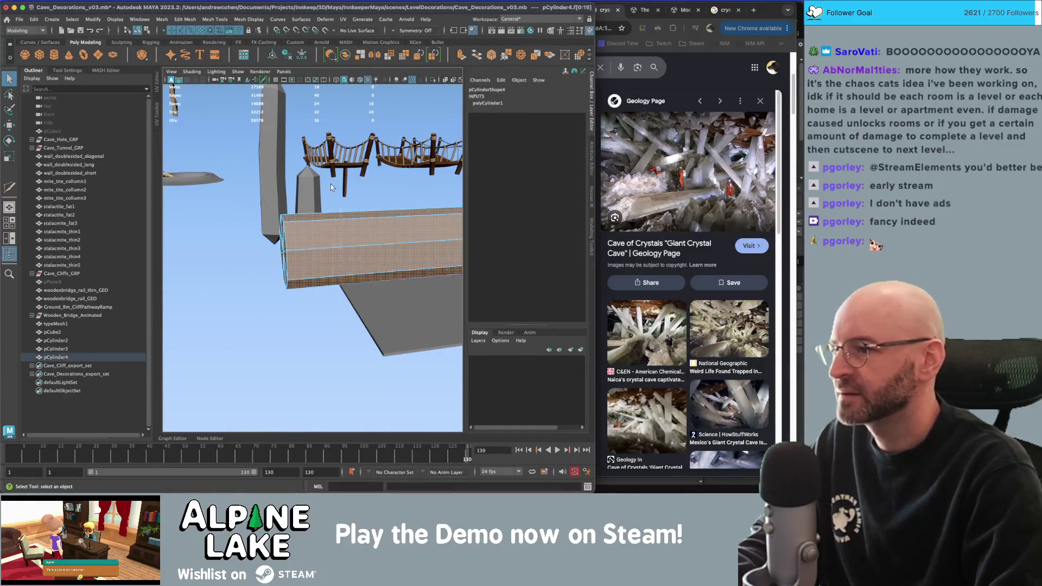
{"action": "left_click", "coordinate": [282, 241]}
{"action": "key", "text": "e"}
{"action": "key", "text": "r"}
{"action": "left_click_drag", "start_coordinate": [321, 249], "coordinate": [419, 246]}
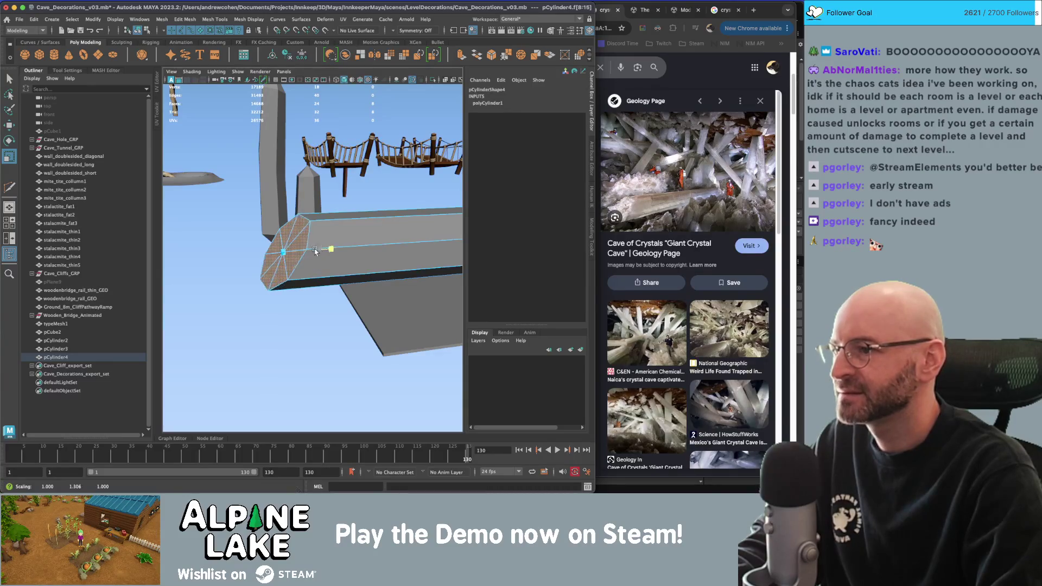
{"action": "mouse_move", "coordinate": [320, 250]}
{"action": "left_mouse_down", "text": "alt"}
{"action": "mouse_move", "coordinate": [282, 255]}
{"action": "mouse_move", "coordinate": [326, 247]}
{"action": "left_mouse_up", "text": "alt"}
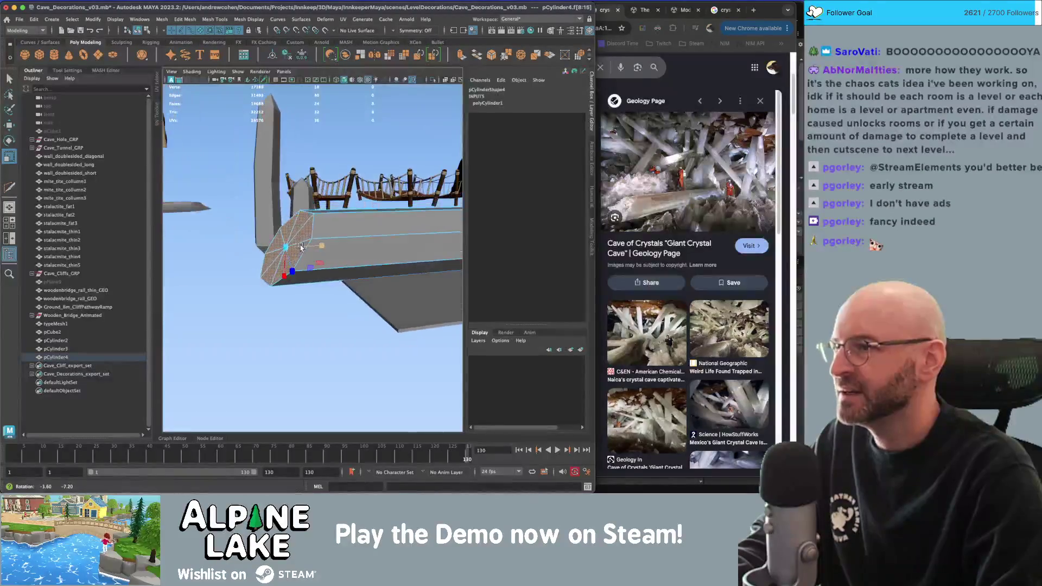
{"action": "key", "text": "f"}
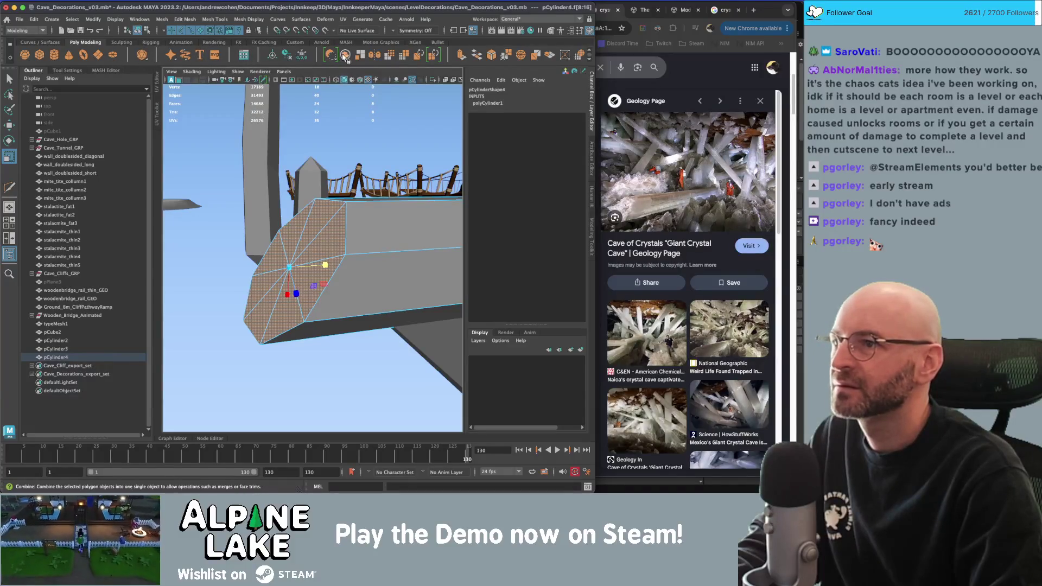
{"action": "left_click", "coordinate": [386, 57]}
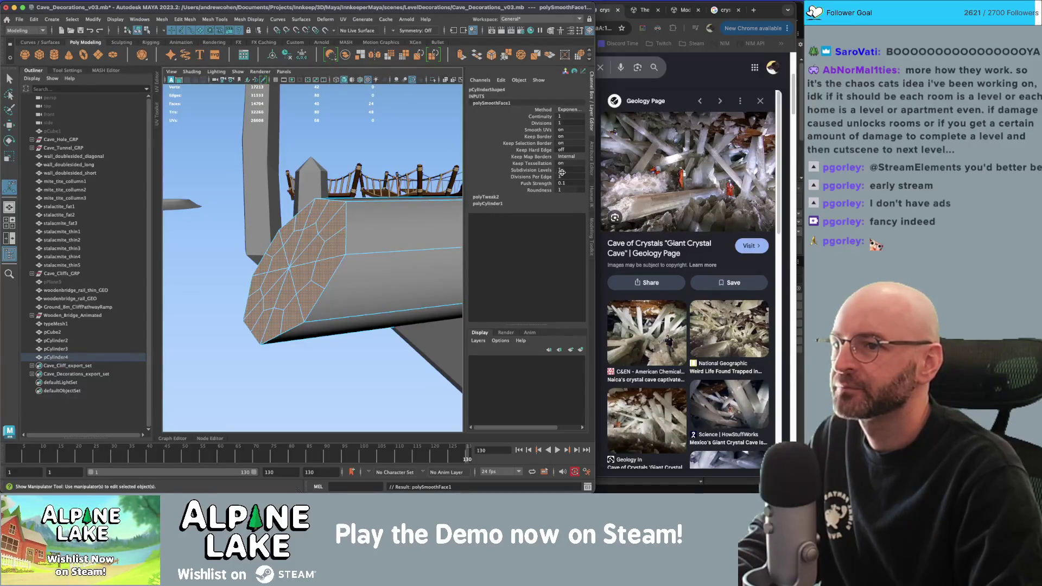
Raise polySmoothFace1 Divisions from 1 to 2 in the Channel Box.
{"action": "left_click", "coordinate": [550, 123]}
{"action": "left_click", "coordinate": [548, 116]}
{"action": "left_click", "coordinate": [541, 123]}
{"action": "middle_click_drag", "start_coordinate": [417, 153], "coordinate": [429, 152]}
{"action": "left_click_drag", "start_coordinate": [431, 152], "coordinate": [375, 204], "text": "alt"}
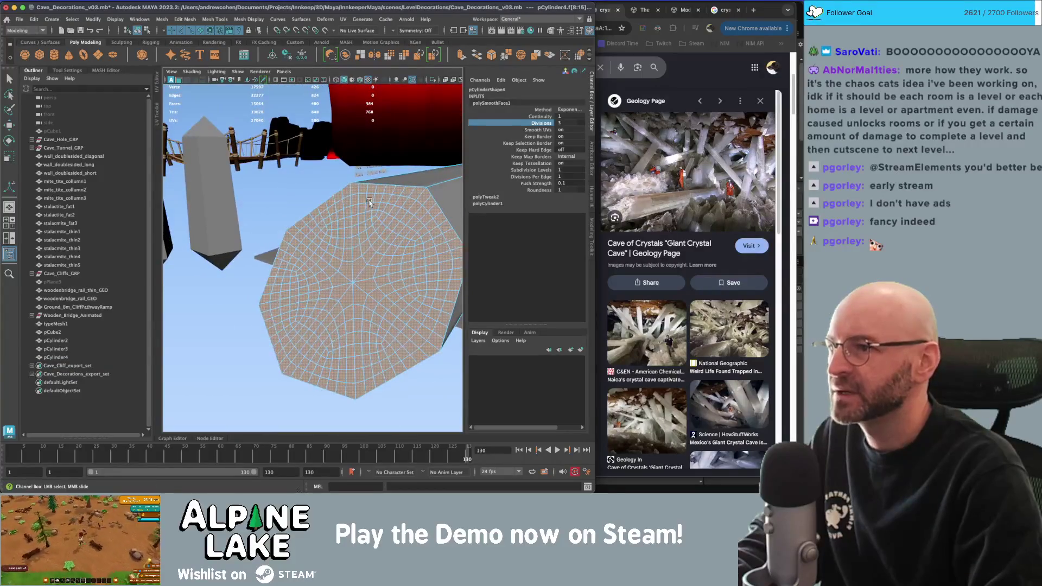
Select a set of the beam's faces in face selection mode.
{"action": "left_click", "coordinate": [145, 31]}
{"action": "mouse_move", "coordinate": [375, 243]}
{"action": "left_mouse_down", "text": "alt"}
{"action": "mouse_move", "coordinate": [350, 235]}
{"action": "mouse_move", "coordinate": [328, 251]}
{"action": "left_mouse_up", "text": "alt"}
{"action": "right_click_drag", "start_coordinate": [343, 238], "coordinate": [346, 255]}
{"action": "right_click_drag", "start_coordinate": [345, 255], "coordinate": [325, 247], "text": "alt"}
{"action": "mouse_move", "coordinate": [326, 247]}
{"action": "left_mouse_down", "text": "alt"}
{"action": "mouse_move", "coordinate": [292, 241]}
{"action": "mouse_move", "coordinate": [379, 204]}
{"action": "left_mouse_up", "text": "alt"}
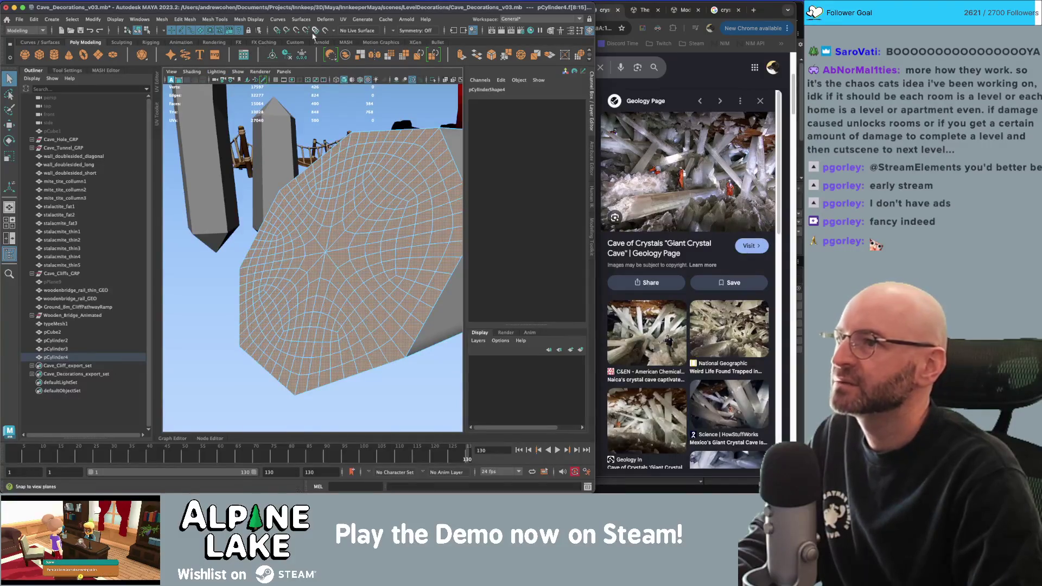
{"action": "left_click", "coordinate": [345, 43]}
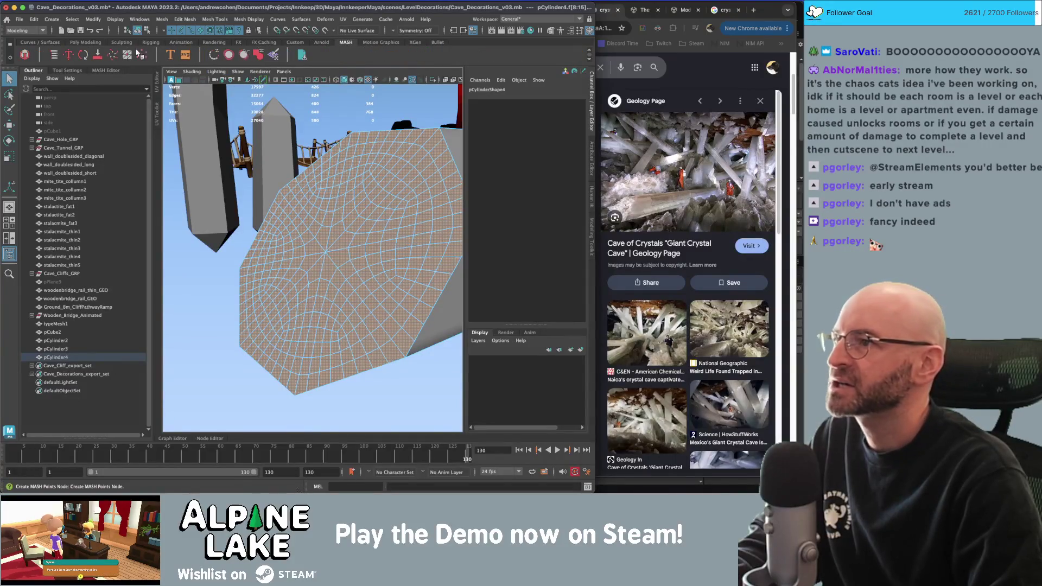
Add a MASH Texture Deformer to the beam and map a Fractal texture to it.
{"action": "left_click", "coordinate": [274, 56]}
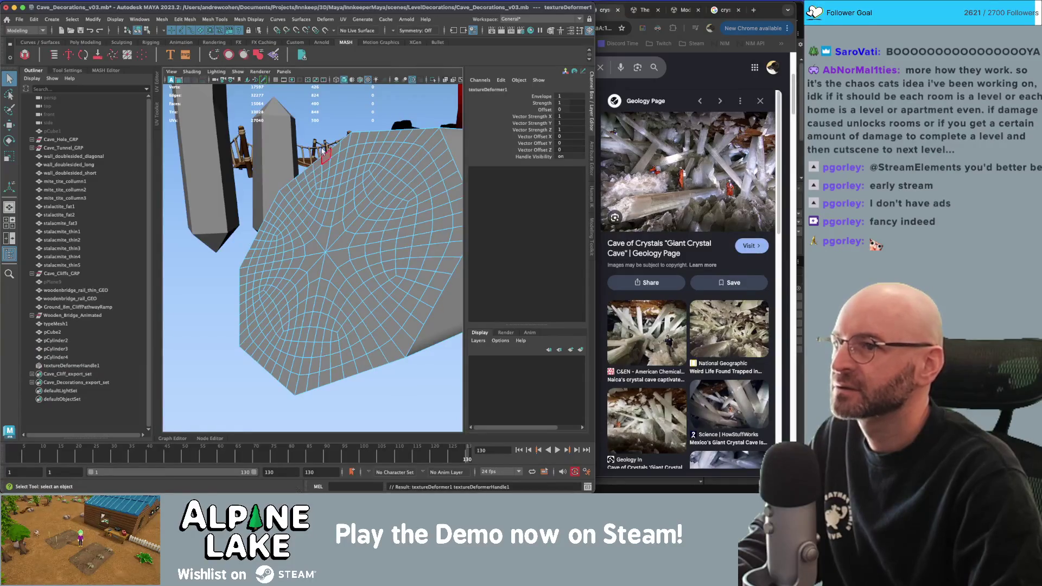
{"action": "left_click", "coordinate": [72, 366]}
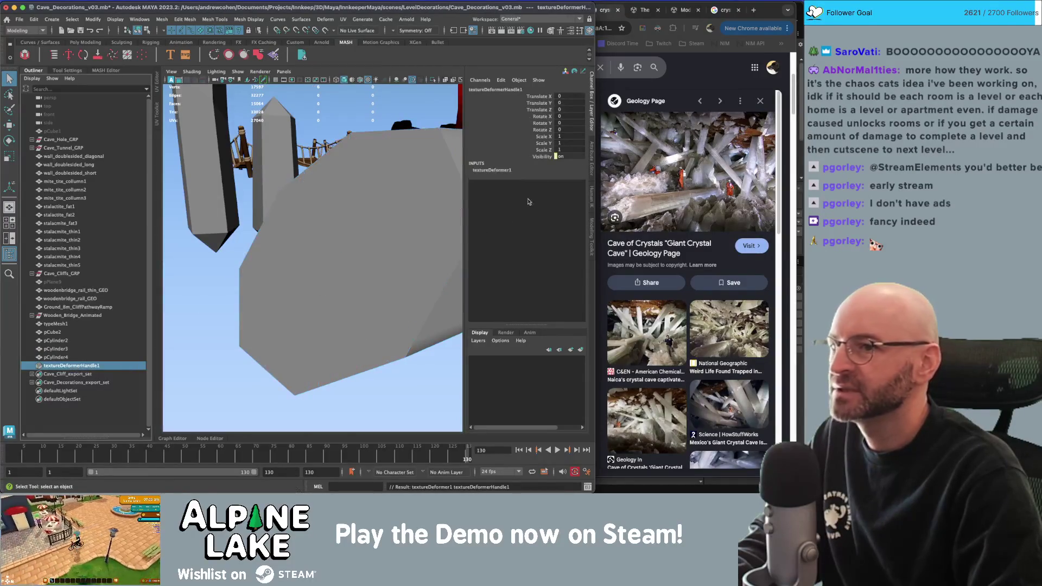
{"action": "key", "text": "ctrl+a"}
{"action": "left_click", "coordinate": [489, 89]}
{"action": "left_click", "coordinate": [574, 171]}
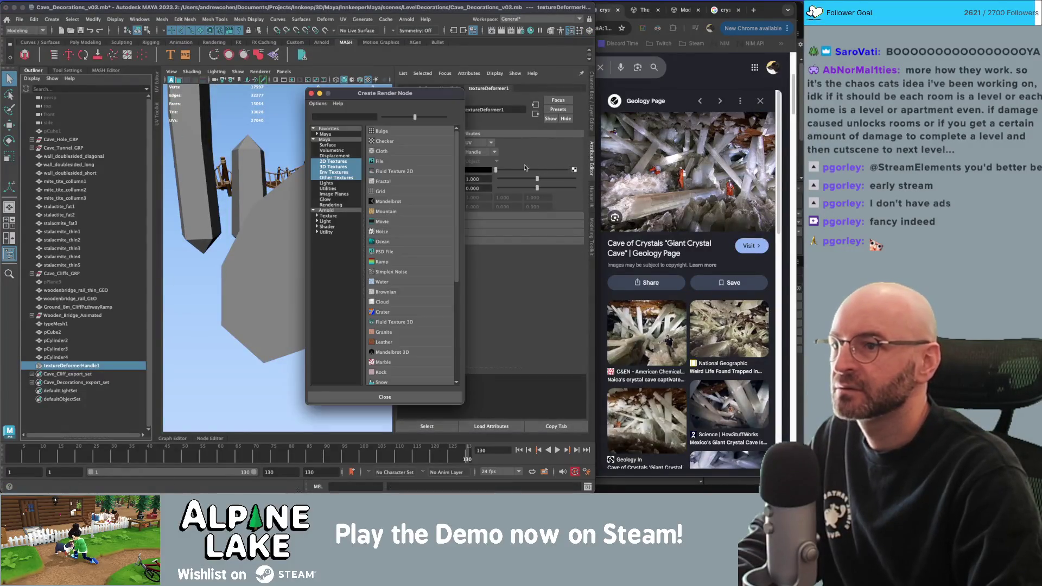
{"action": "left_click", "coordinate": [356, 135]}
{"action": "left_click", "coordinate": [380, 136]}
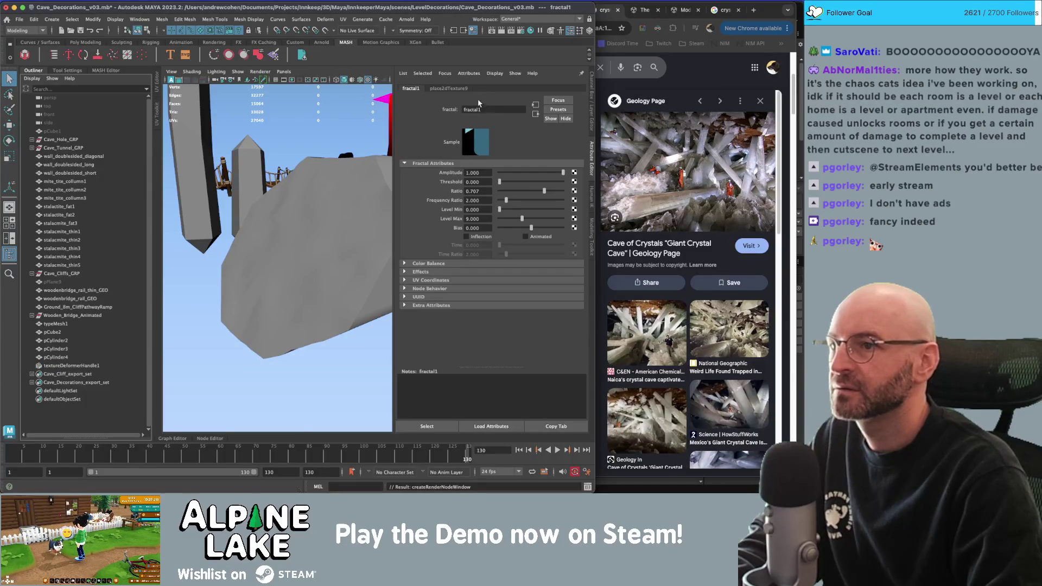
Raise the deformer Strength to 7.8 and set its Direction to Handle.
{"action": "left_click", "coordinate": [307, 251]}
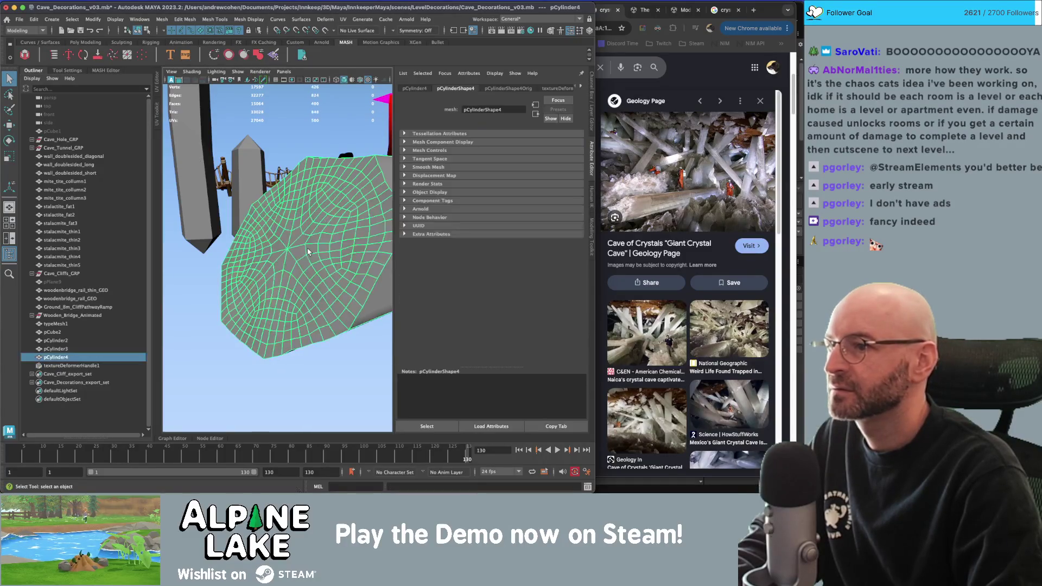
{"action": "left_click", "coordinate": [61, 366]}
{"action": "left_click_drag", "start_coordinate": [537, 179], "coordinate": [607, 173]}
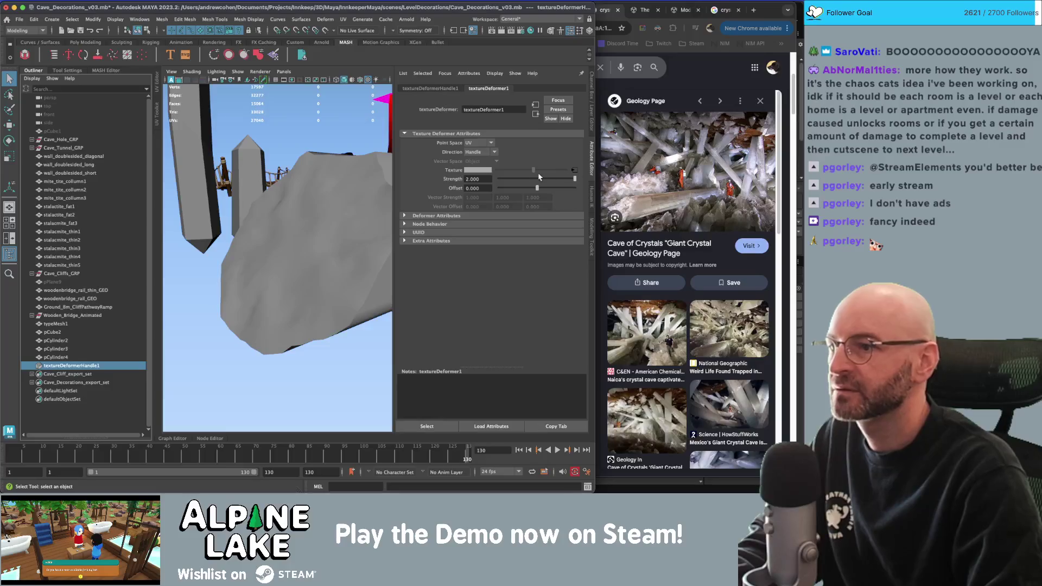
{"action": "left_click_drag", "start_coordinate": [325, 217], "coordinate": [350, 195], "text": "alt"}
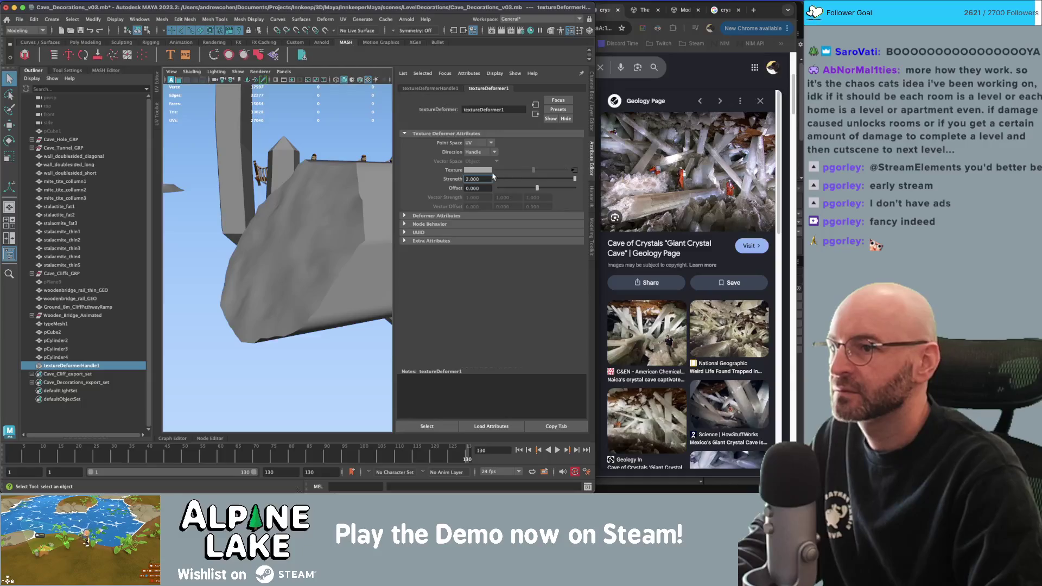
{"action": "left_click", "coordinate": [480, 152]}
{"action": "left_click", "coordinate": [482, 161]}
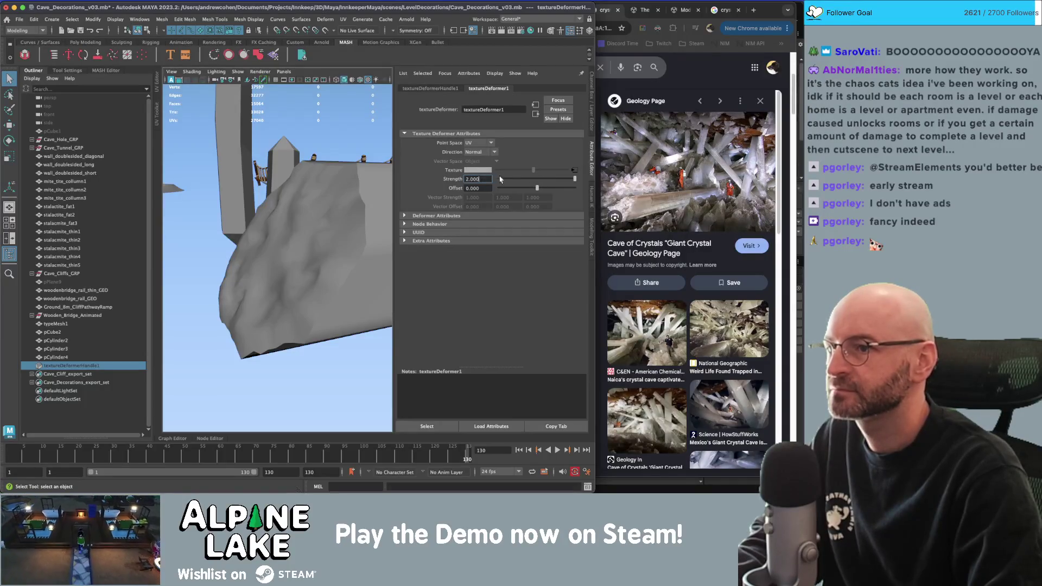
{"action": "left_click_drag", "start_coordinate": [480, 181], "coordinate": [483, 166], "text": "ctrl"}
{"action": "left_click", "coordinate": [485, 154]}
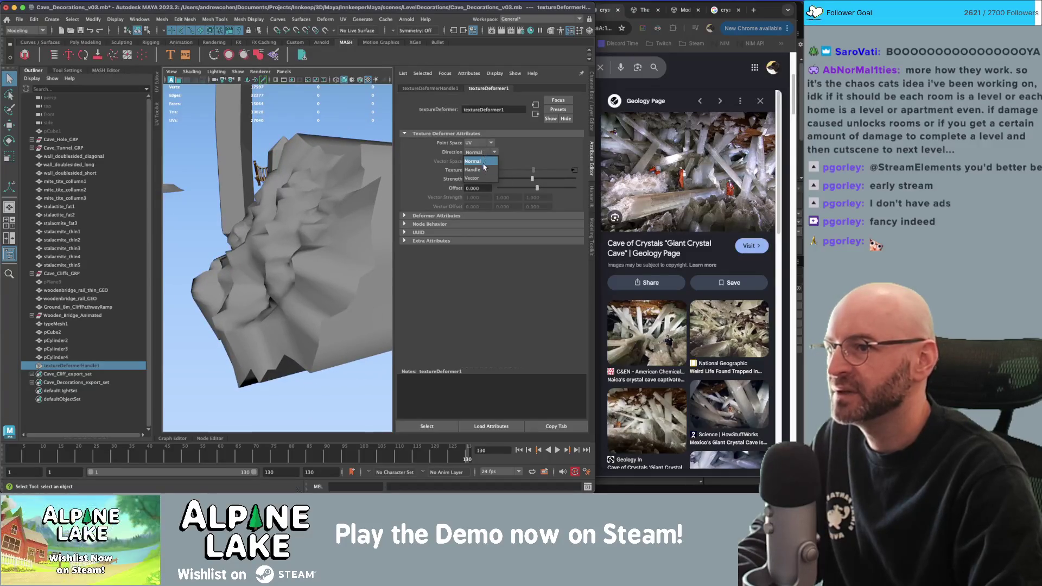
{"action": "left_click", "coordinate": [483, 169]}
Select the pCylinder4 beam and frame its end in the viewport.
{"action": "key", "text": "w"}
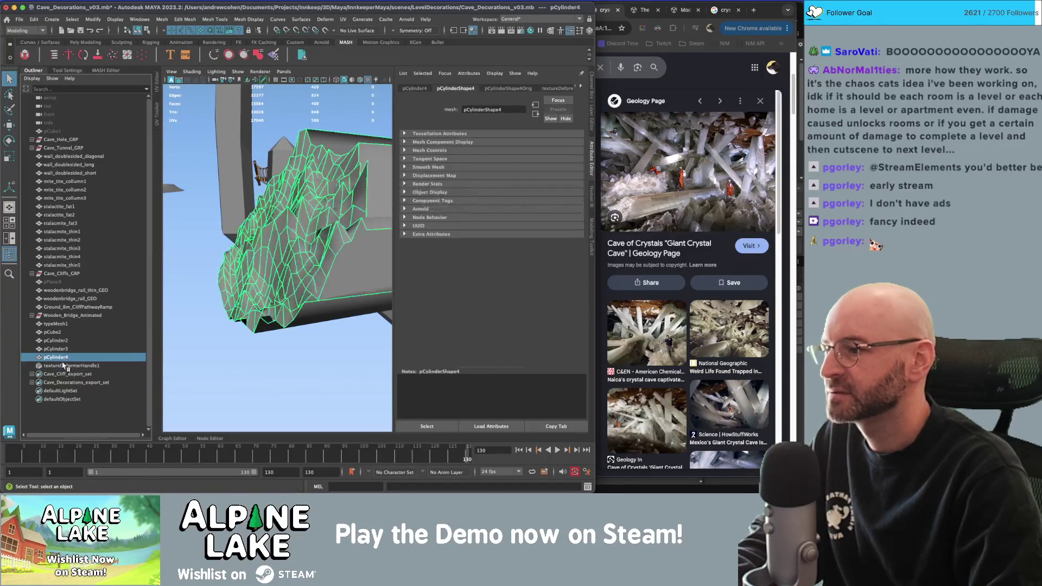
{"action": "scroll", "coordinate": [266, 230], "scroll_direction": "down", "scroll_amount": 5}
{"action": "left_click_drag", "start_coordinate": [266, 231], "coordinate": [350, 221], "text": "alt"}
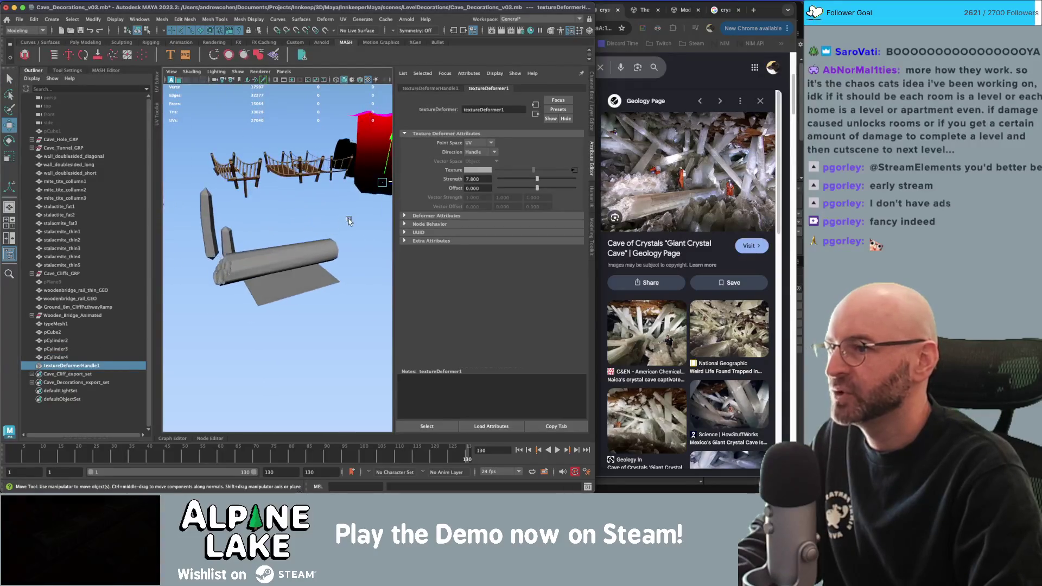
{"action": "mouse_move", "coordinate": [381, 186]}
{"action": "left_mouse_down", "text": "alt"}
{"action": "mouse_move", "coordinate": [358, 190]}
{"action": "mouse_move", "coordinate": [383, 195]}
{"action": "left_mouse_up", "text": "alt"}
{"action": "key", "text": "e"}
{"action": "scroll", "coordinate": [212, 306], "scroll_direction": "up", "scroll_amount": 5}
{"action": "key", "text": "r"}
{"action": "mouse_move", "coordinate": [263, 279]}
{"action": "left_mouse_down", "text": "alt"}
{"action": "mouse_move", "coordinate": [275, 261]}
{"action": "mouse_move", "coordinate": [312, 250]}
{"action": "left_mouse_up", "text": "alt"}
{"action": "scroll", "coordinate": [312, 249], "scroll_direction": "down", "scroll_amount": 6}
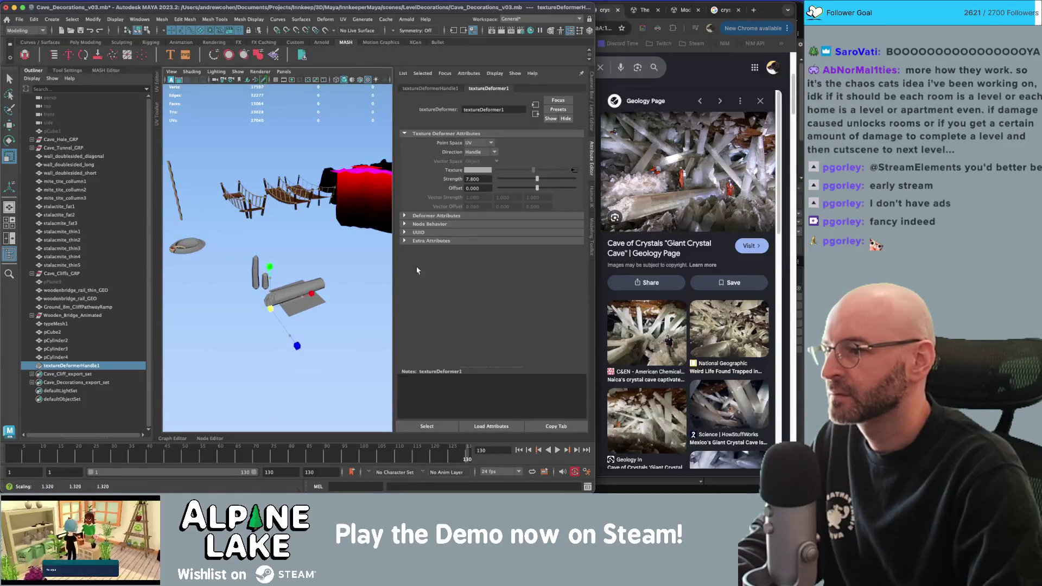
{"action": "scroll", "coordinate": [262, 319], "scroll_direction": "up", "scroll_amount": 5}
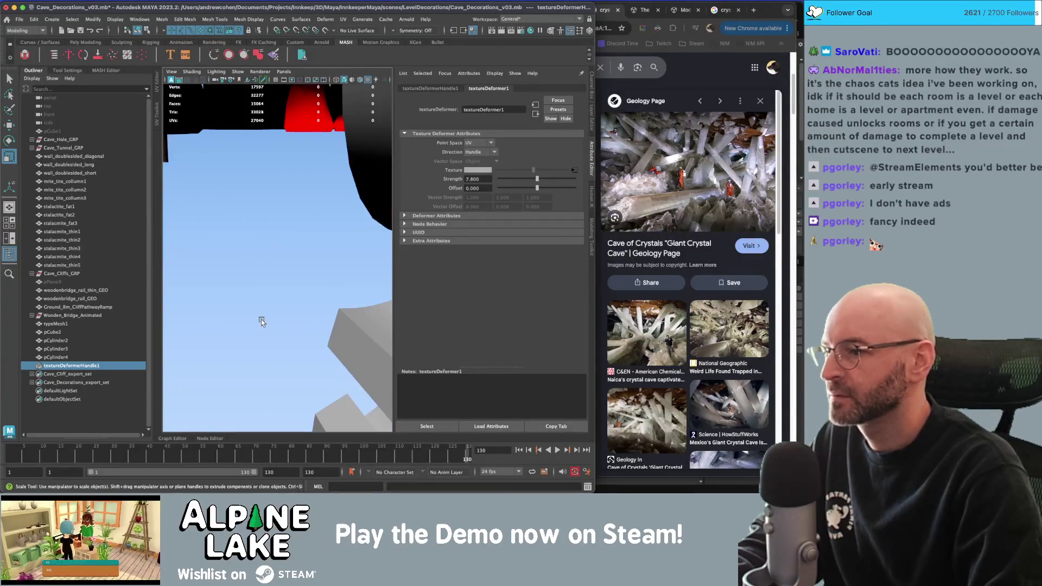
{"action": "scroll", "coordinate": [218, 278], "scroll_direction": "up", "scroll_amount": 3}
{"action": "left_click_drag", "start_coordinate": [218, 278], "coordinate": [311, 255], "text": "alt"}
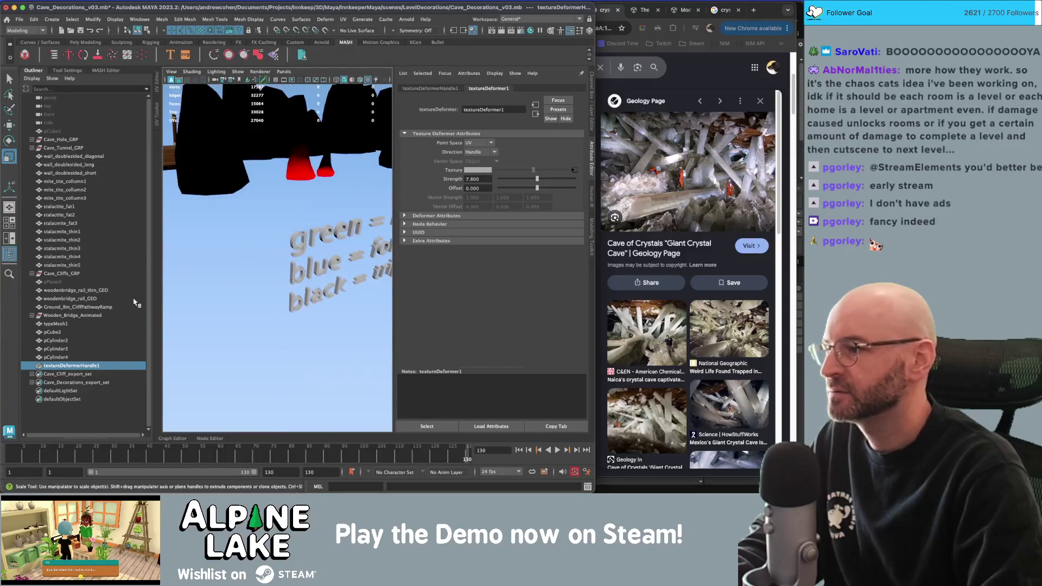
{"action": "left_click", "coordinate": [56, 357]}
{"action": "key", "text": "f"}
{"action": "left_click_drag", "start_coordinate": [265, 288], "coordinate": [319, 273], "text": "alt"}
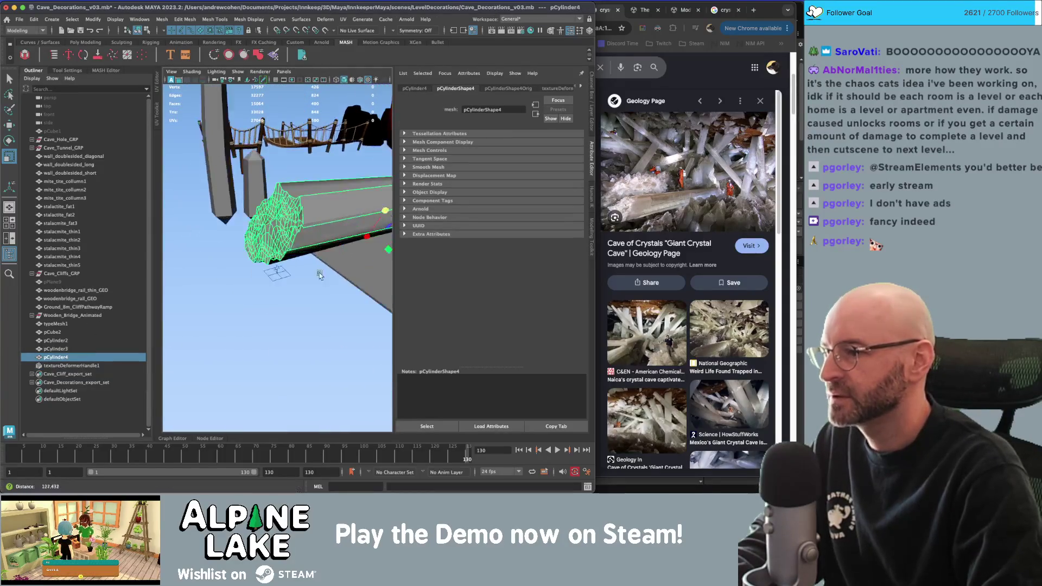
Turn the texture deformer handle 90 degrees and scale it, trying Local then UV point space.
{"action": "left_click", "coordinate": [274, 268]}
{"action": "key", "text": "e"}
{"action": "mouse_move", "coordinate": [265, 250]}
{"action": "left_mouse_down"}
{"action": "mouse_move", "coordinate": [243, 296]}
{"action": "mouse_move", "coordinate": [335, 254]}
{"action": "mouse_move", "coordinate": [310, 307]}
{"action": "left_mouse_up"}
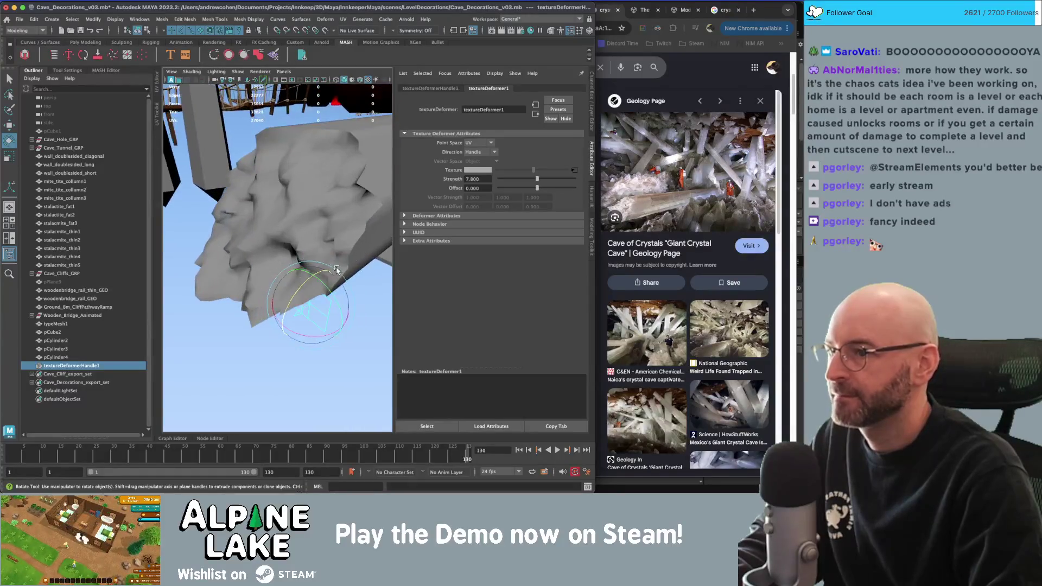
{"action": "key", "text": "r"}
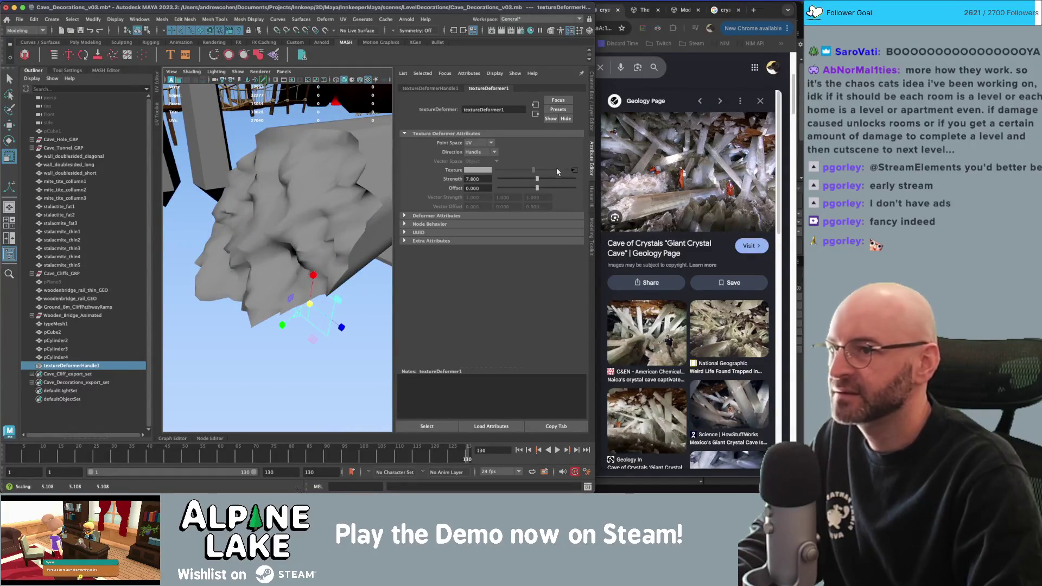
{"action": "left_click", "coordinate": [478, 159]}
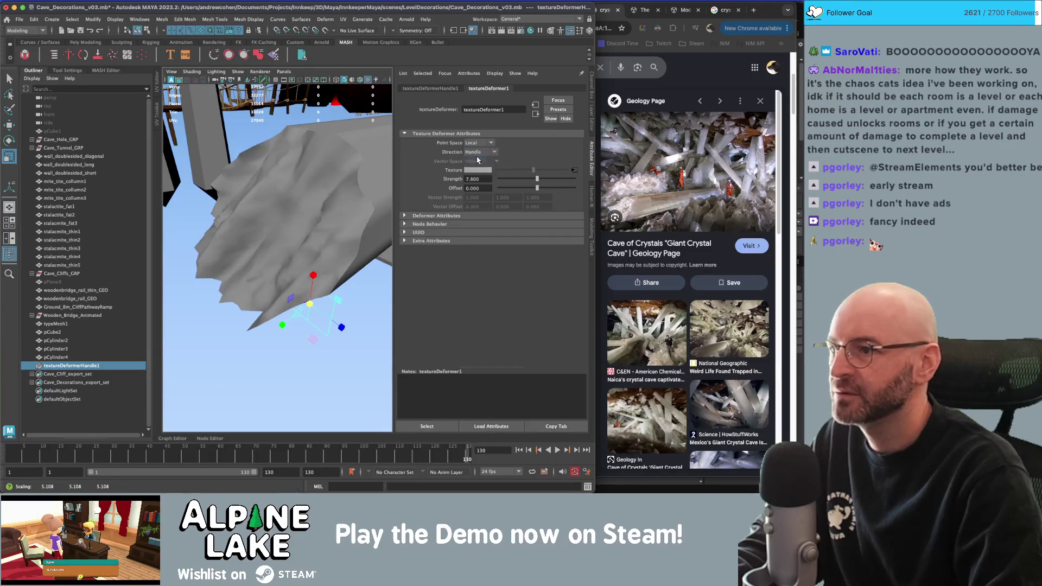
{"action": "mouse_move", "coordinate": [310, 303]}
{"action": "left_mouse_down"}
{"action": "mouse_move", "coordinate": [318, 163]}
{"action": "mouse_move", "coordinate": [330, 172]}
{"action": "mouse_move", "coordinate": [304, 185]}
{"action": "mouse_move", "coordinate": [293, 209]}
{"action": "mouse_move", "coordinate": [304, 209]}
{"action": "mouse_move", "coordinate": [269, 206]}
{"action": "left_mouse_up"}
{"action": "key", "text": "w"}
{"action": "key", "text": "r"}
{"action": "left_click", "coordinate": [477, 142]}
{"action": "left_click", "coordinate": [475, 169]}
{"action": "mouse_move", "coordinate": [326, 179]}
{"action": "left_mouse_down", "text": "alt"}
{"action": "mouse_move", "coordinate": [350, 176]}
{"action": "mouse_move", "coordinate": [326, 190]}
{"action": "left_mouse_up", "text": "alt"}
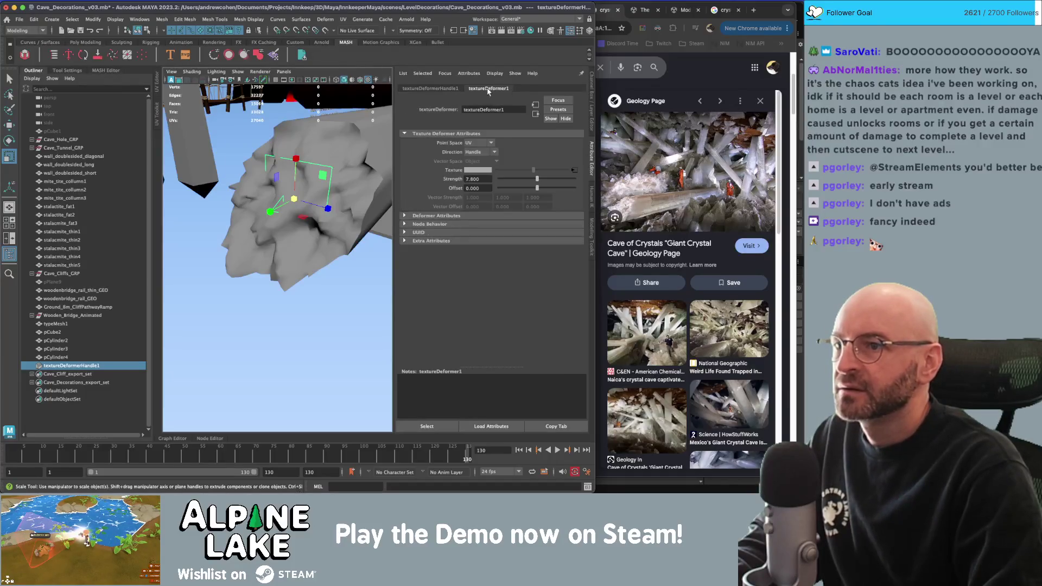
Connect a fractal (Ratio 1.000, Level Min 12.667) and lower deformer Strength to 3.856.
{"action": "left_click", "coordinate": [575, 170]}
{"action": "mouse_move", "coordinate": [549, 191]}
{"action": "left_mouse_down"}
{"action": "mouse_move", "coordinate": [563, 192]}
{"action": "mouse_move", "coordinate": [536, 217]}
{"action": "mouse_move", "coordinate": [500, 202]}
{"action": "mouse_move", "coordinate": [565, 200]}
{"action": "mouse_move", "coordinate": [507, 210]}
{"action": "mouse_move", "coordinate": [532, 210]}
{"action": "left_mouse_up"}
{"action": "left_click_drag", "start_coordinate": [374, 179], "coordinate": [400, 185], "text": "alt"}
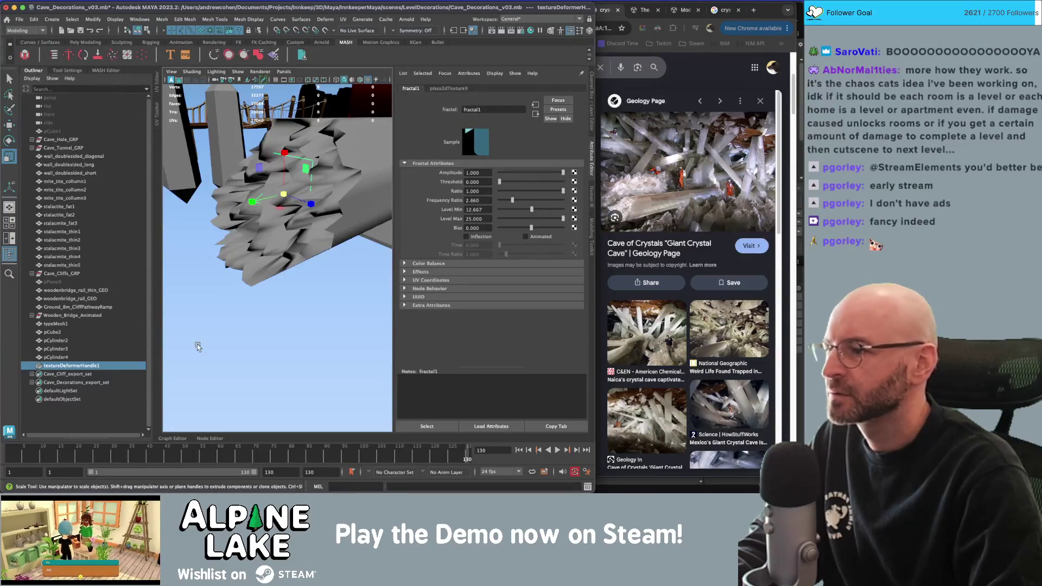
{"action": "left_click", "coordinate": [89, 366]}
{"action": "mouse_move", "coordinate": [541, 179]}
{"action": "left_mouse_down"}
{"action": "mouse_move", "coordinate": [506, 186]}
{"action": "mouse_move", "coordinate": [518, 185]}
{"action": "left_mouse_up"}
{"action": "mouse_move", "coordinate": [303, 197]}
{"action": "left_mouse_down", "text": "alt"}
{"action": "mouse_move", "coordinate": [343, 213]}
{"action": "mouse_move", "coordinate": [283, 208]}
{"action": "mouse_move", "coordinate": [324, 235]}
{"action": "left_mouse_up", "text": "alt"}
Undo the texture deformer and delete the right half's faces of pCylinder4.
{"action": "key", "text": "q"}
{"action": "key", "text": "ctrl+z"}
{"action": "key", "text": "ctrl+z"}
{"action": "key", "text": "ctrl+z"}
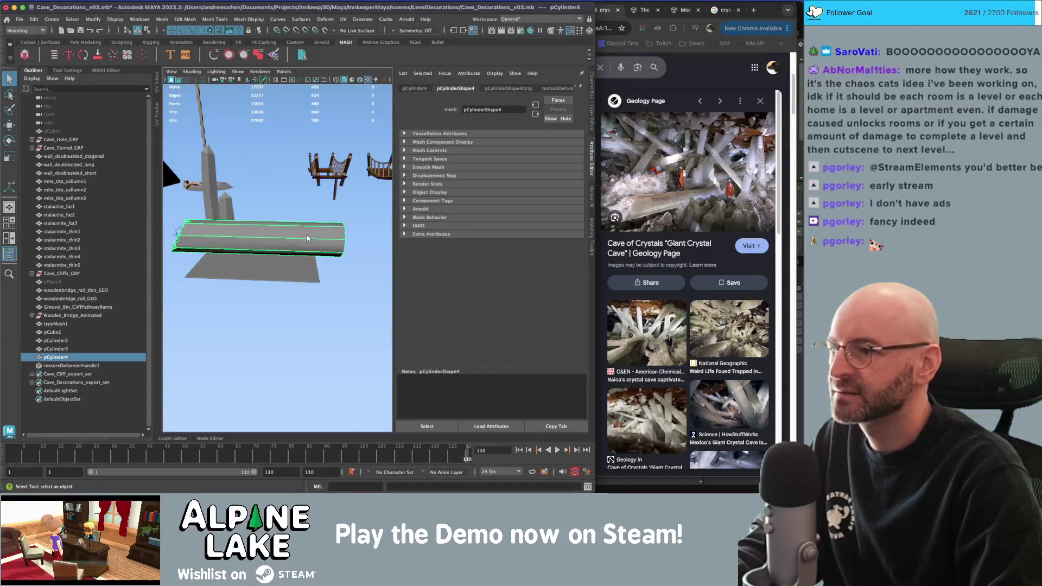
{"action": "key", "text": "F11"}
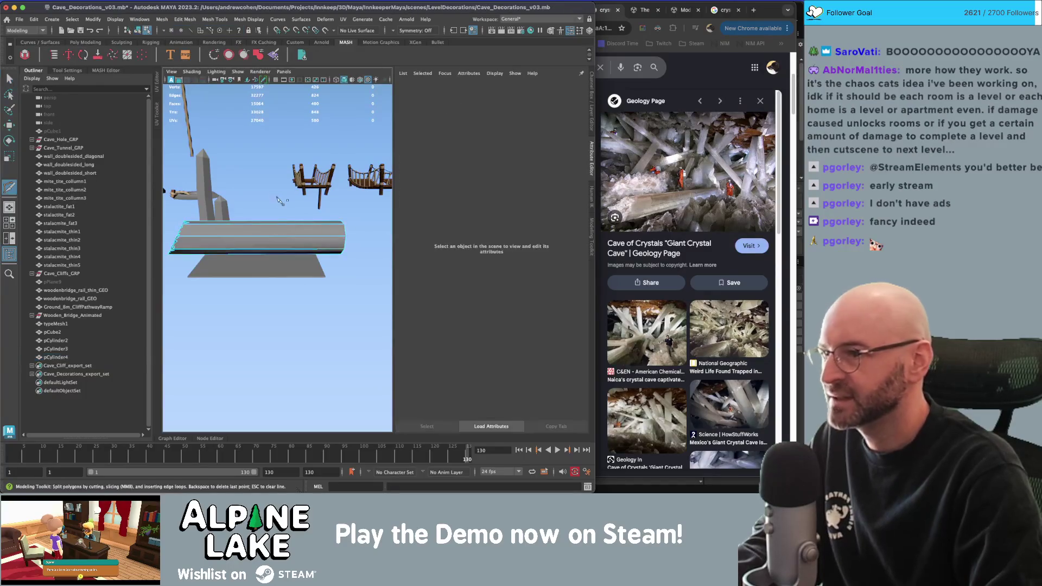
{"action": "right_click_drag", "start_coordinate": [291, 231], "coordinate": [270, 233]}
{"action": "left_click", "coordinate": [270, 234]}
{"action": "key", "text": "r"}
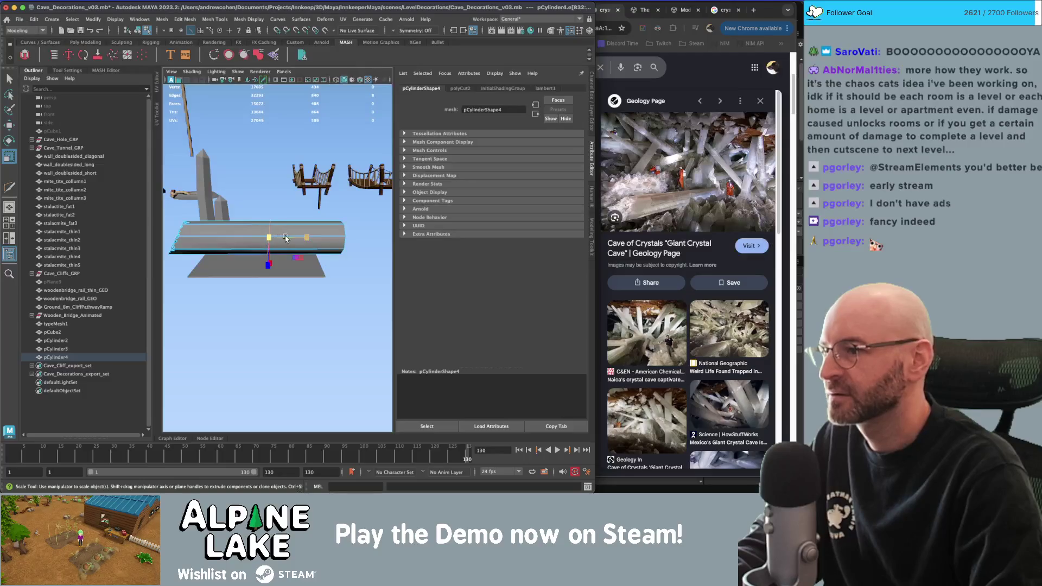
{"action": "left_click", "coordinate": [288, 237]}
{"action": "key", "text": "q"}
{"action": "right_click_drag", "start_coordinate": [295, 236], "coordinate": [361, 265]}
{"action": "key", "text": "Delete"}
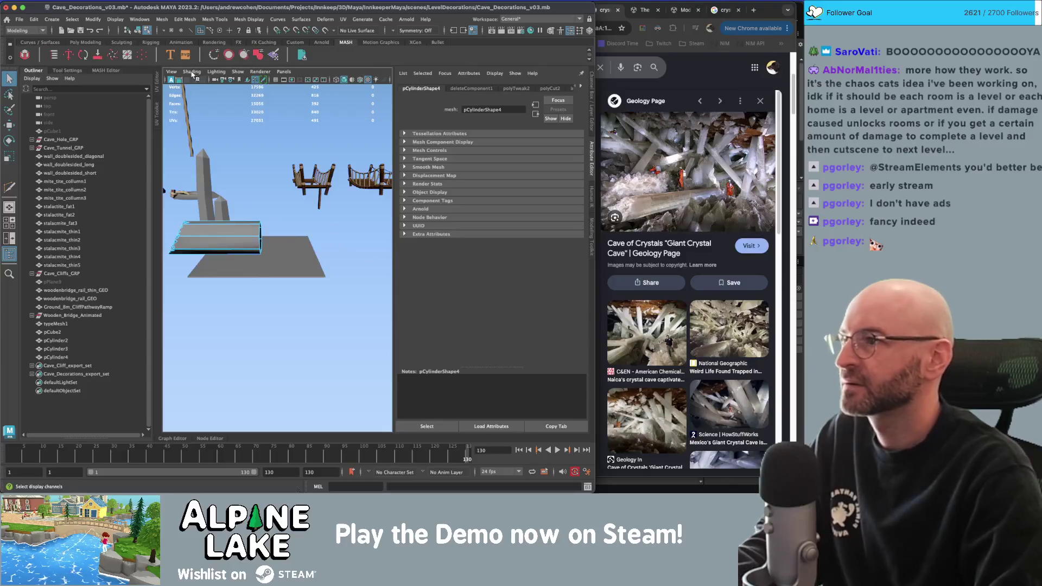
Return to object mode and duplicate the remaining beam as pCylinder5.
{"action": "key", "text": "F8"}
{"action": "key", "text": "w"}
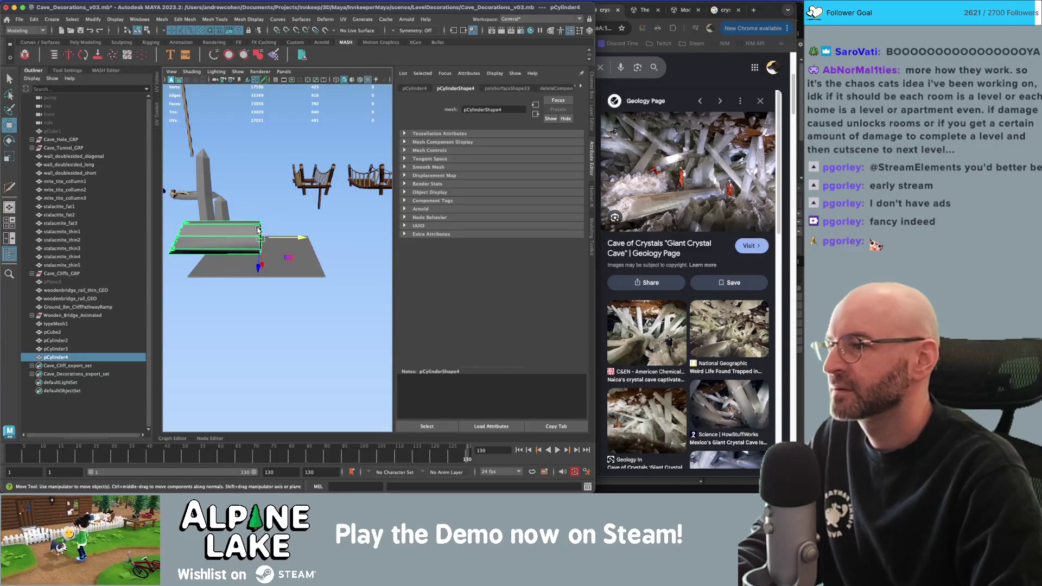
{"action": "mouse_move", "coordinate": [262, 220]}
{"action": "left_mouse_down", "text": "alt"}
{"action": "mouse_move", "coordinate": [282, 163]}
{"action": "mouse_move", "coordinate": [272, 86]}
{"action": "left_mouse_up", "text": "alt"}
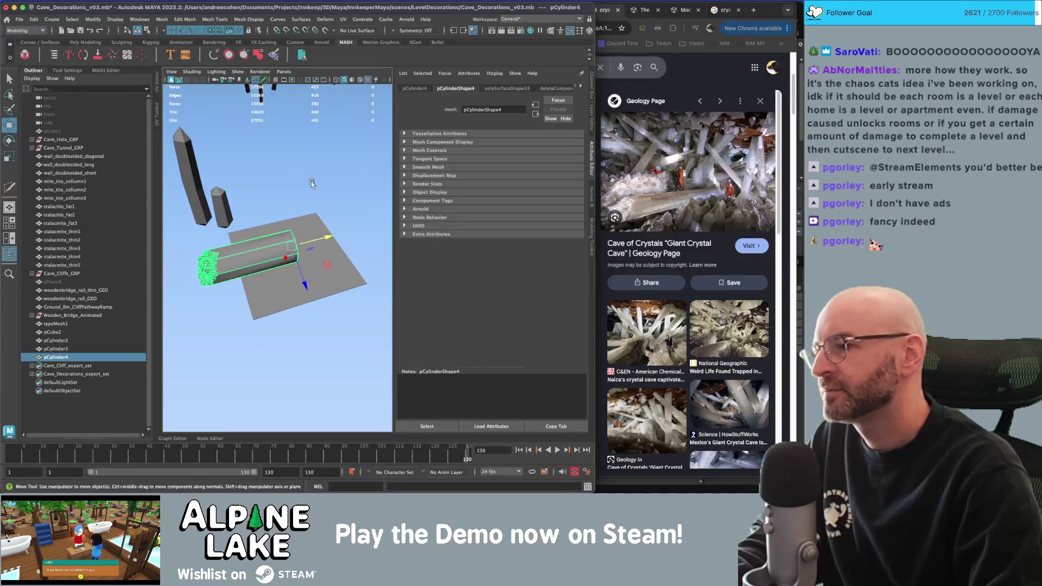
{"action": "key", "text": "ctrl+d"}
{"action": "key", "text": "e"}
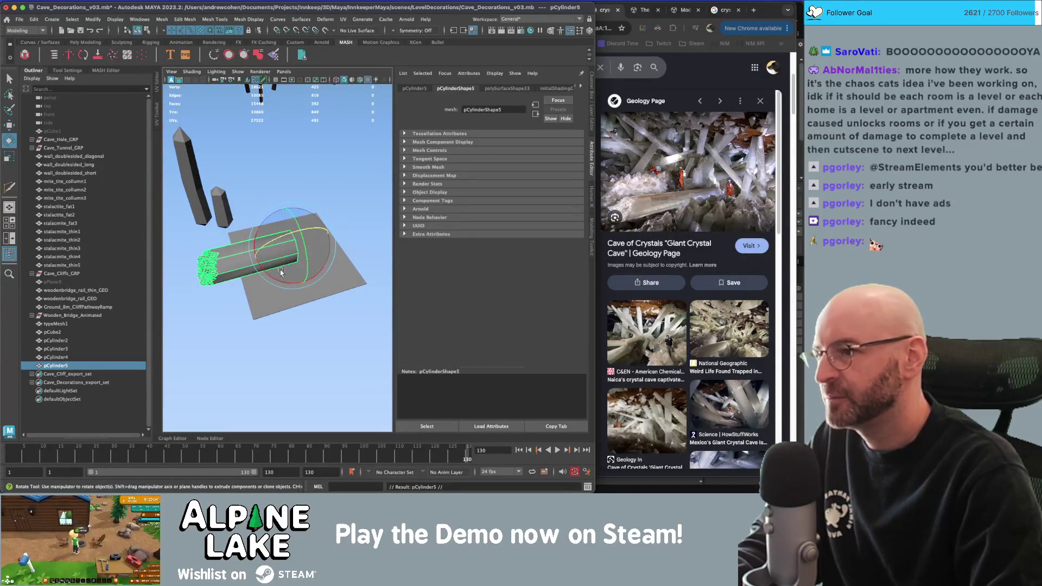
Rotate the duplicate pCylinder5 to about 112.9 degrees so it angles off pCylinder4.
{"action": "mouse_move", "coordinate": [263, 262]}
{"action": "left_mouse_down"}
{"action": "mouse_move", "coordinate": [211, 211]}
{"action": "mouse_move", "coordinate": [191, 165]}
{"action": "mouse_move", "coordinate": [343, 214]}
{"action": "mouse_move", "coordinate": [241, 191]}
{"action": "mouse_move", "coordinate": [260, 201]}
{"action": "mouse_move", "coordinate": [323, 188]}
{"action": "mouse_move", "coordinate": [285, 197]}
{"action": "left_mouse_up"}
{"action": "left_click_drag", "start_coordinate": [261, 235], "coordinate": [255, 282]}
{"action": "left_click", "coordinate": [350, 217]}
{"action": "mouse_move", "coordinate": [350, 217]}
{"action": "left_mouse_down", "text": "alt"}
{"action": "mouse_move", "coordinate": [313, 206]}
{"action": "mouse_move", "coordinate": [238, 210]}
{"action": "left_mouse_up", "text": "alt"}
{"action": "mouse_move", "coordinate": [238, 210]}
{"action": "right_mouse_down", "text": "alt"}
{"action": "mouse_move", "coordinate": [337, 205]}
{"action": "mouse_move", "coordinate": [309, 226]}
{"action": "right_mouse_up", "text": "alt"}
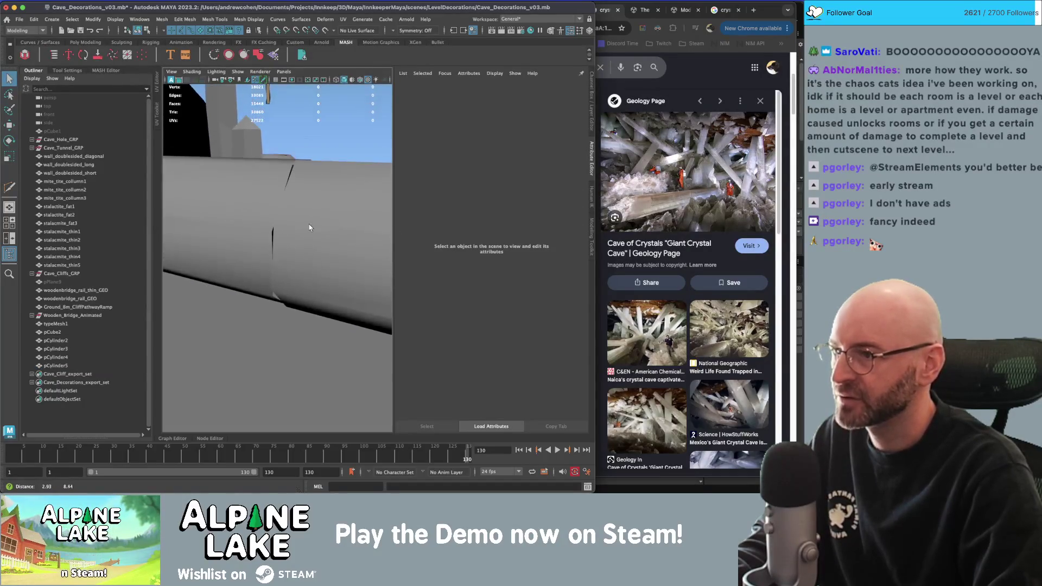
{"action": "left_click", "coordinate": [309, 226]}
{"action": "key", "text": "e"}
{"action": "left_click_drag", "start_coordinate": [292, 220], "coordinate": [291, 227]}
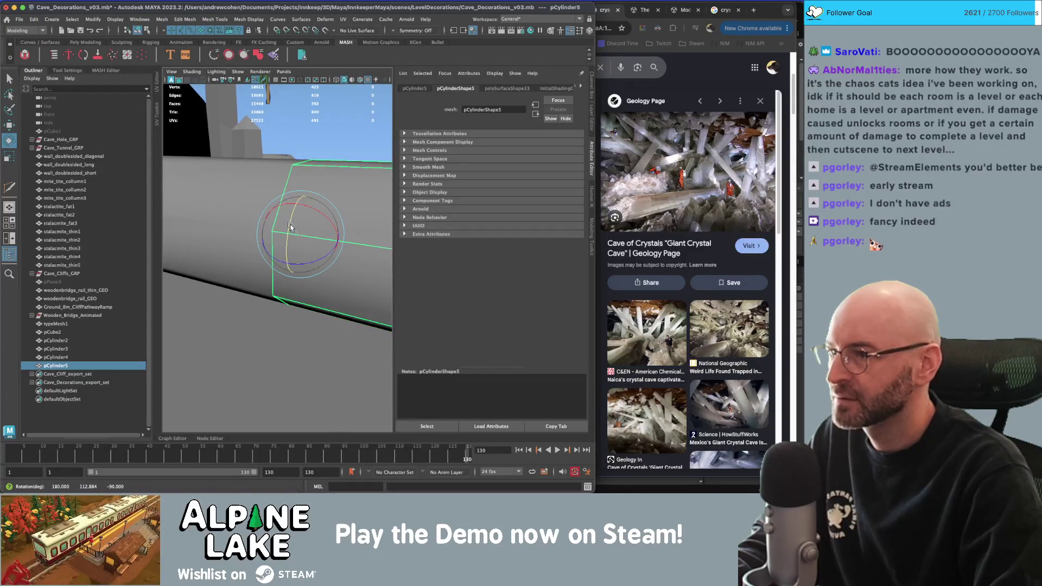
Reselect only pCylinder5 and show its transform values in the Channel Box.
{"action": "key", "text": "q"}
{"action": "left_click", "coordinate": [328, 190]}
{"action": "left_click_drag", "start_coordinate": [329, 190], "coordinate": [306, 201], "text": "alt"}
{"action": "left_click", "coordinate": [306, 201]}
{"action": "left_click", "coordinate": [327, 191], "text": "shift"}
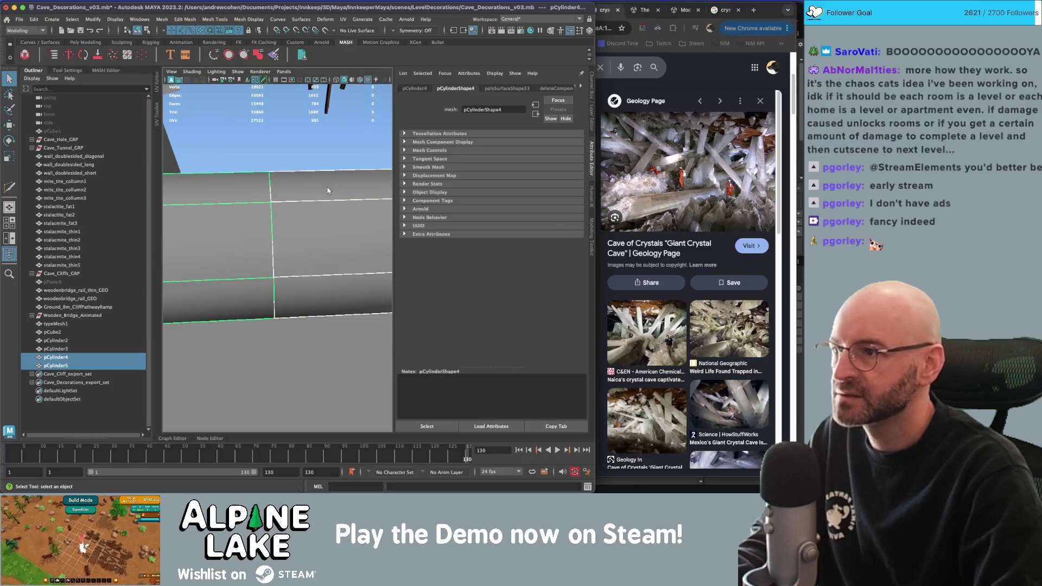
{"action": "left_click", "coordinate": [298, 204]}
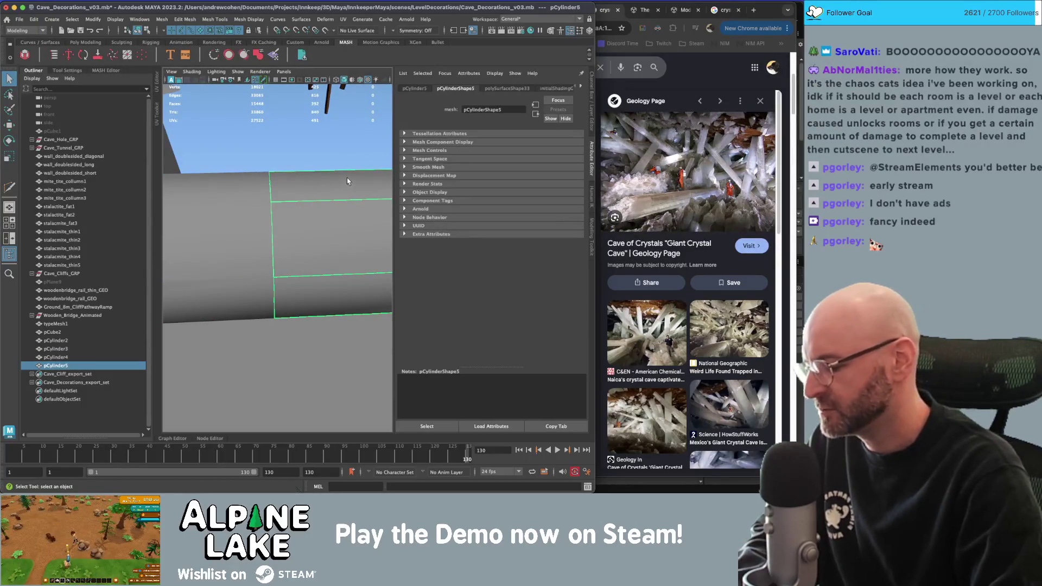
{"action": "left_click", "coordinate": [593, 96]}
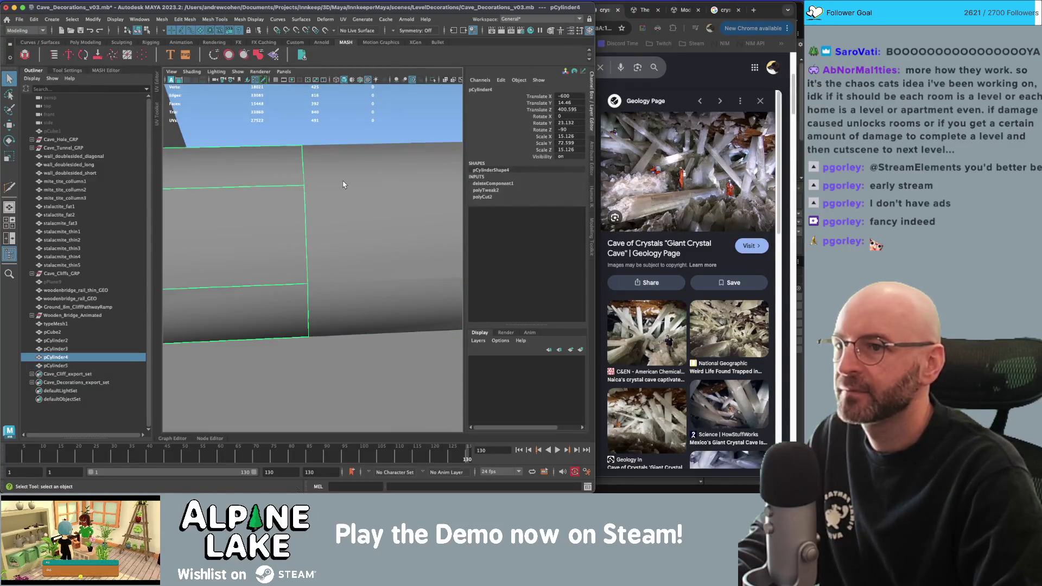
Set pCylinder5's Rotate Y to 112, then 113, with wireframe on shaded to check the seam.
{"action": "key", "text": "f"}
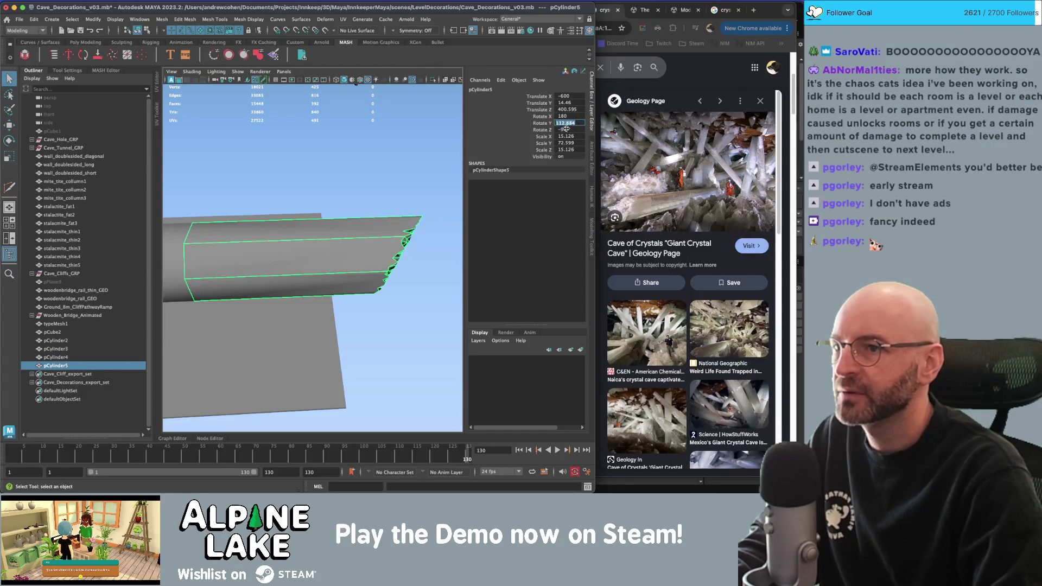
{"action": "type", "text": "112"}
{"action": "key", "text": "Return"}
{"action": "middle_click_drag", "start_coordinate": [293, 174], "coordinate": [304, 174], "text": "alt"}
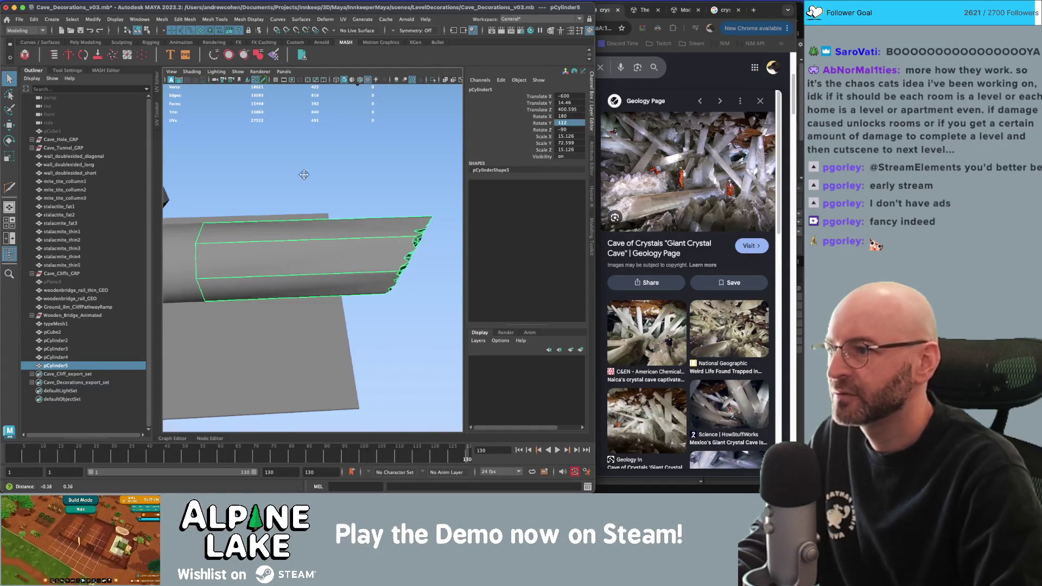
{"action": "scroll", "coordinate": [304, 174], "scroll_direction": "up", "scroll_amount": 5}
{"action": "left_click", "coordinate": [364, 247], "text": "shift"}
{"action": "scroll", "coordinate": [364, 246], "scroll_direction": "up", "scroll_amount": 5}
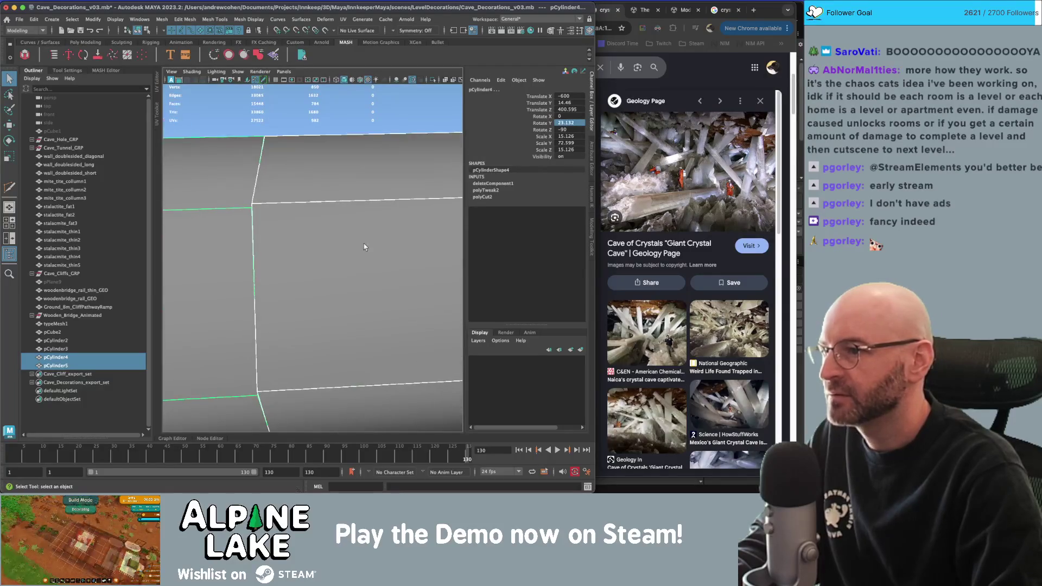
{"action": "left_click", "coordinate": [344, 215]}
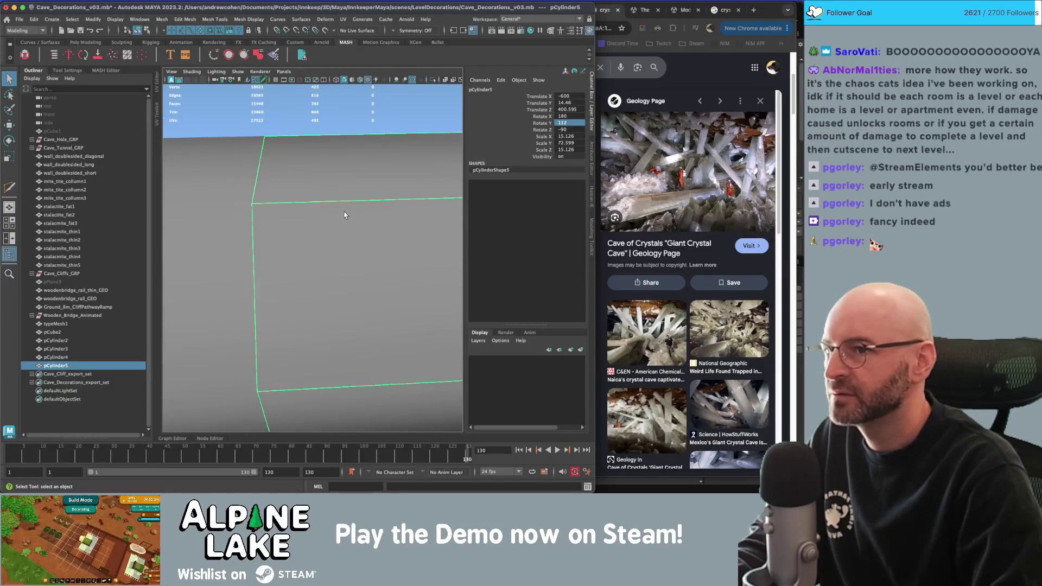
{"action": "left_click", "coordinate": [360, 80]}
{"action": "type", "text": "11"}
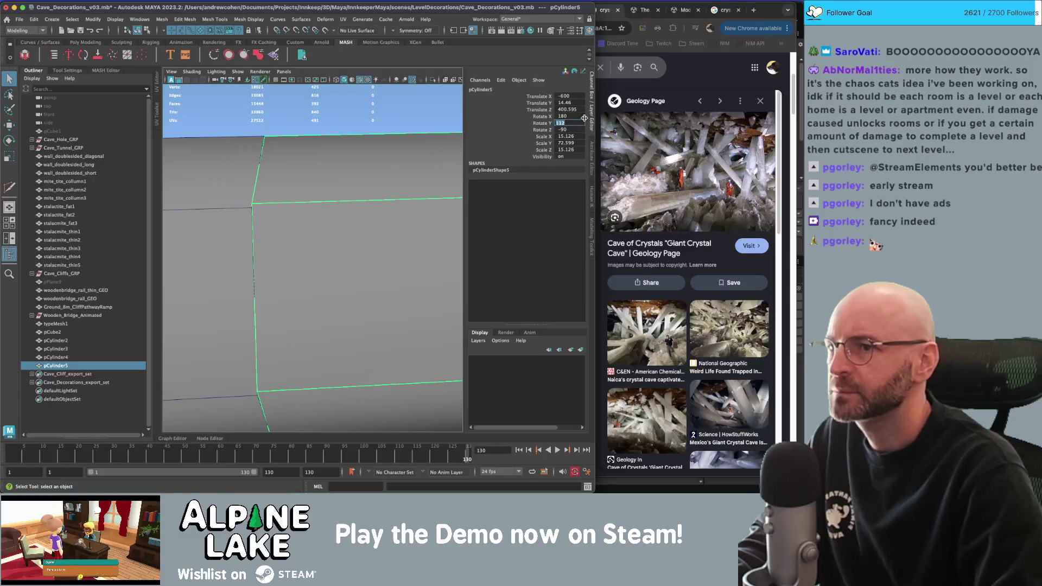
{"action": "type", "text": "3"}
{"action": "key", "text": "Return"}
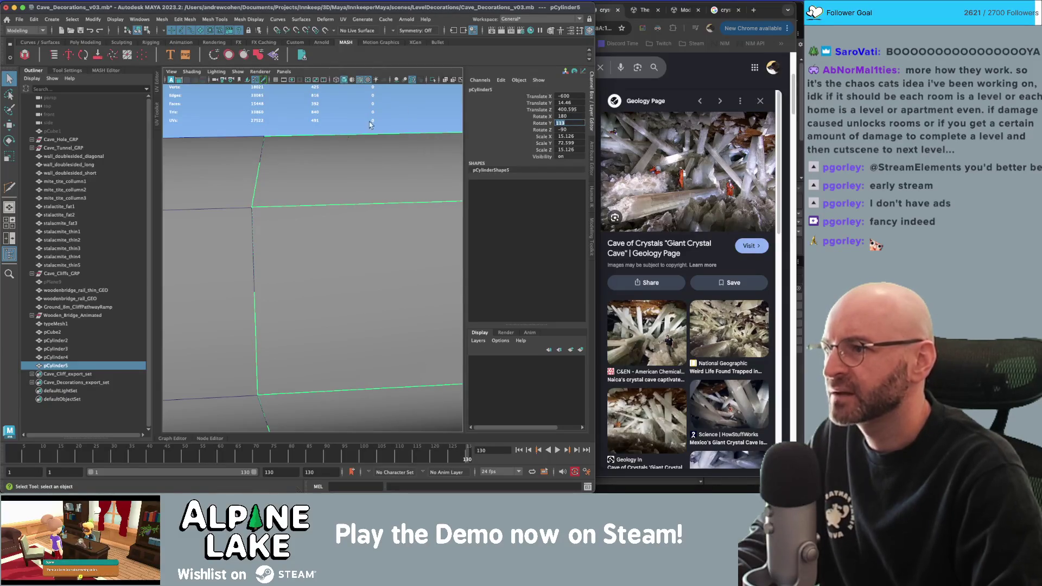
Refine pCylinder5's Rotate Y through 113.1 and 113.2 to 113.15.
{"action": "mouse_move", "coordinate": [279, 183]}
{"action": "right_mouse_down", "text": "alt"}
{"action": "mouse_move", "coordinate": [325, 189]}
{"action": "mouse_move", "coordinate": [320, 217]}
{"action": "right_mouse_up", "text": "alt"}
{"action": "left_click", "coordinate": [312, 211]}
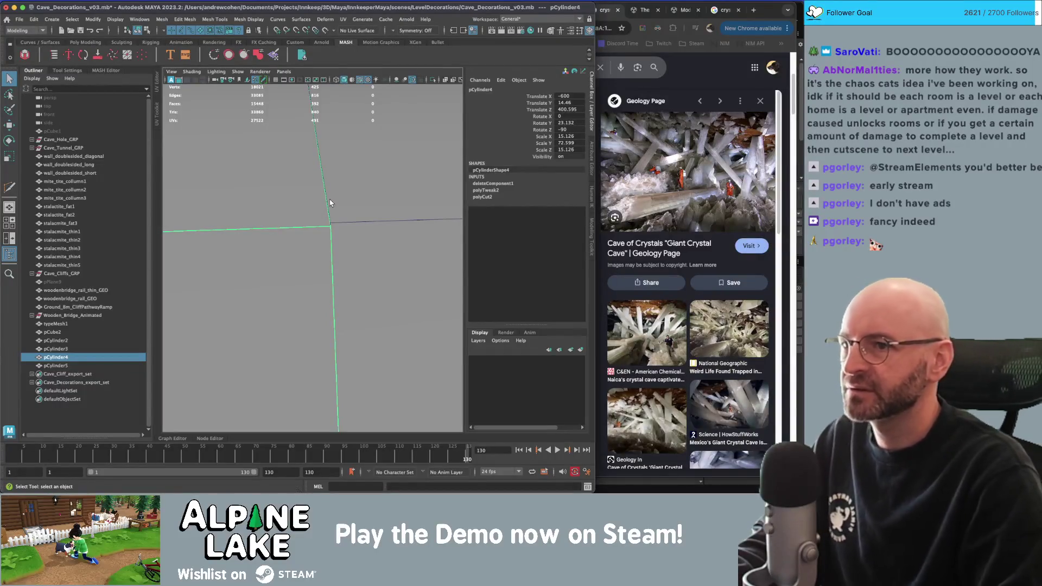
{"action": "left_click", "coordinate": [334, 197]}
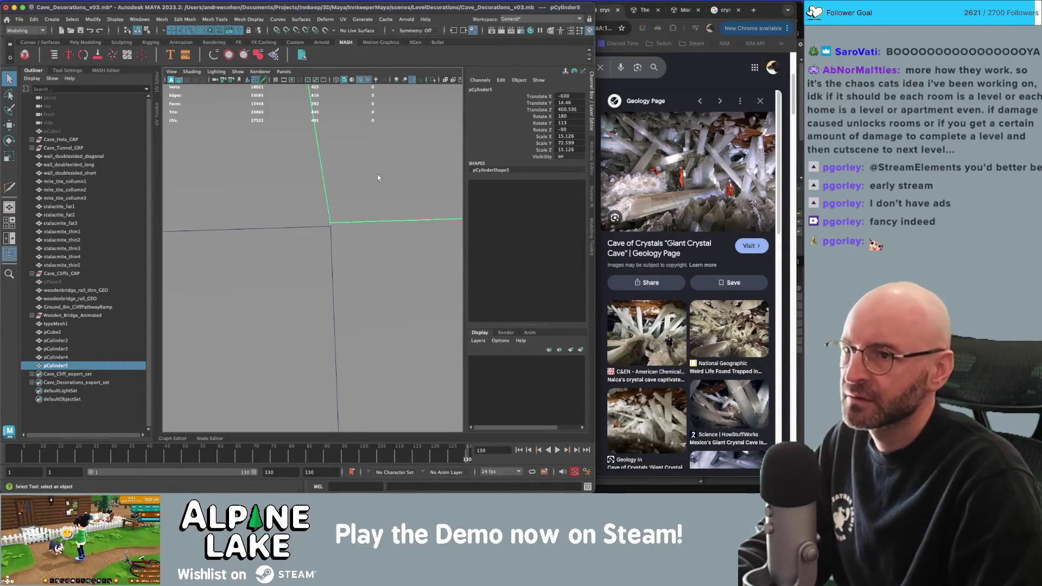
{"action": "double_click", "coordinate": [563, 123]}
{"action": "type", "text": "113"}
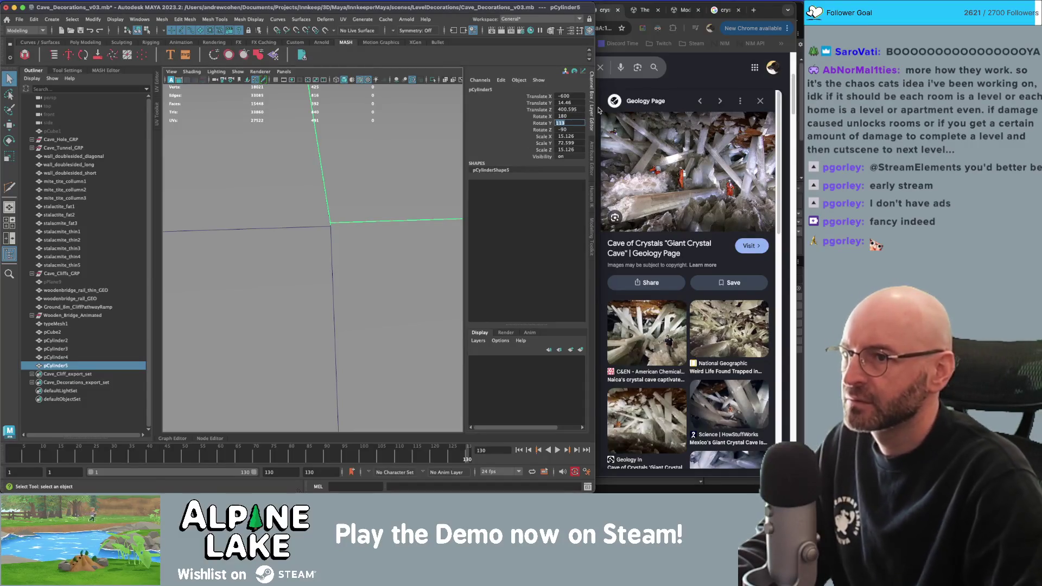
{"action": "type", "text": ".1"}
{"action": "key", "text": "Return"}
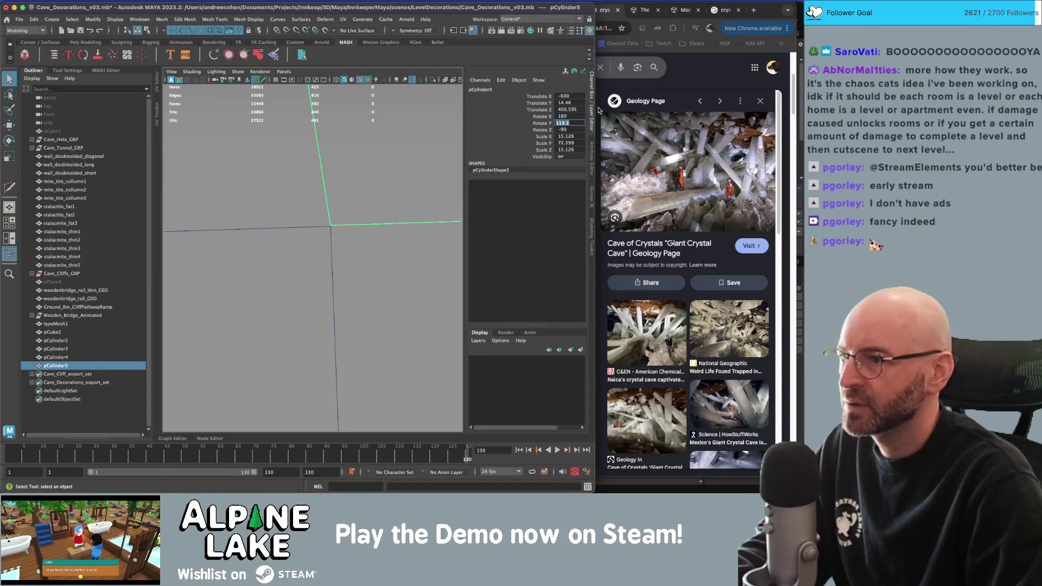
{"action": "type", "text": ".2"}
{"action": "key", "text": "Return"}
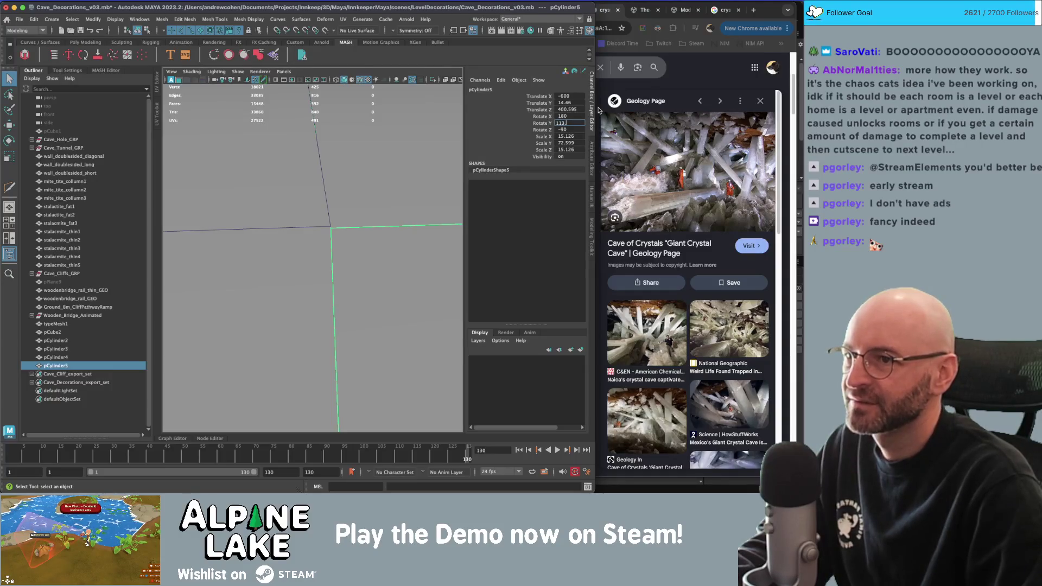
{"action": "type", "text": "5"}
{"action": "key", "text": "Return"}
Orbit around the beam sections and add pCylinder4 to the selection.
{"action": "mouse_move", "coordinate": [287, 238]}
{"action": "left_mouse_down", "text": "alt"}
{"action": "mouse_move", "coordinate": [272, 226]}
{"action": "mouse_move", "coordinate": [249, 231]}
{"action": "left_mouse_up", "text": "alt"}
{"action": "mouse_move", "coordinate": [333, 228]}
{"action": "left_mouse_down", "text": "alt"}
{"action": "mouse_move", "coordinate": [504, 159]}
{"action": "mouse_move", "coordinate": [299, 227]}
{"action": "mouse_move", "coordinate": [353, 219]}
{"action": "left_mouse_up", "text": "alt"}
{"action": "left_click", "coordinate": [279, 246], "text": "shift"}
{"action": "mouse_move", "coordinate": [279, 247]}
{"action": "left_mouse_down", "text": "alt"}
{"action": "mouse_move", "coordinate": [325, 229]}
{"action": "mouse_move", "coordinate": [283, 166]}
{"action": "mouse_move", "coordinate": [266, 171]}
{"action": "left_mouse_up", "text": "alt"}
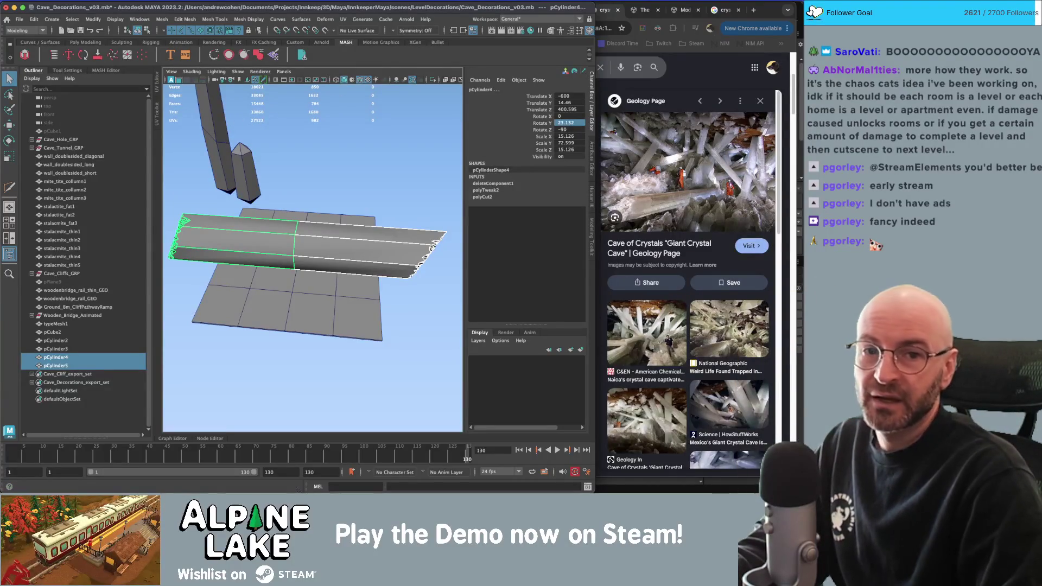
Check the reference images, then delete the beam sections' construction history.
{"action": "left_click", "coordinate": [601, 67]}
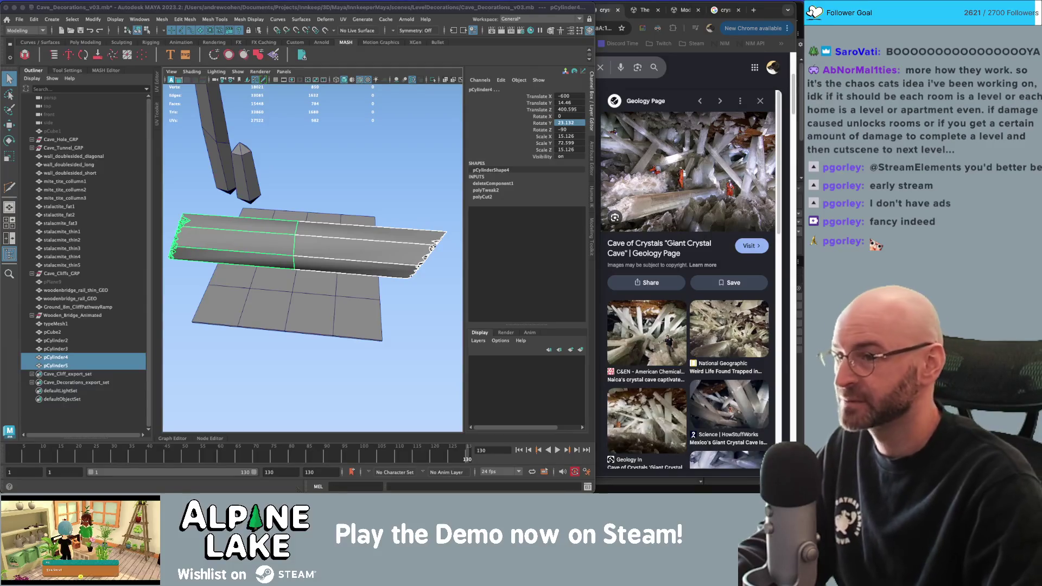
{"action": "mouse_move", "coordinate": [354, 168]}
{"action": "left_mouse_down", "text": "alt"}
{"action": "mouse_move", "coordinate": [352, 224]}
{"action": "mouse_move", "coordinate": [304, 247]}
{"action": "left_mouse_up", "text": "alt"}
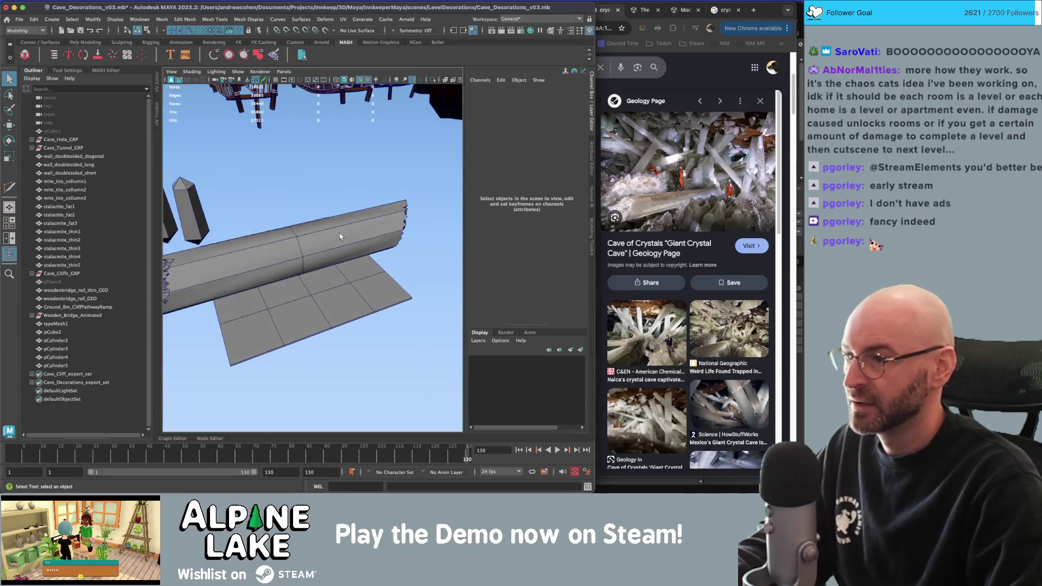
{"action": "key", "text": "alt+shift+d"}
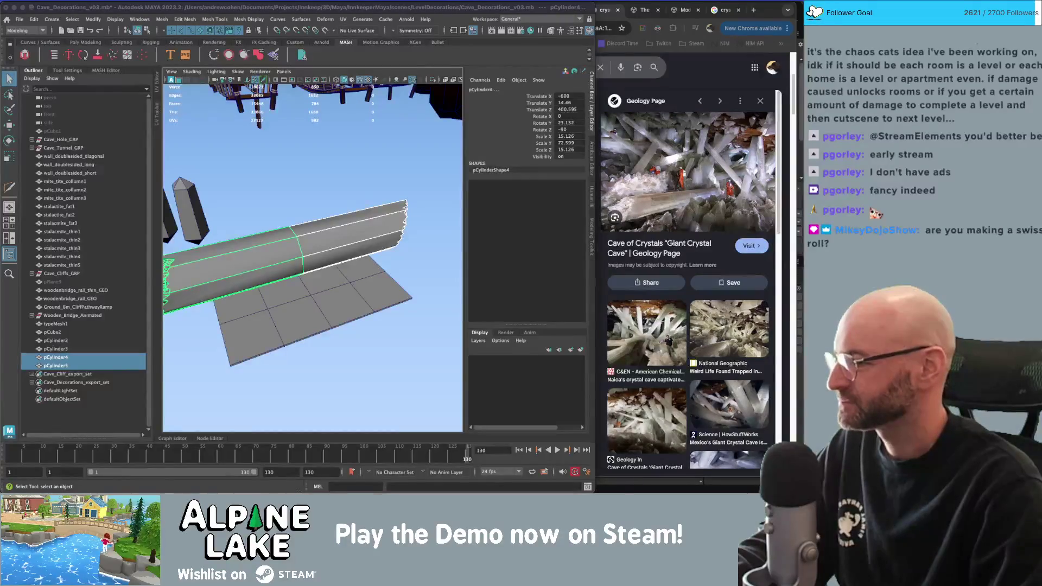
{"action": "left_click", "coordinate": [304, 228]}
{"action": "left_click_drag", "start_coordinate": [304, 228], "coordinate": [366, 235], "text": "alt"}
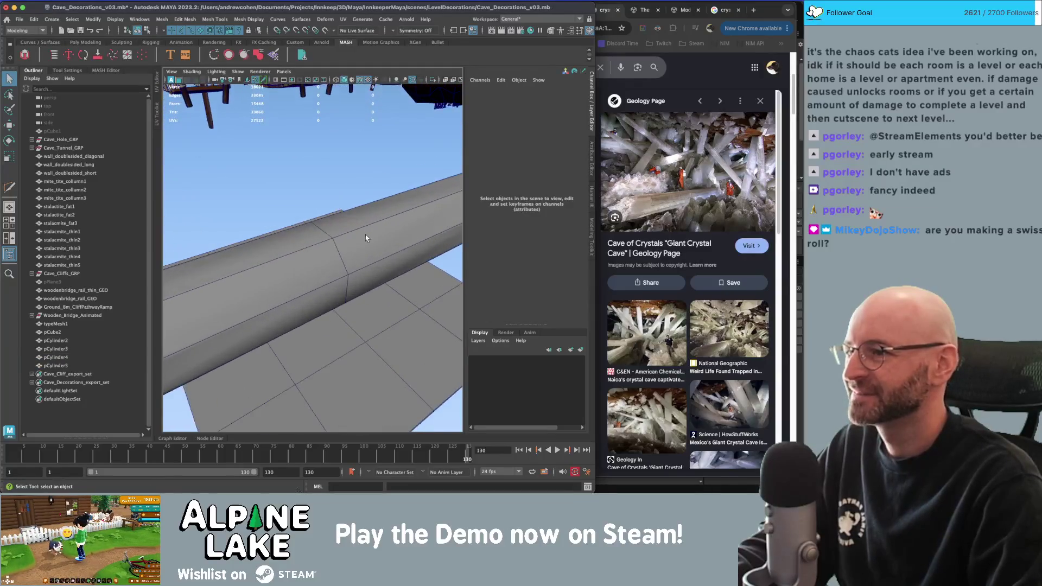
Select pCylinder4 alone and set its Rotate Y to 23.
{"action": "left_click", "coordinate": [301, 250]}
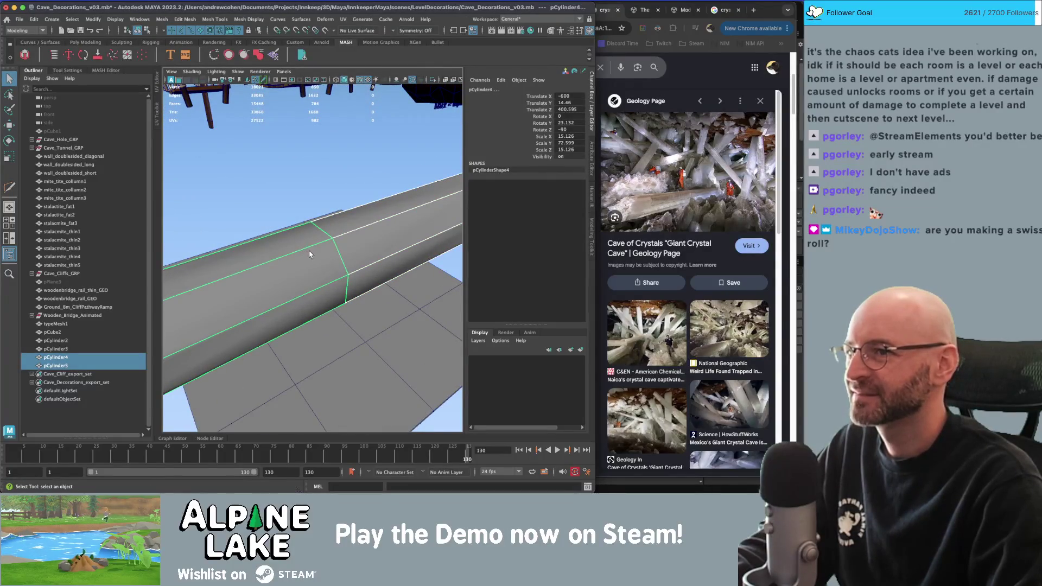
{"action": "left_click", "coordinate": [303, 252]}
{"action": "mouse_move", "coordinate": [298, 260]}
{"action": "left_mouse_down", "text": "alt"}
{"action": "mouse_move", "coordinate": [323, 256]}
{"action": "mouse_move", "coordinate": [279, 261]}
{"action": "mouse_move", "coordinate": [386, 250]}
{"action": "left_mouse_up", "text": "alt"}
{"action": "left_click", "coordinate": [566, 124]}
{"action": "type", "text": "23"}
{"action": "key", "text": "Return"}
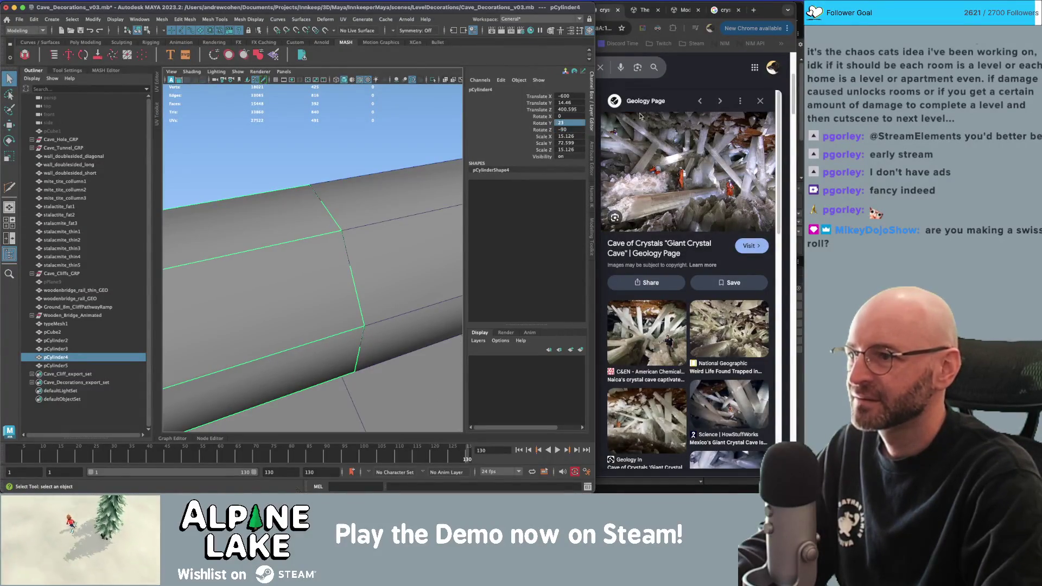
Set pCylinder5's Rotate Y to 113 and bring the crystal cave reference images forward.
{"action": "left_click", "coordinate": [387, 216]}
{"action": "scroll", "coordinate": [387, 216], "scroll_direction": "up", "scroll_amount": 10}
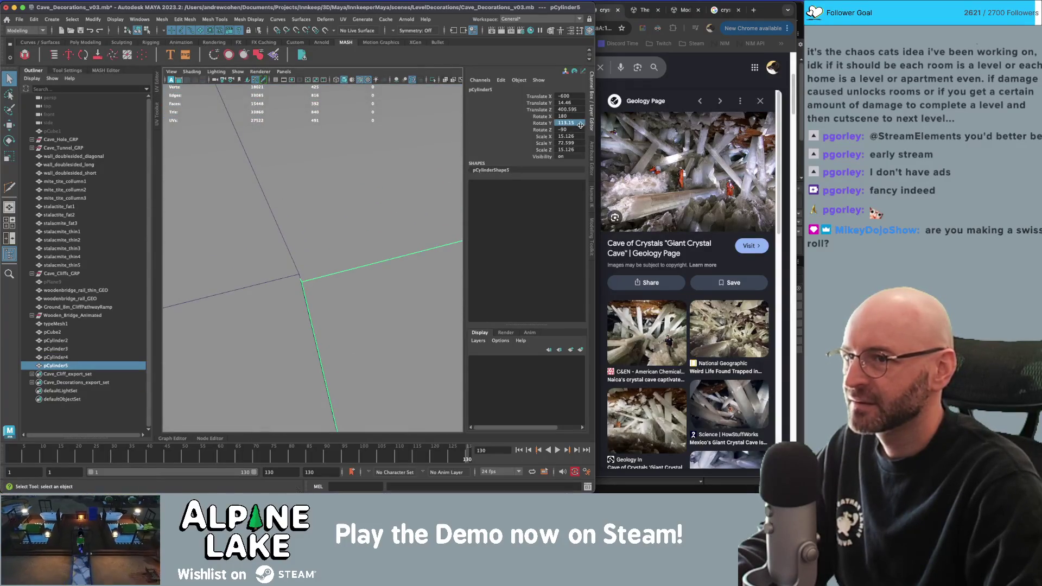
{"action": "type", "text": "113"}
{"action": "key", "text": "Return"}
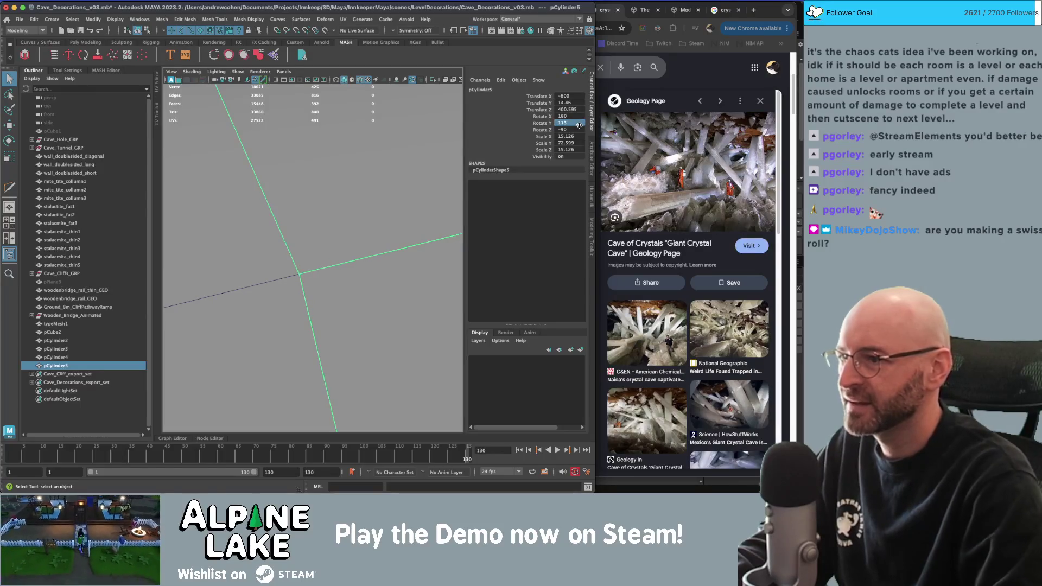
{"action": "scroll", "coordinate": [290, 173], "scroll_direction": "down", "scroll_amount": 5}
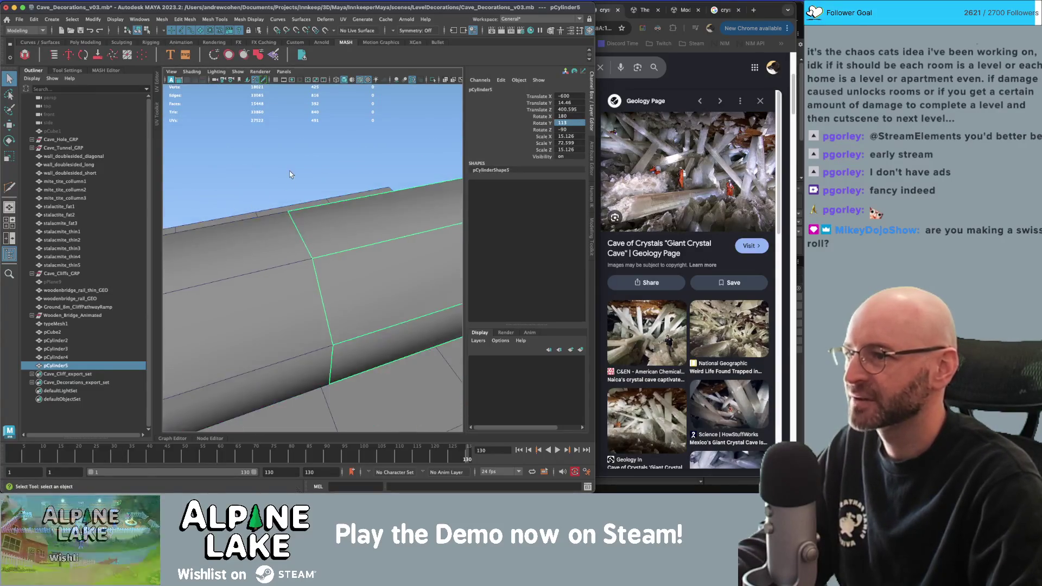
{"action": "scroll", "coordinate": [290, 174], "scroll_direction": "down", "scroll_amount": 5}
{"action": "mouse_move", "coordinate": [291, 174]}
{"action": "left_mouse_down", "text": "alt"}
{"action": "mouse_move", "coordinate": [355, 205]}
{"action": "mouse_move", "coordinate": [391, 192]}
{"action": "left_mouse_up", "text": "alt"}
{"action": "left_click", "coordinate": [691, 158]}
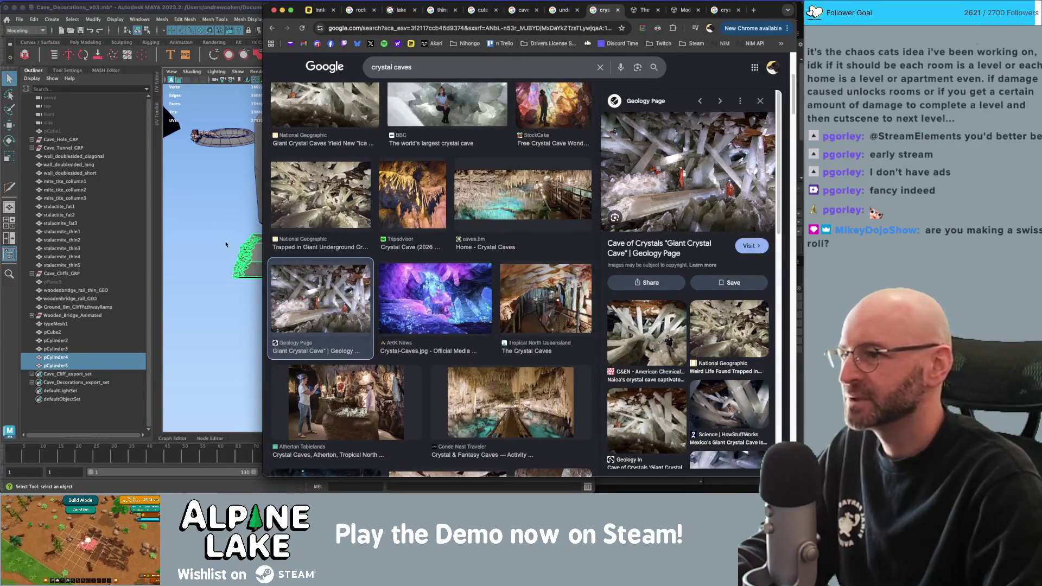
Back in Maya, select the beam sections pCylinder4 and pCylinder5 for scaling.
{"action": "left_click", "coordinate": [293, 232]}
{"action": "mouse_move", "coordinate": [373, 218]}
{"action": "left_mouse_down", "text": "alt"}
{"action": "mouse_move", "coordinate": [409, 205]}
{"action": "mouse_move", "coordinate": [361, 197]}
{"action": "mouse_move", "coordinate": [373, 239]}
{"action": "mouse_move", "coordinate": [342, 233]}
{"action": "mouse_move", "coordinate": [358, 231]}
{"action": "left_mouse_up", "text": "alt"}
{"action": "left_click", "coordinate": [363, 244]}
{"action": "left_click", "coordinate": [363, 244], "text": "shift"}
{"action": "key", "text": "r"}
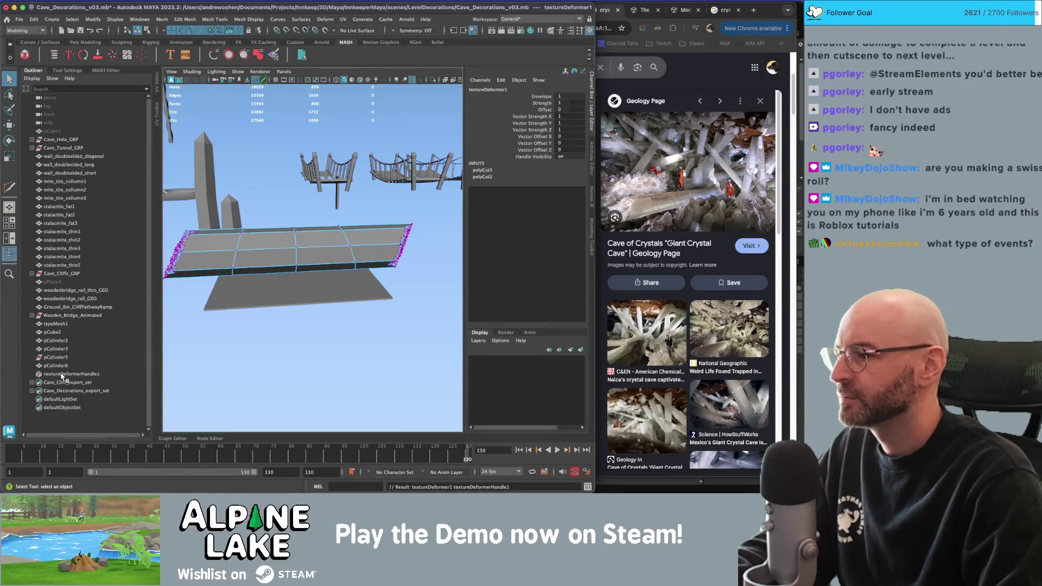
Select the texture deformer handle and position it beside the beam.
{"action": "left_click", "coordinate": [62, 375]}
{"action": "key", "text": "w"}
{"action": "key", "text": "f"}
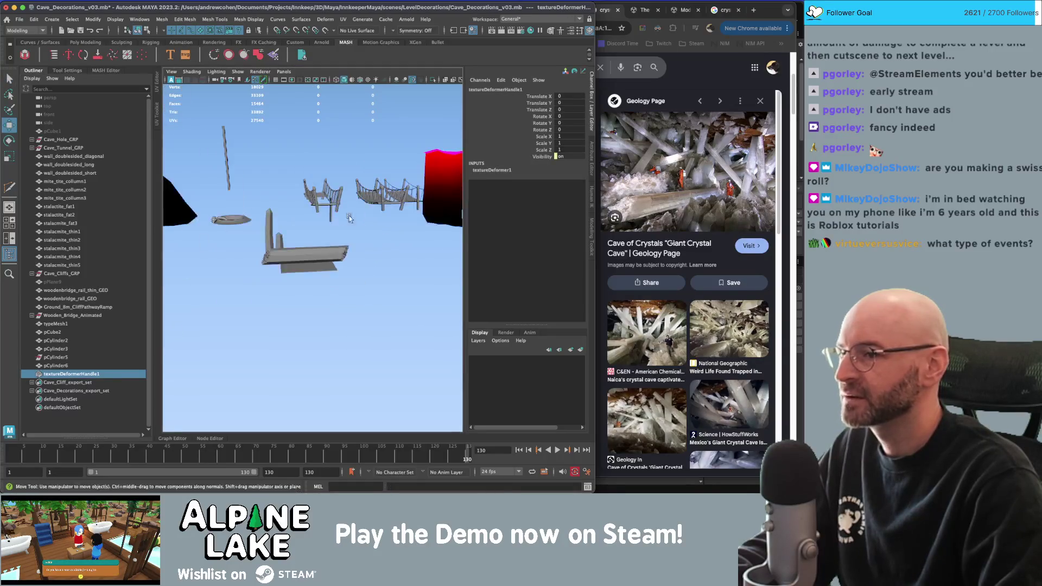
{"action": "left_click_drag", "start_coordinate": [370, 233], "coordinate": [331, 255], "text": "alt"}
{"action": "middle_click_drag", "start_coordinate": [331, 255], "coordinate": [319, 270]}
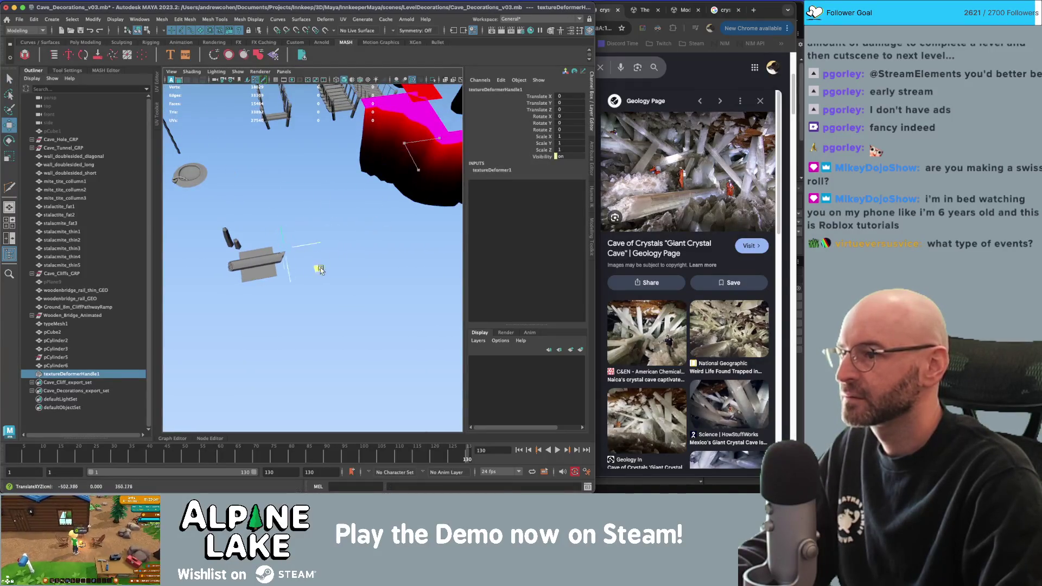
{"action": "left_click_drag", "start_coordinate": [557, 137], "coordinate": [564, 148]}
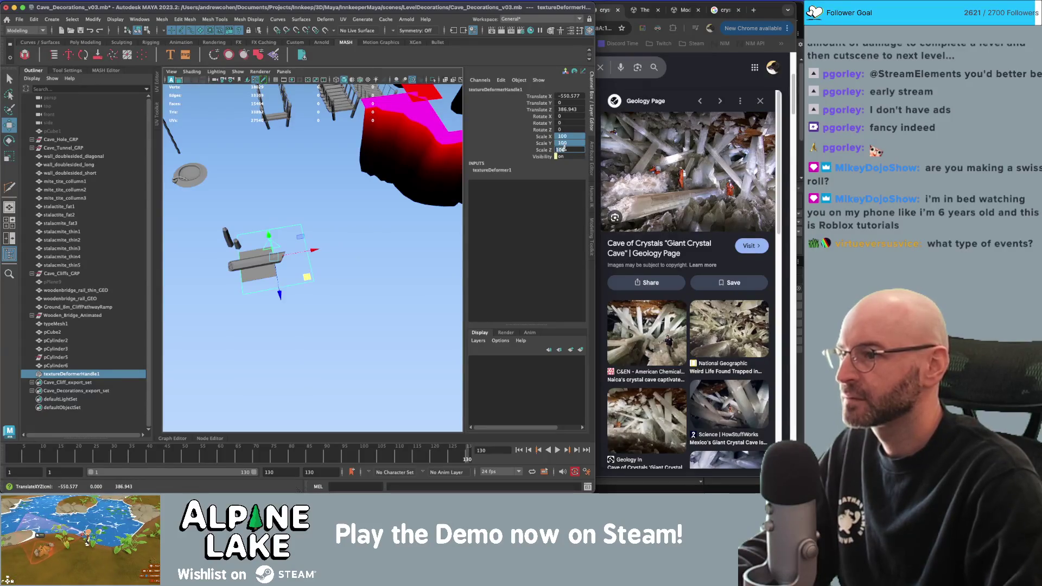
{"action": "mouse_move", "coordinate": [282, 272]}
{"action": "left_mouse_down", "text": "alt"}
{"action": "mouse_move", "coordinate": [297, 229]}
{"action": "mouse_move", "coordinate": [245, 238]}
{"action": "left_mouse_up", "text": "alt"}
{"action": "key", "text": "e"}
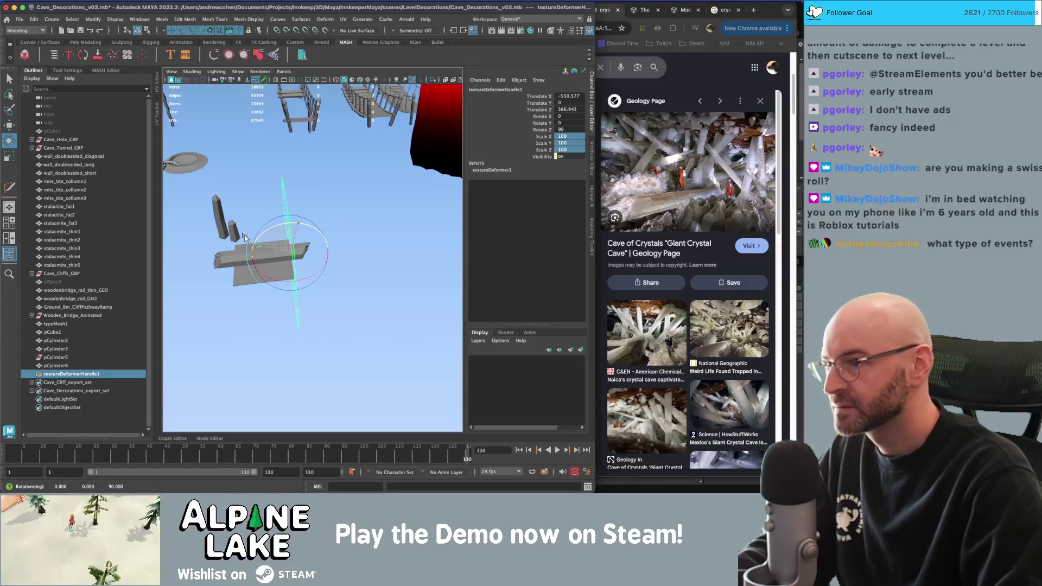
{"action": "right_click_drag", "start_coordinate": [275, 165], "coordinate": [489, 167], "text": "alt"}
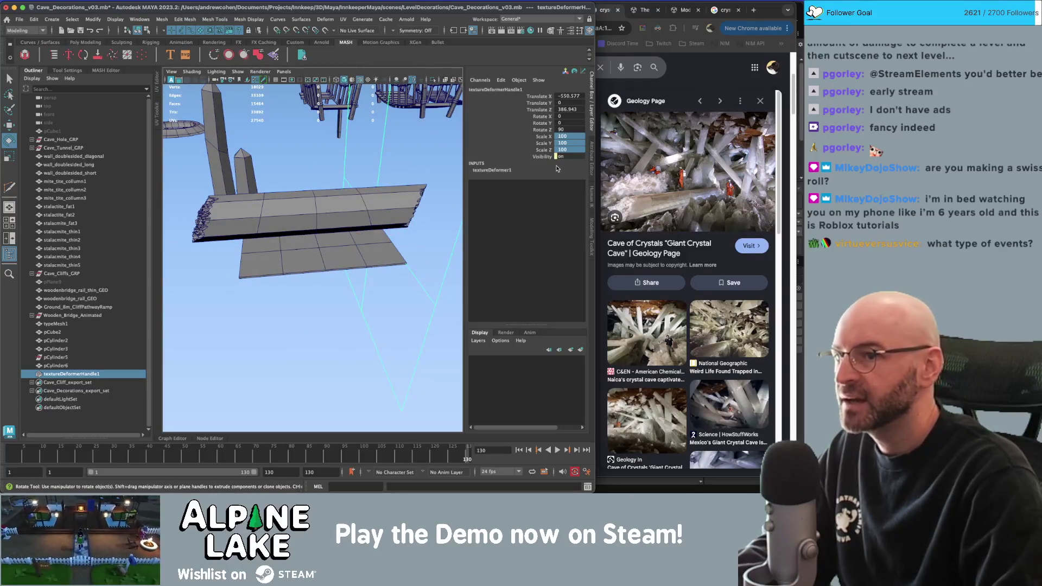
Connect a new Fractal texture to drive textureDeformer1.
{"action": "key", "text": "ctrl+a"}
{"action": "left_click", "coordinate": [574, 170]}
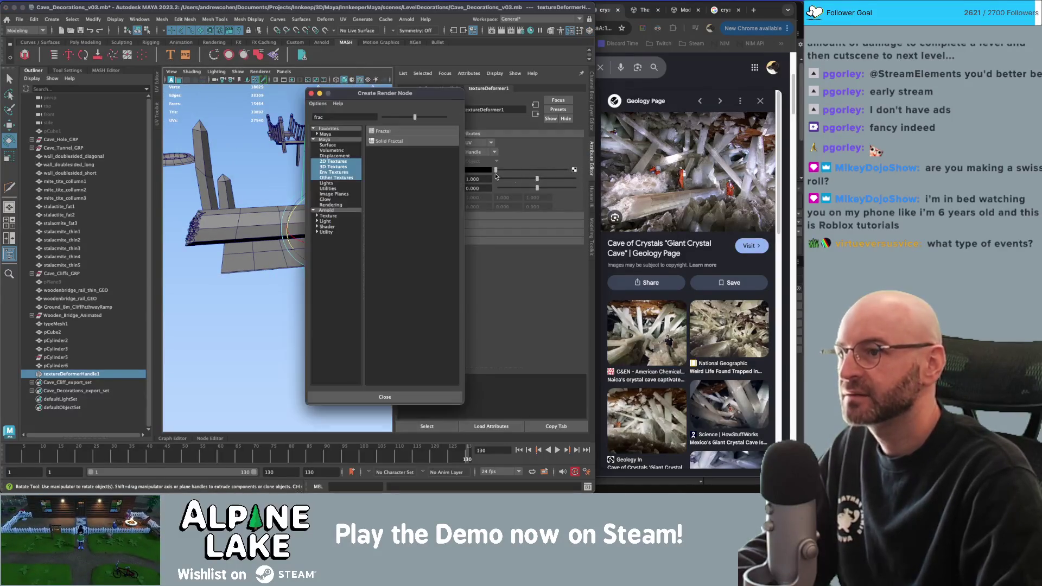
{"action": "left_click", "coordinate": [393, 130]}
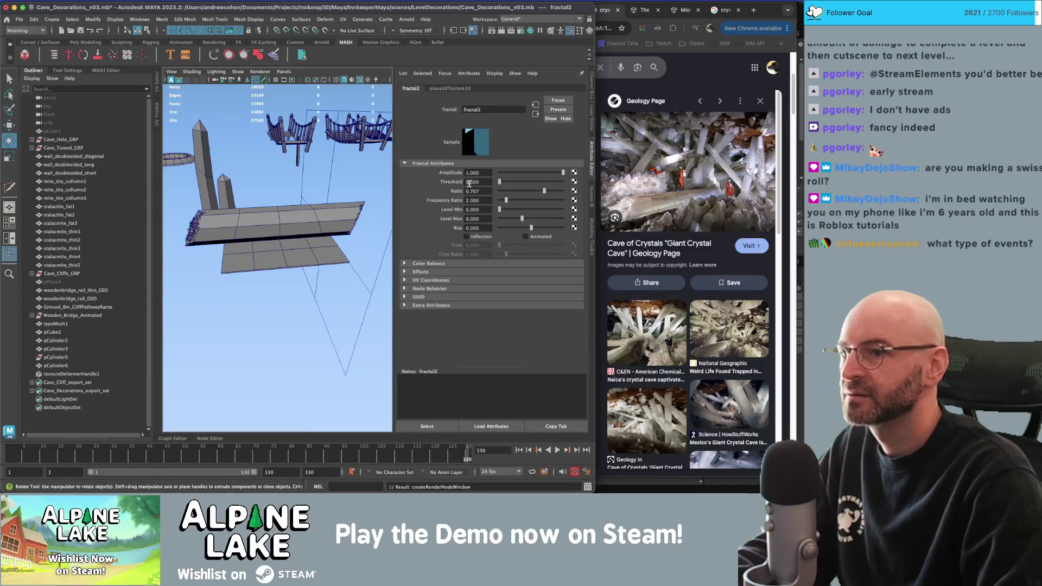
{"action": "key", "text": "f"}
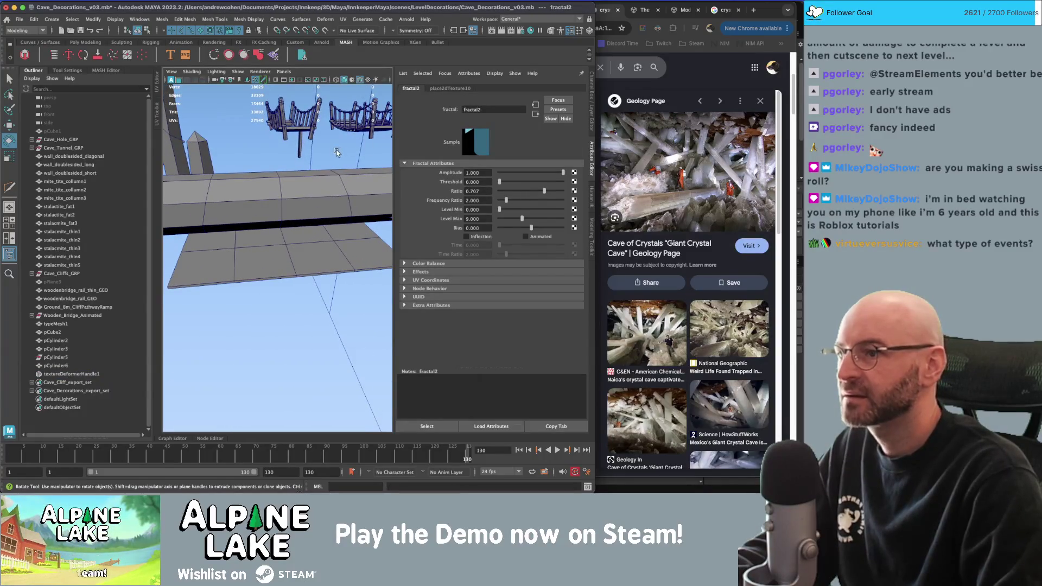
Set the deformer Strength to 36.404 and Offset to -23.556.
{"action": "left_click", "coordinate": [360, 153]}
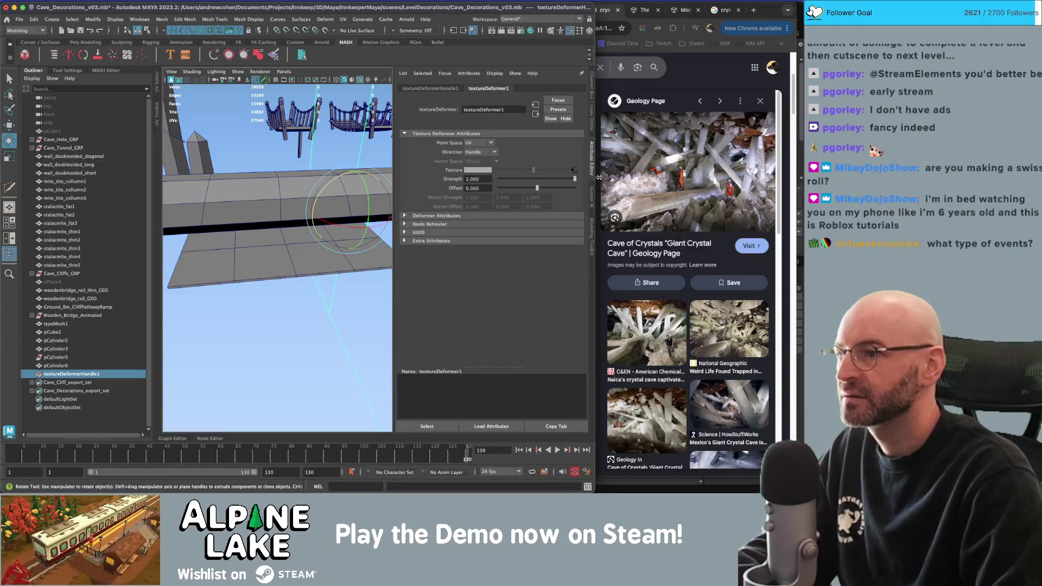
{"action": "type", "text": "30"}
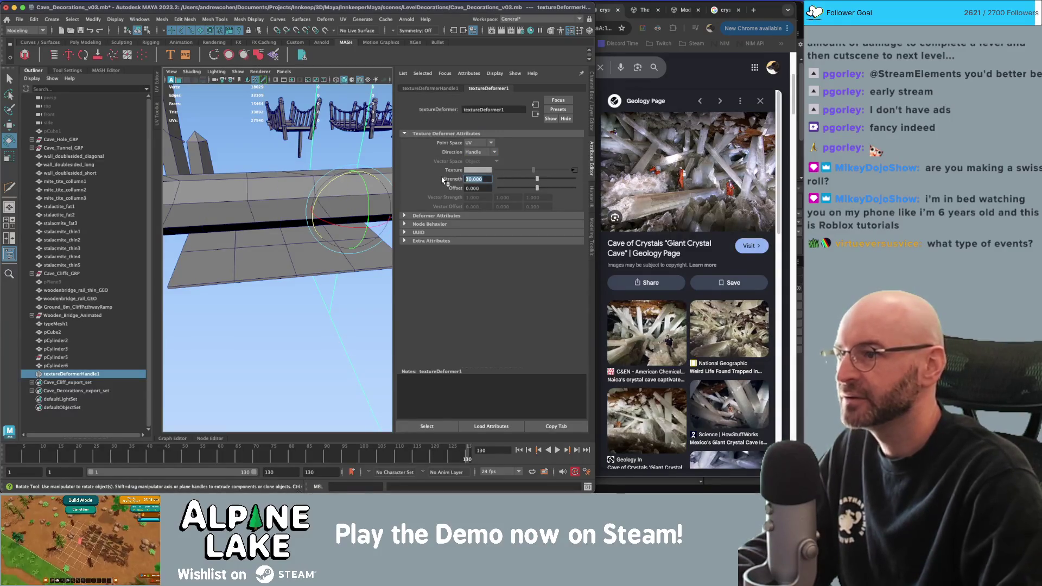
{"action": "key", "text": "Return"}
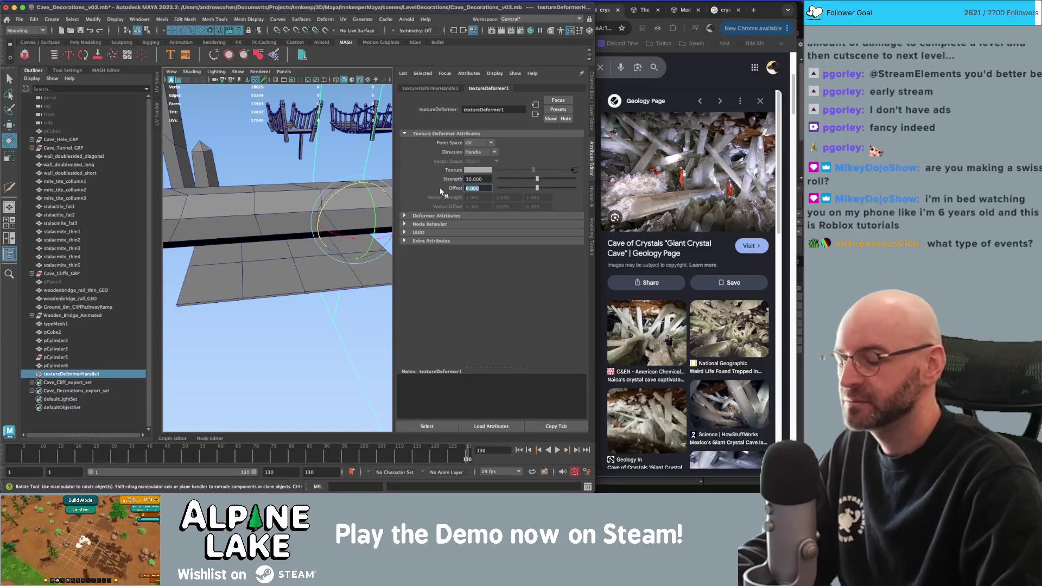
{"action": "type", "text": "-"}
{"action": "key", "text": "Return"}
{"action": "scroll", "coordinate": [271, 203], "scroll_direction": "down", "scroll_amount": 5}
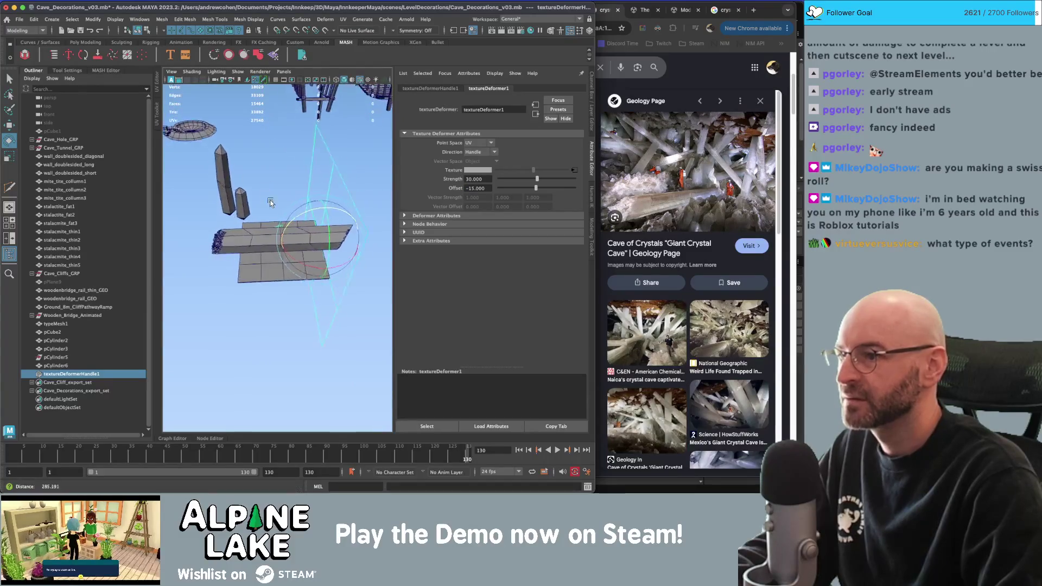
{"action": "scroll", "coordinate": [271, 203], "scroll_direction": "up", "scroll_amount": 3}
{"action": "left_click_drag", "start_coordinate": [536, 179], "coordinate": [515, 189]}
{"action": "mouse_move", "coordinate": [326, 228]}
{"action": "left_mouse_down", "text": "alt"}
{"action": "mouse_move", "coordinate": [368, 201]}
{"action": "mouse_move", "coordinate": [432, 193]}
{"action": "mouse_move", "coordinate": [308, 206]}
{"action": "left_mouse_up", "text": "alt"}
Lower the fractal's Level Min to 6.833 and Frequency Ratio to 2.680, then pick a beam vertex.
{"action": "scroll", "coordinate": [293, 204], "scroll_direction": "up", "scroll_amount": 3}
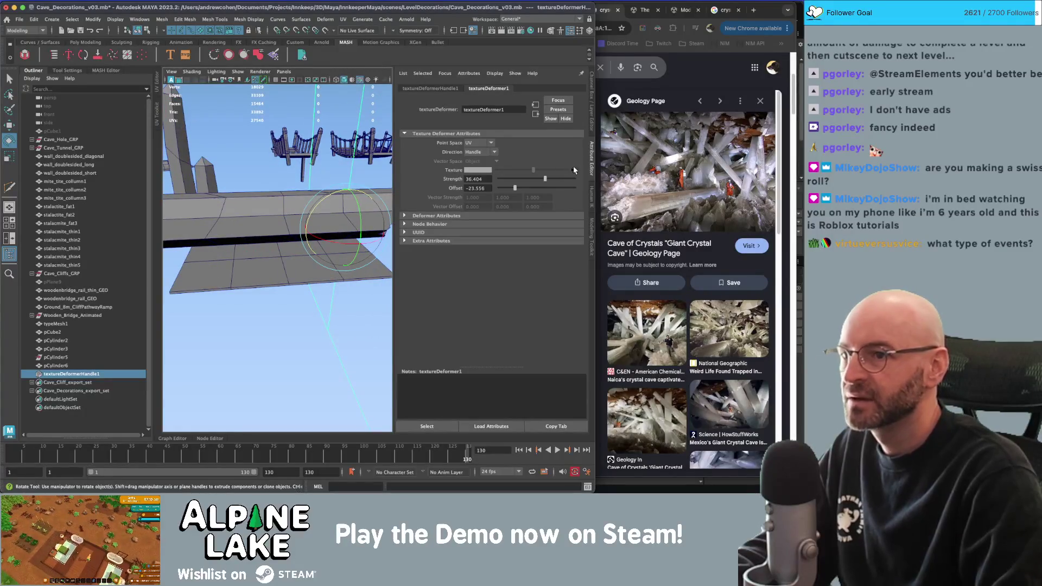
{"action": "left_click", "coordinate": [575, 170]}
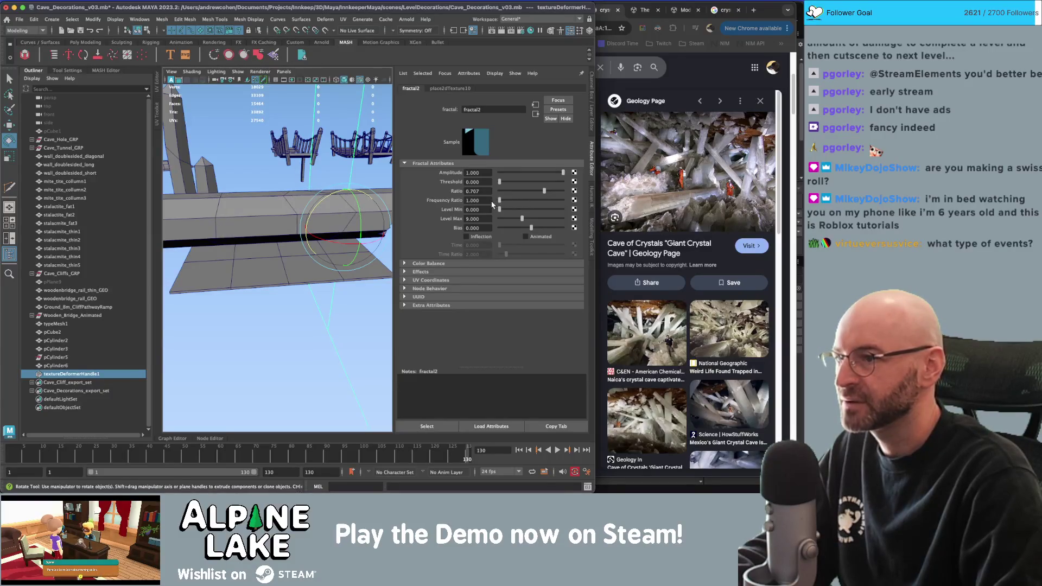
{"action": "mouse_move", "coordinate": [534, 210]}
{"action": "left_mouse_down"}
{"action": "mouse_move", "coordinate": [516, 210]}
{"action": "mouse_move", "coordinate": [565, 191]}
{"action": "mouse_move", "coordinate": [511, 201]}
{"action": "left_mouse_up"}
{"action": "mouse_move", "coordinate": [283, 217]}
{"action": "left_mouse_down", "text": "alt"}
{"action": "mouse_move", "coordinate": [254, 209]}
{"action": "mouse_move", "coordinate": [273, 220]}
{"action": "mouse_move", "coordinate": [261, 228]}
{"action": "left_mouse_up", "text": "alt"}
{"action": "key", "text": "q"}
{"action": "right_click_drag", "start_coordinate": [261, 228], "coordinate": [239, 206]}
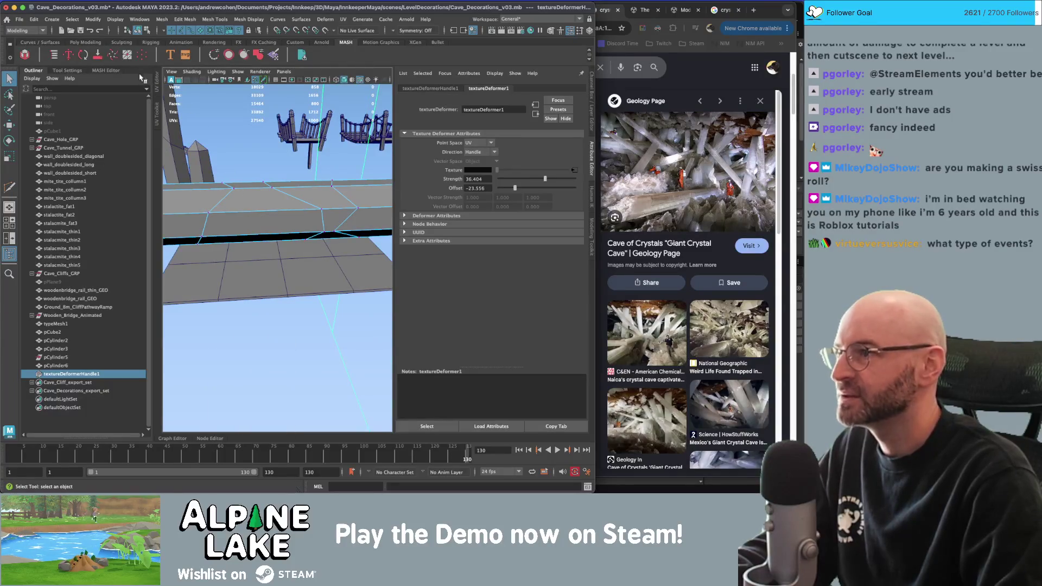
{"action": "left_click", "coordinate": [234, 187]}
Chamfer the selected vertex on the crystal beam and inspect the cut from several angles.
{"action": "left_click_drag", "start_coordinate": [234, 186], "coordinate": [266, 190], "text": "alt"}
{"action": "mouse_move", "coordinate": [331, 219]}
{"action": "left_mouse_down", "text": "alt"}
{"action": "mouse_move", "coordinate": [314, 223]}
{"action": "mouse_move", "coordinate": [323, 236]}
{"action": "mouse_move", "coordinate": [333, 230]}
{"action": "left_mouse_up", "text": "alt"}
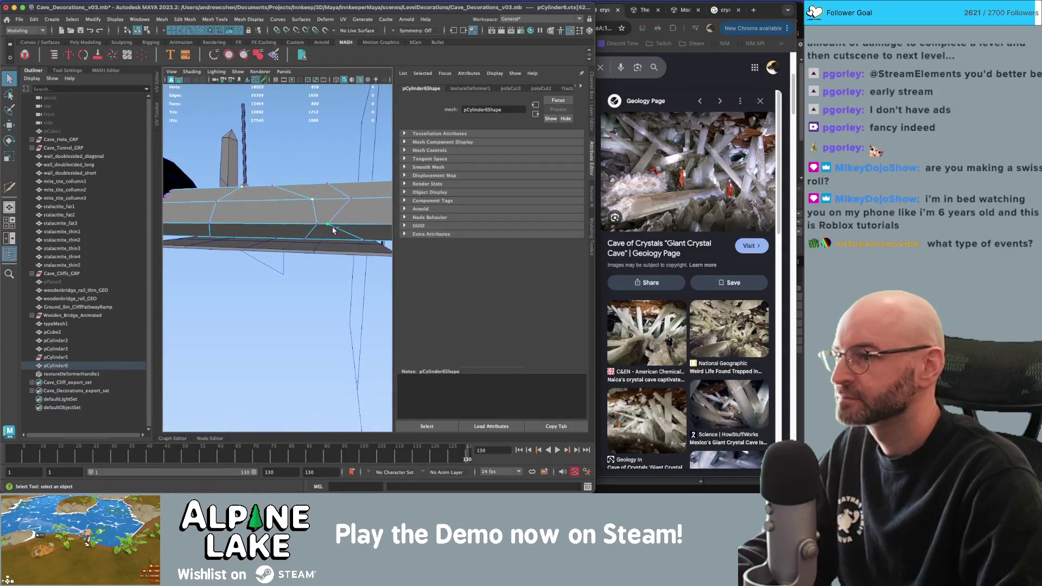
{"action": "mouse_move", "coordinate": [208, 223]}
{"action": "left_mouse_down", "text": "alt"}
{"action": "mouse_move", "coordinate": [317, 228]}
{"action": "mouse_move", "coordinate": [233, 238]}
{"action": "left_mouse_up", "text": "alt"}
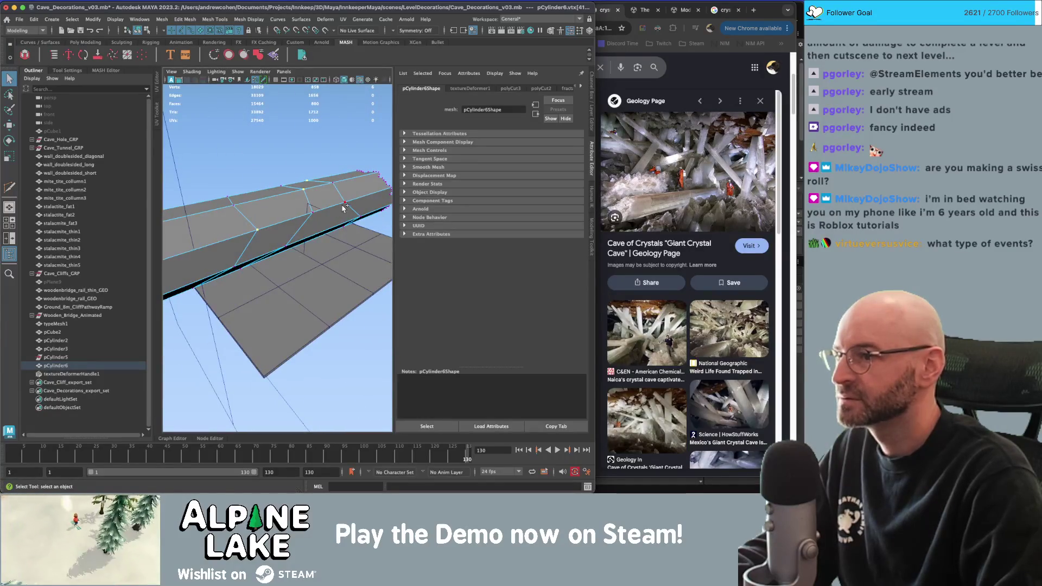
{"action": "mouse_move", "coordinate": [315, 224]}
{"action": "left_mouse_down", "text": "alt"}
{"action": "mouse_move", "coordinate": [283, 203]}
{"action": "mouse_move", "coordinate": [267, 240]}
{"action": "mouse_move", "coordinate": [265, 232]}
{"action": "left_mouse_up", "text": "alt"}
{"action": "left_click_drag", "start_coordinate": [331, 230], "coordinate": [320, 225], "text": "alt"}
{"action": "right_click_drag", "start_coordinate": [316, 224], "coordinate": [318, 239], "text": "shift"}
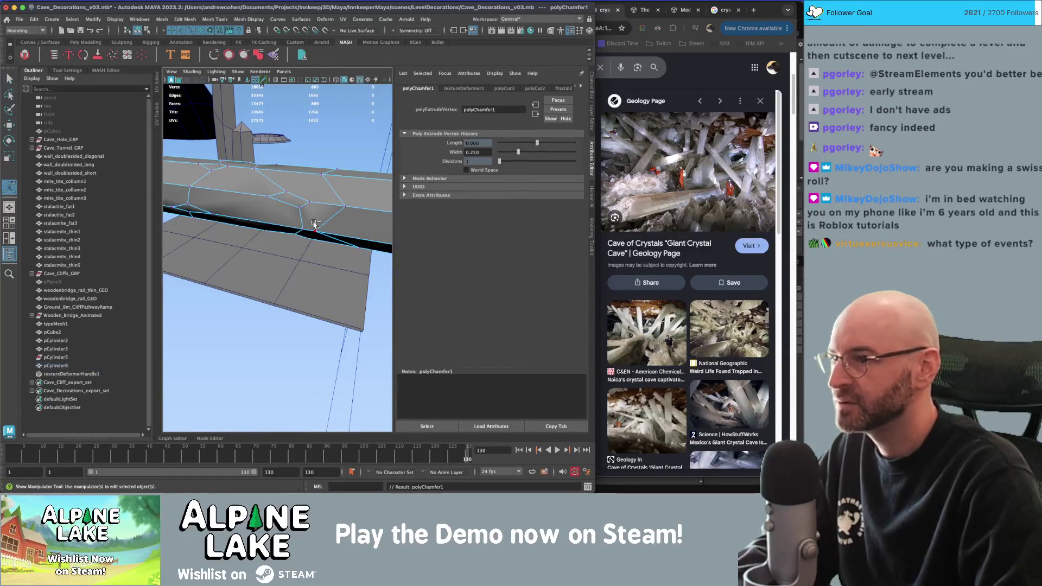
{"action": "mouse_move", "coordinate": [317, 224]}
{"action": "left_mouse_down", "text": "alt"}
{"action": "mouse_move", "coordinate": [302, 193]}
{"action": "mouse_move", "coordinate": [262, 156]}
{"action": "left_mouse_up", "text": "alt"}
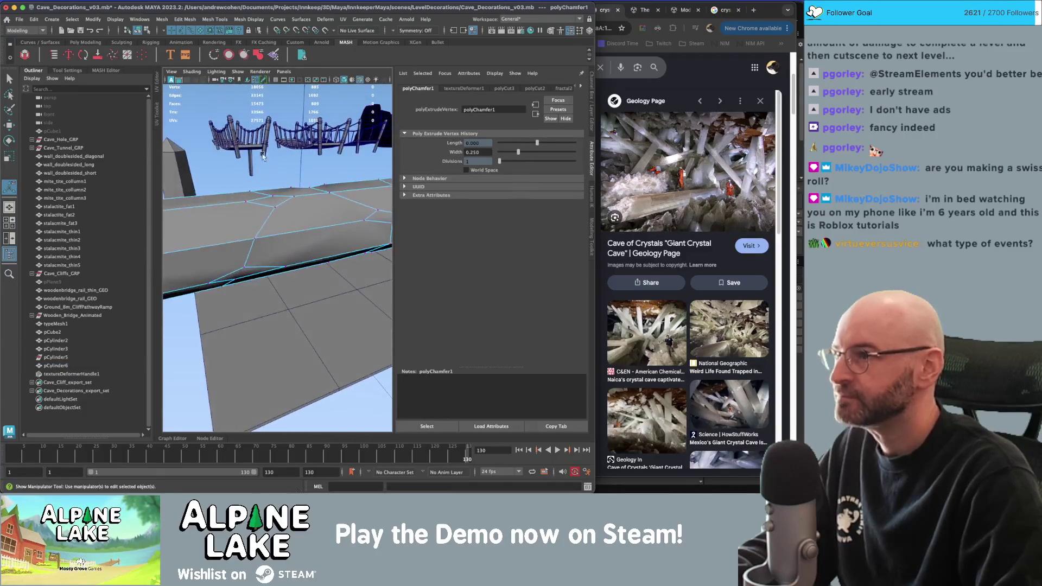
Switch to Object Mode, hide the scene list, then select and frame the crystal beam.
{"action": "key", "text": "q"}
{"action": "left_click", "coordinate": [246, 202]}
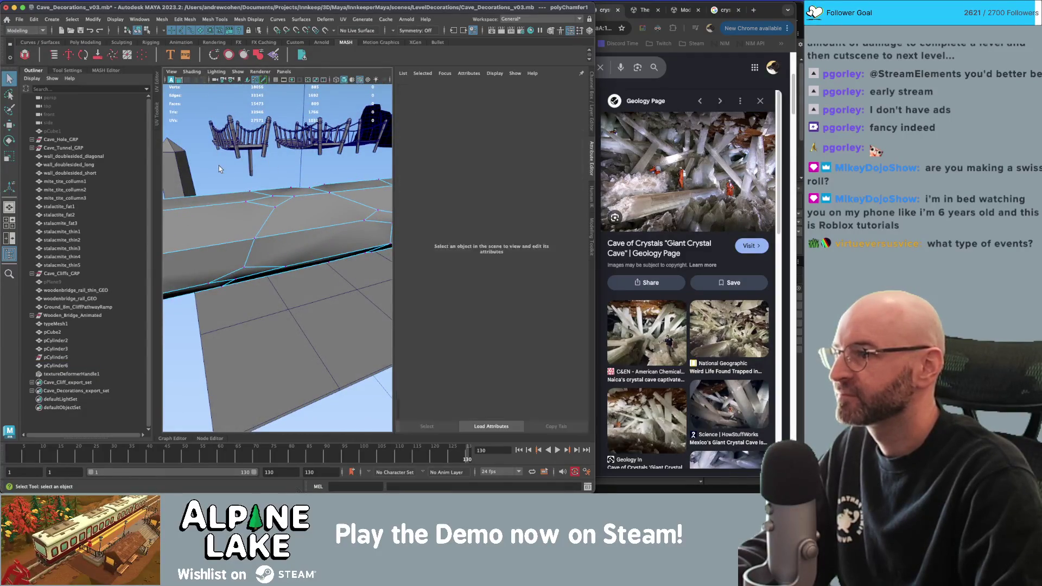
{"action": "key", "text": "F8"}
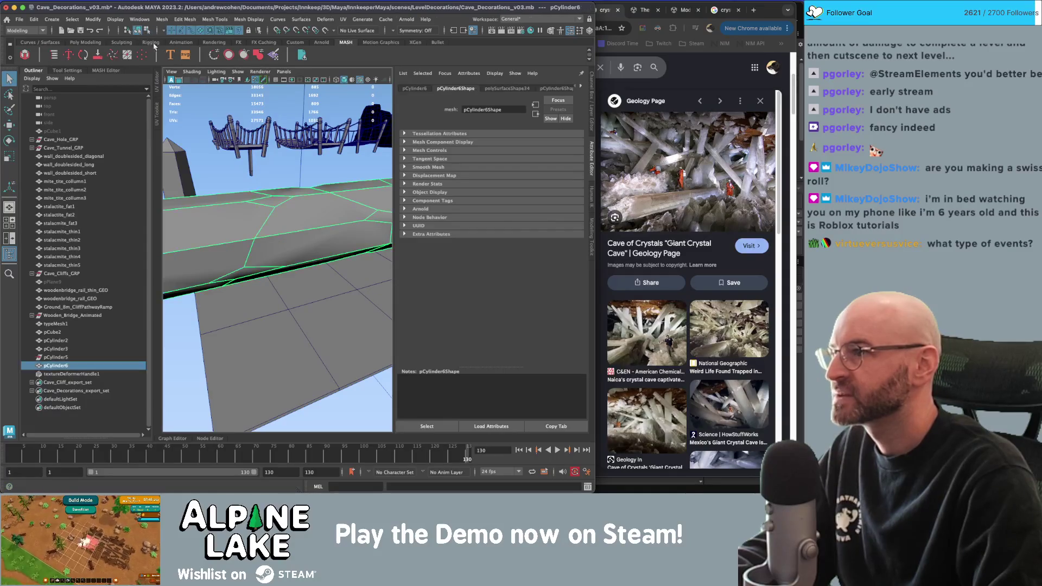
{"action": "left_click", "coordinate": [211, 162]}
{"action": "left_click", "coordinate": [30, 72]}
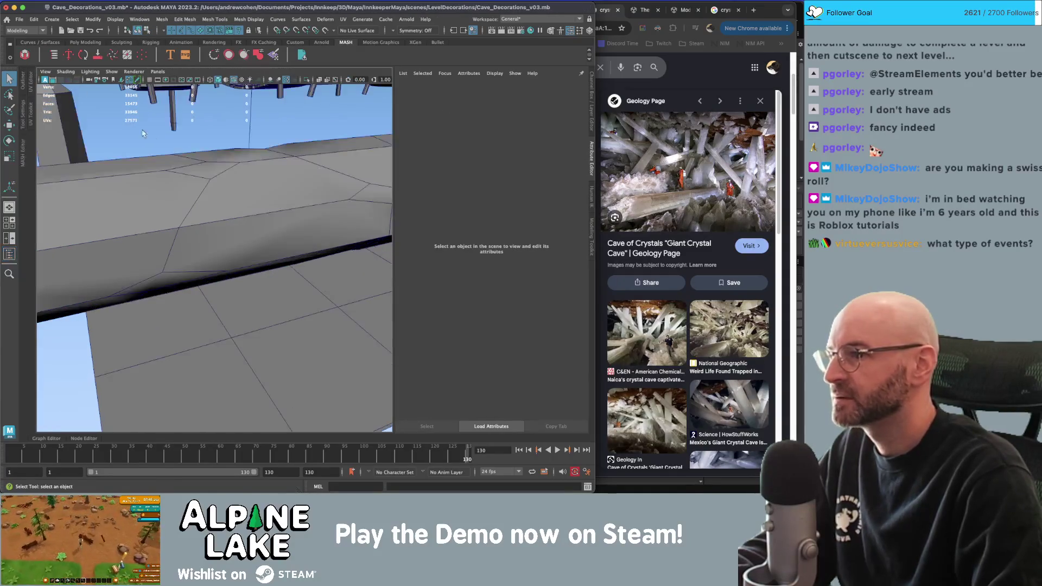
{"action": "left_click", "coordinate": [258, 186]}
{"action": "key", "text": "f"}
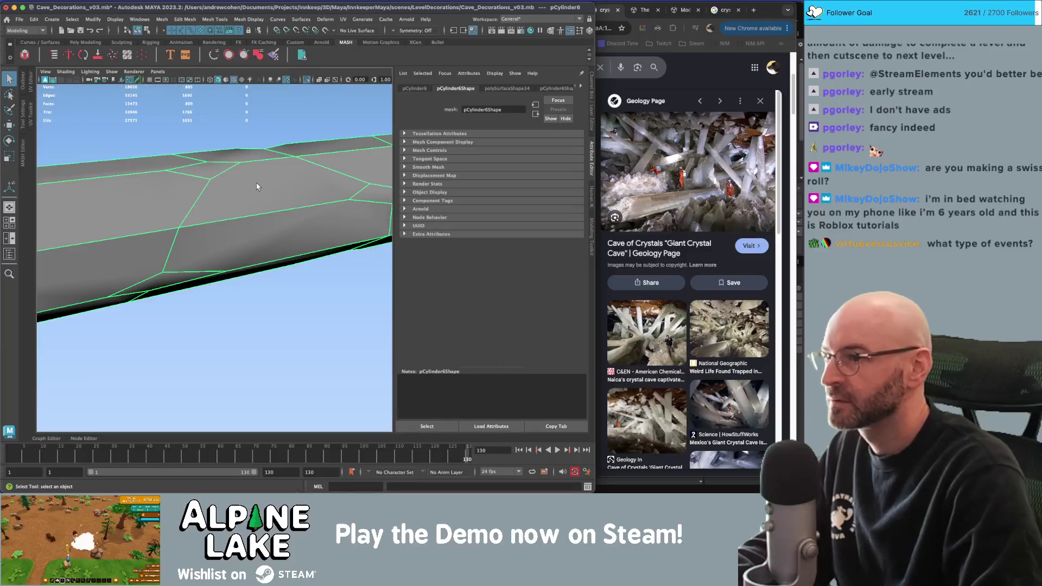
{"action": "scroll", "coordinate": [279, 230], "scroll_direction": "up", "scroll_amount": 3}
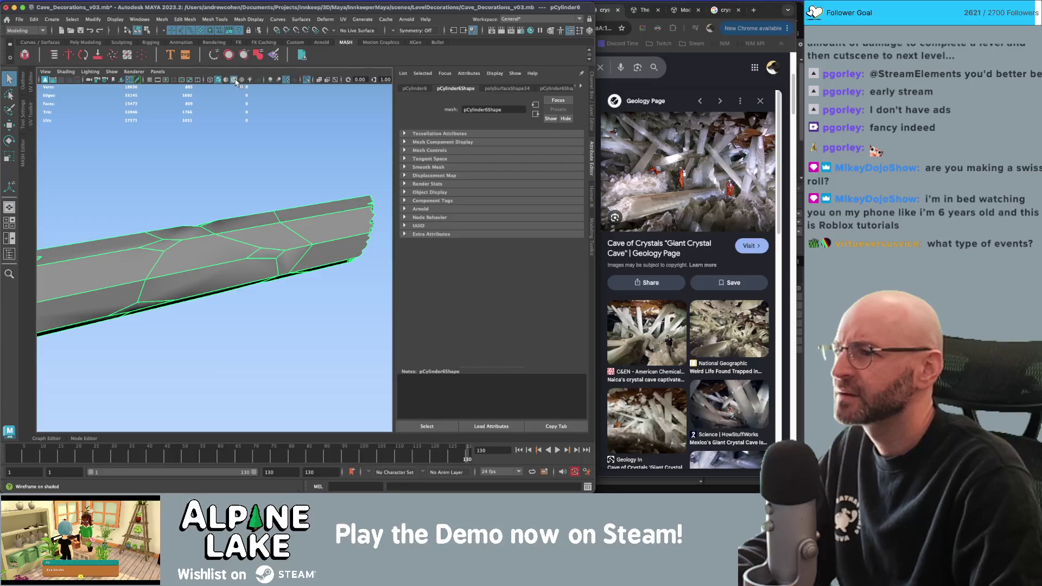
{"action": "left_click", "coordinate": [285, 236]}
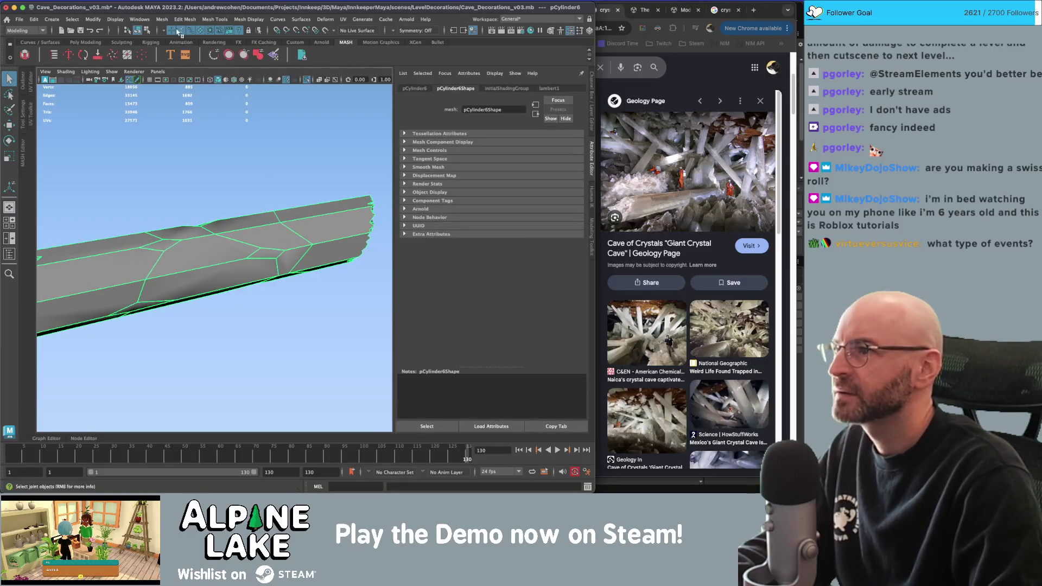
Apply Mesh Display > Soften/Harden Edges so the beam shows hard faceted shading.
{"action": "left_click", "coordinate": [215, 19]}
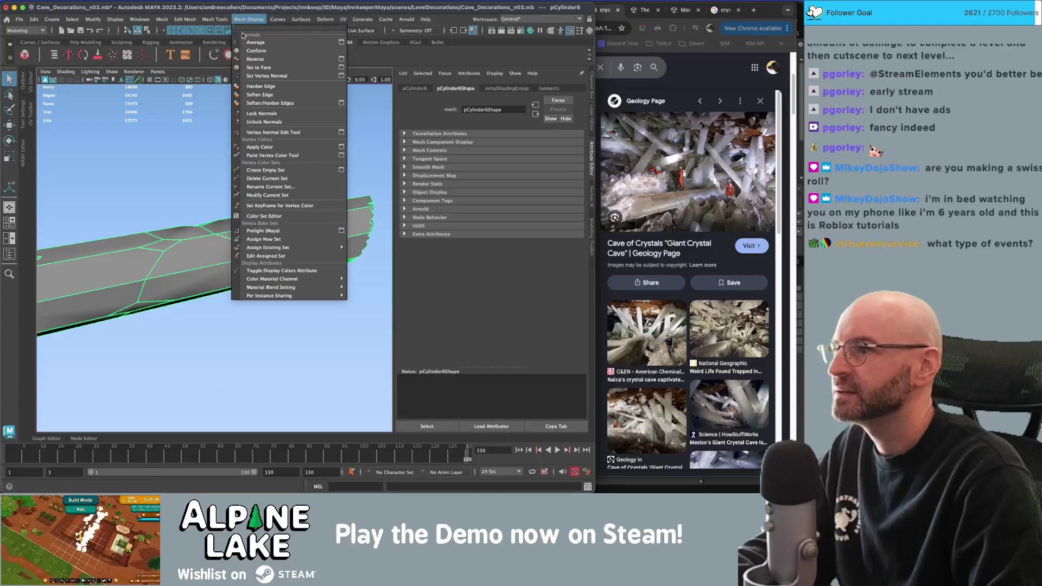
{"action": "left_click", "coordinate": [269, 86]}
{"action": "left_click", "coordinate": [268, 148]}
{"action": "mouse_move", "coordinate": [277, 163]}
{"action": "left_mouse_down", "text": "alt"}
{"action": "mouse_move", "coordinate": [207, 161]}
{"action": "mouse_move", "coordinate": [284, 200]}
{"action": "mouse_move", "coordinate": [297, 203]}
{"action": "mouse_move", "coordinate": [251, 191]}
{"action": "mouse_move", "coordinate": [314, 191]}
{"action": "mouse_move", "coordinate": [214, 200]}
{"action": "mouse_move", "coordinate": [296, 223]}
{"action": "left_mouse_up", "text": "alt"}
{"action": "left_click", "coordinate": [226, 249]}
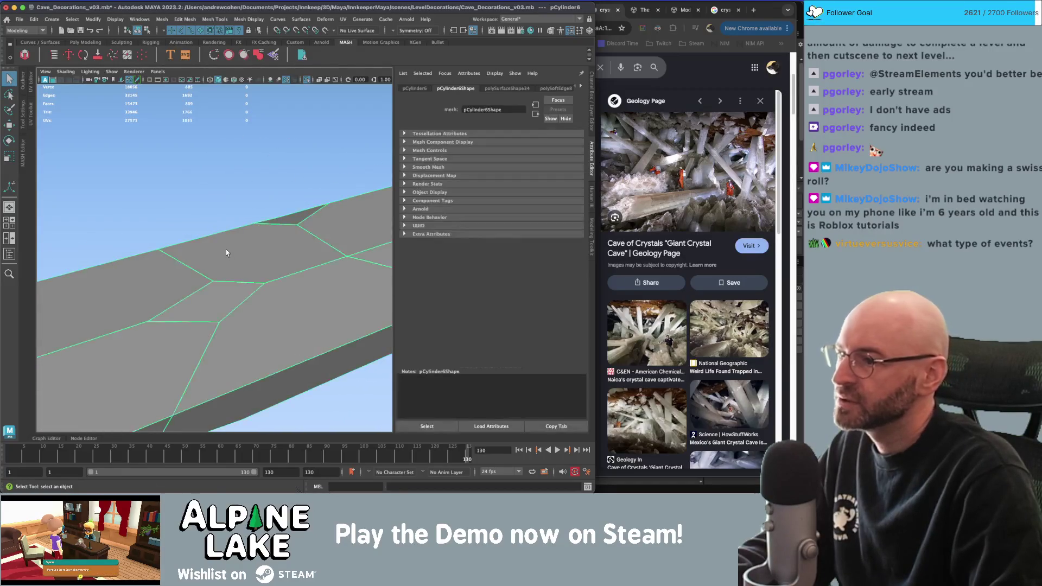
Cut the first new Multi-Cut edges across the beam's top faces.
{"action": "left_click_drag", "start_coordinate": [225, 249], "coordinate": [225, 225], "text": "alt"}
{"action": "right_click_drag", "start_coordinate": [226, 226], "coordinate": [229, 233], "text": "shift"}
{"action": "left_click", "coordinate": [216, 256]}
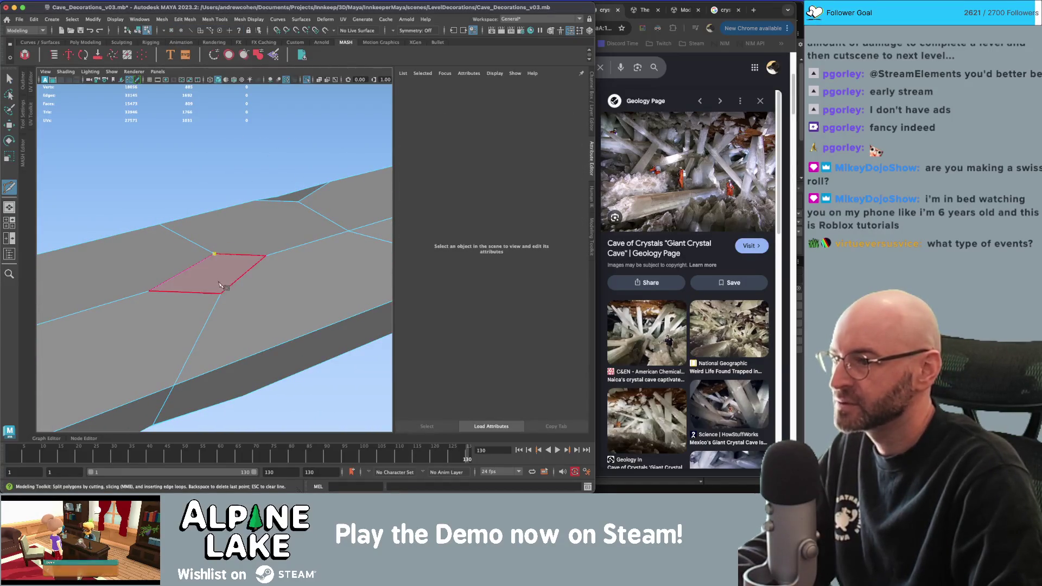
{"action": "key", "text": "Return"}
{"action": "mouse_move", "coordinate": [226, 298]}
{"action": "left_mouse_down", "text": "alt"}
{"action": "mouse_move", "coordinate": [298, 255]}
{"action": "mouse_move", "coordinate": [283, 258]}
{"action": "mouse_move", "coordinate": [239, 202]}
{"action": "left_mouse_up", "text": "alt"}
{"action": "key", "text": "Return"}
{"action": "middle_click_drag", "start_coordinate": [240, 202], "coordinate": [251, 255], "text": "alt"}
{"action": "right_click_drag", "start_coordinate": [251, 255], "coordinate": [273, 247], "text": "alt"}
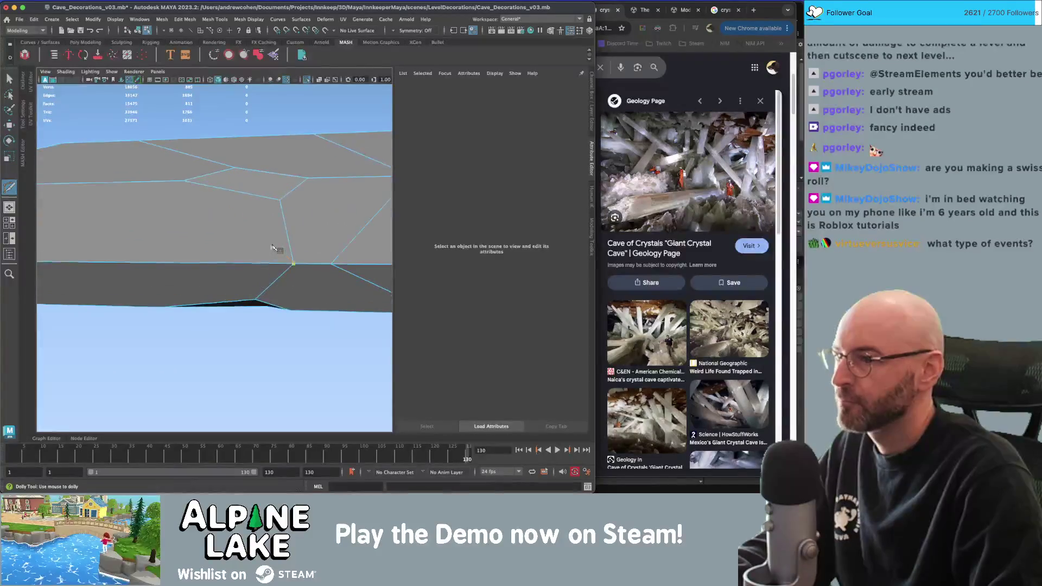
{"action": "left_click_drag", "start_coordinate": [307, 166], "coordinate": [268, 226], "text": "alt"}
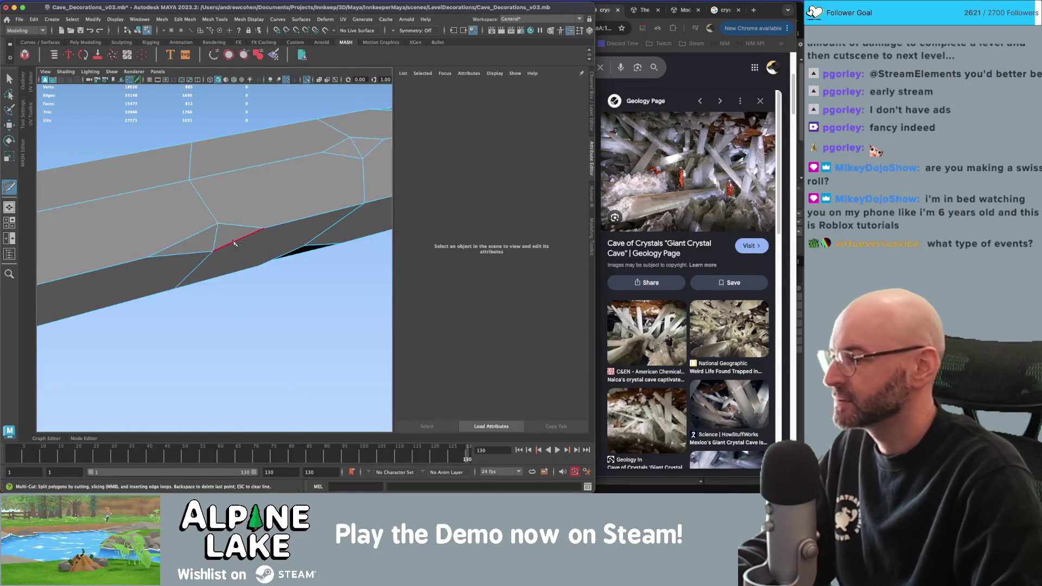
{"action": "key", "text": "Return"}
Add further Multi-Cut edges across the beam's faces toward the crystal tip.
{"action": "left_click_drag", "start_coordinate": [217, 253], "coordinate": [235, 226], "text": "alt"}
{"action": "middle_click_drag", "start_coordinate": [235, 225], "coordinate": [148, 243], "text": "alt"}
{"action": "left_click_drag", "start_coordinate": [149, 242], "coordinate": [228, 233], "text": "alt"}
{"action": "mouse_move", "coordinate": [228, 234]}
{"action": "right_mouse_down", "text": "alt"}
{"action": "mouse_move", "coordinate": [242, 236]}
{"action": "mouse_move", "coordinate": [209, 251]}
{"action": "right_mouse_up", "text": "alt"}
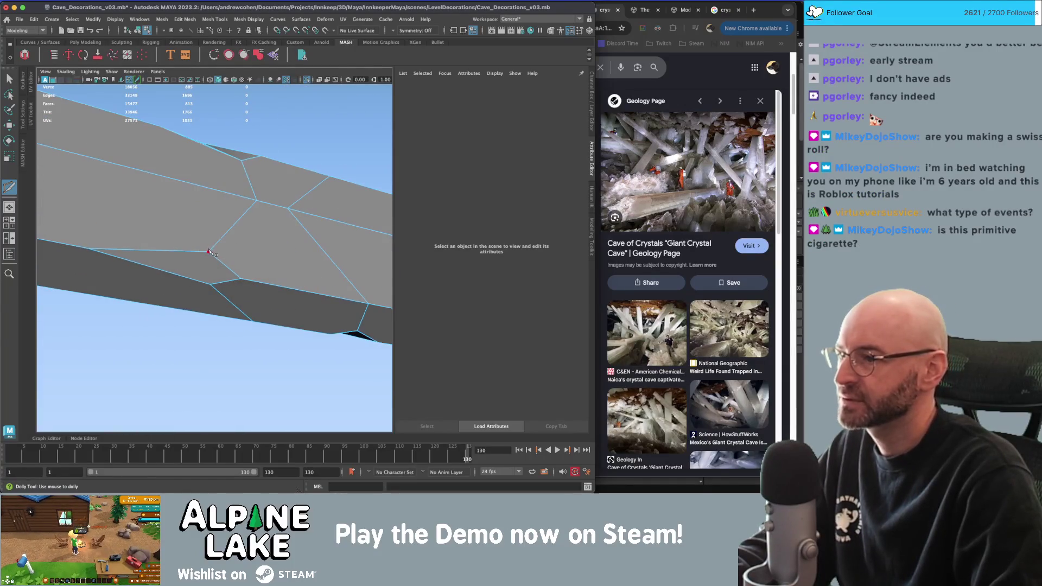
{"action": "left_click", "coordinate": [211, 284]}
{"action": "key", "text": "Return"}
{"action": "right_click_drag", "start_coordinate": [213, 287], "coordinate": [228, 272], "text": "alt"}
{"action": "mouse_move", "coordinate": [228, 272]}
{"action": "left_mouse_down", "text": "alt"}
{"action": "mouse_move", "coordinate": [212, 245]}
{"action": "mouse_move", "coordinate": [217, 228]}
{"action": "left_mouse_up", "text": "alt"}
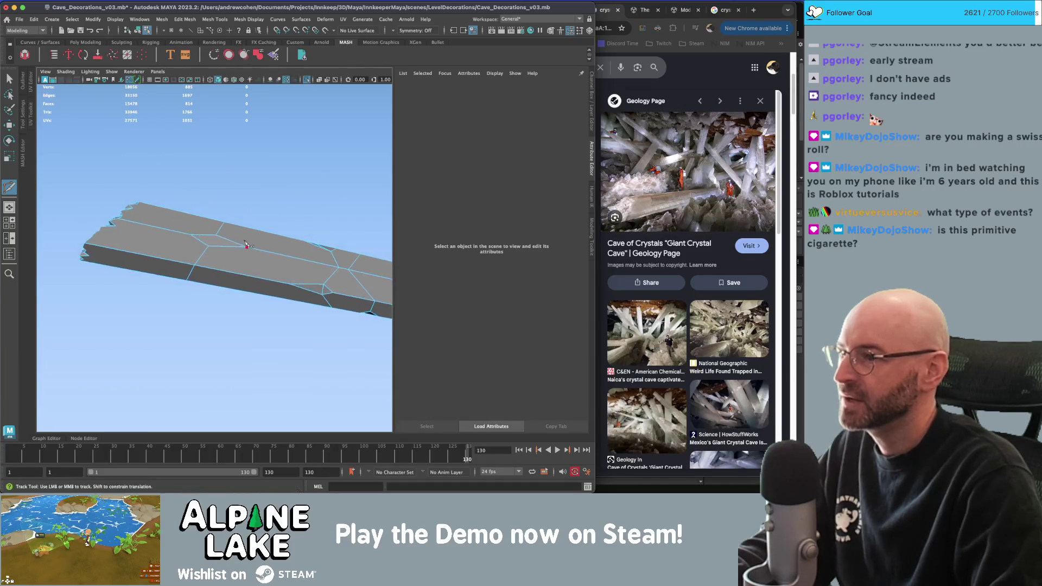
{"action": "right_click_drag", "start_coordinate": [217, 228], "coordinate": [219, 216], "text": "alt"}
{"action": "key", "text": "Return"}
{"action": "mouse_move", "coordinate": [242, 235]}
{"action": "left_mouse_down", "text": "alt"}
{"action": "mouse_move", "coordinate": [216, 261]}
{"action": "mouse_move", "coordinate": [251, 225]}
{"action": "mouse_move", "coordinate": [188, 232]}
{"action": "mouse_move", "coordinate": [191, 220]}
{"action": "left_mouse_up", "text": "alt"}
{"action": "left_click", "coordinate": [206, 246]}
{"action": "key", "text": "Return"}
Review the recut crystal from the side and end-on, then reselect the beam.
{"action": "right_click_drag", "start_coordinate": [191, 219], "coordinate": [193, 205], "text": "alt"}
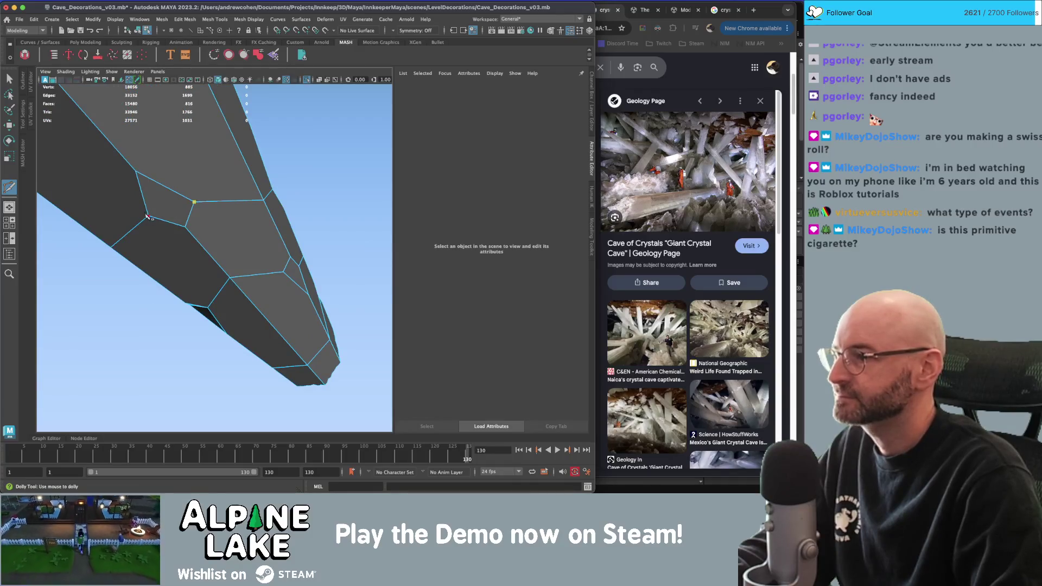
{"action": "mouse_move", "coordinate": [153, 246]}
{"action": "left_mouse_down", "text": "alt"}
{"action": "mouse_move", "coordinate": [274, 246]}
{"action": "mouse_move", "coordinate": [274, 226]}
{"action": "mouse_move", "coordinate": [271, 259]}
{"action": "left_mouse_up", "text": "alt"}
{"action": "right_click_drag", "start_coordinate": [271, 260], "coordinate": [112, 132], "text": "alt"}
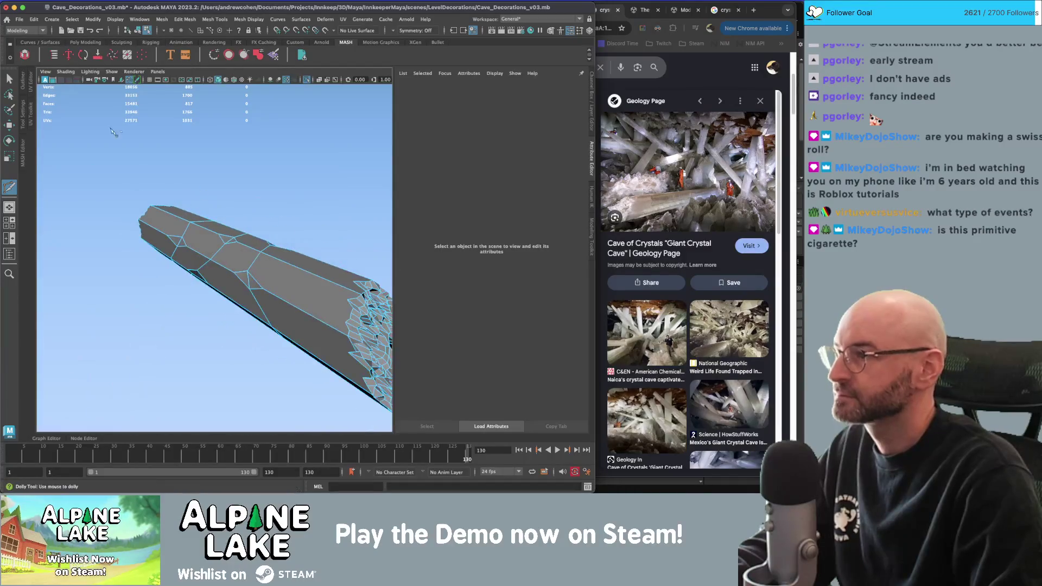
{"action": "left_click", "coordinate": [244, 255]}
{"action": "mouse_move", "coordinate": [244, 255]}
{"action": "left_mouse_down", "text": "alt"}
{"action": "mouse_move", "coordinate": [272, 190]}
{"action": "mouse_move", "coordinate": [357, 186]}
{"action": "mouse_move", "coordinate": [275, 187]}
{"action": "left_mouse_up", "text": "alt"}
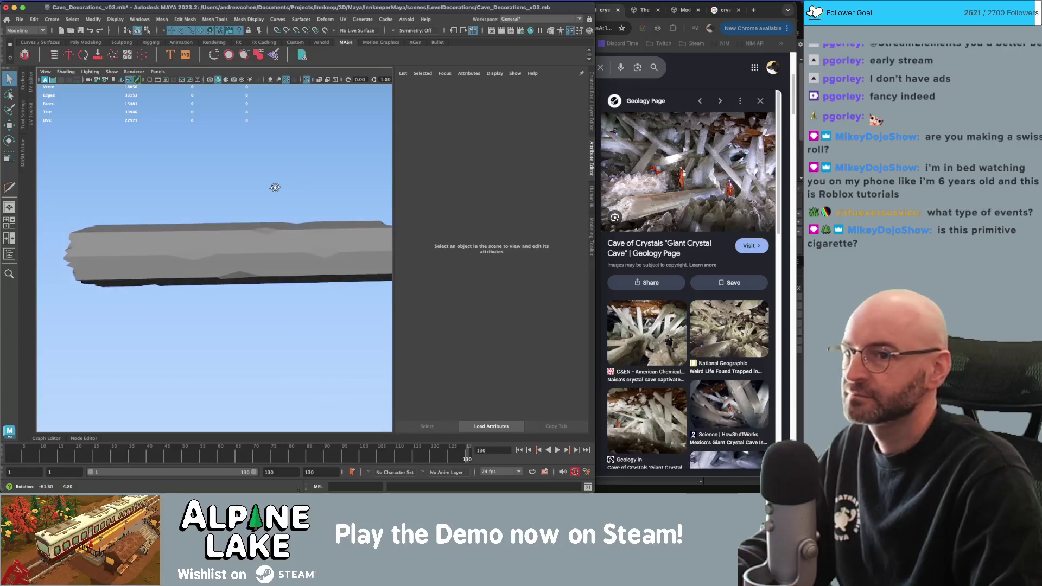
{"action": "left_click", "coordinate": [222, 238]}
{"action": "left_click_drag", "start_coordinate": [223, 238], "coordinate": [203, 233], "text": "alt"}
Select a face on the beam and scale it up by about 1.49.
{"action": "right_click_drag", "start_coordinate": [203, 232], "coordinate": [201, 251]}
{"action": "left_click", "coordinate": [196, 258]}
{"action": "key", "text": "r"}
{"action": "key", "text": "d"}
{"action": "mouse_move", "coordinate": [187, 258]}
{"action": "left_mouse_down", "text": "alt"}
{"action": "mouse_move", "coordinate": [255, 247]}
{"action": "mouse_move", "coordinate": [225, 255]}
{"action": "left_mouse_up", "text": "alt"}
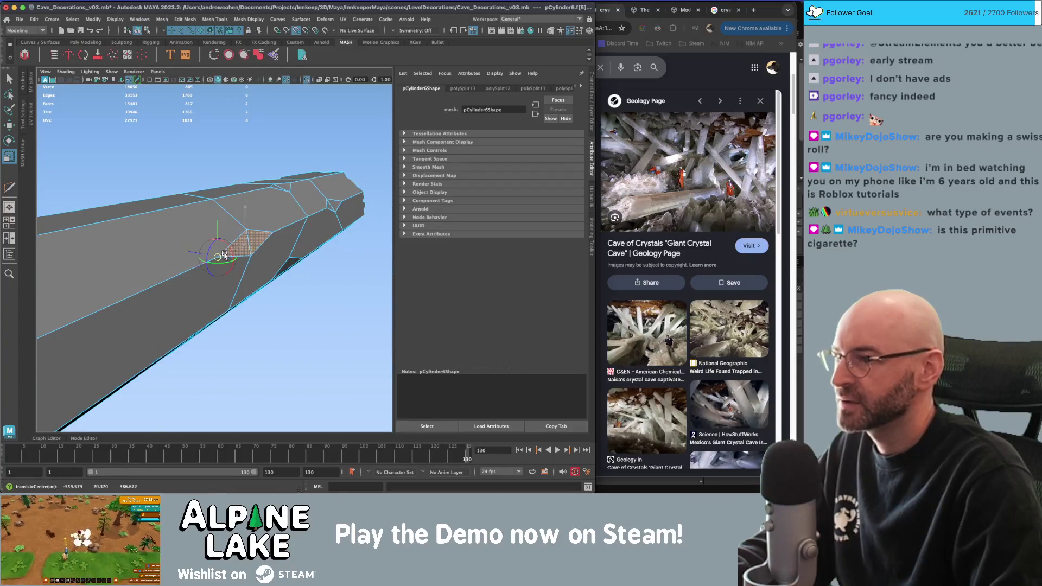
{"action": "left_click", "coordinate": [220, 257]}
{"action": "key", "text": "w"}
{"action": "left_click_drag", "start_coordinate": [294, 237], "coordinate": [81, 264], "text": "alt"}
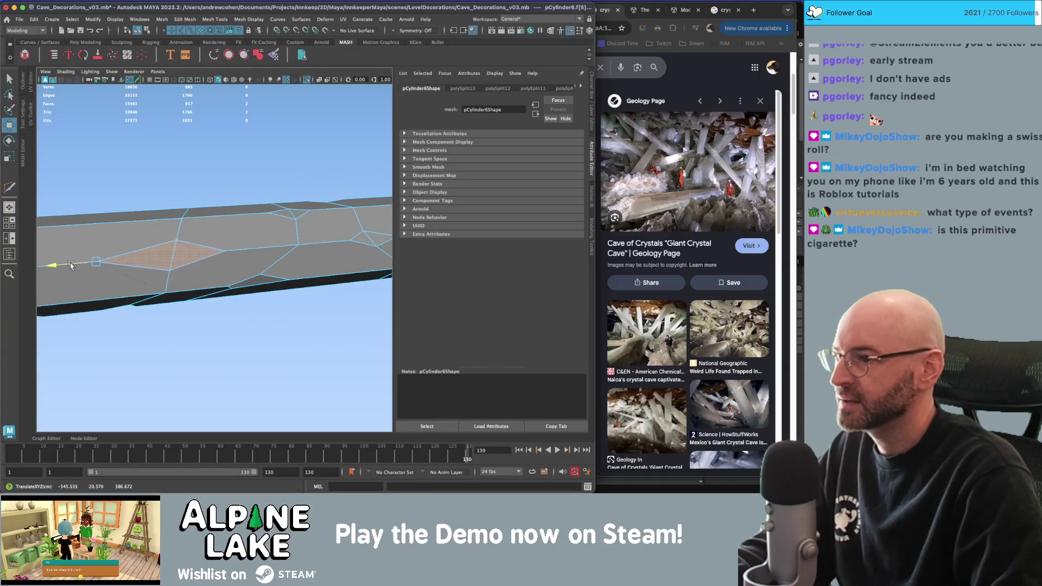
{"action": "key", "text": "r"}
{"action": "mouse_move", "coordinate": [147, 262]}
{"action": "left_mouse_down", "text": "alt"}
{"action": "mouse_move", "coordinate": [279, 253]}
{"action": "mouse_move", "coordinate": [215, 249]}
{"action": "mouse_move", "coordinate": [257, 246]}
{"action": "mouse_move", "coordinate": [263, 260]}
{"action": "mouse_move", "coordinate": [157, 223]}
{"action": "mouse_move", "coordinate": [163, 232]}
{"action": "left_mouse_up", "text": "alt"}
Select a triangular face, snap a custom Move pivot to its corner, and show Move Tool Settings.
{"action": "key", "text": "q"}
{"action": "left_click", "coordinate": [247, 251]}
{"action": "key", "text": "f"}
{"action": "scroll", "coordinate": [210, 244], "scroll_direction": "down", "scroll_amount": 5}
{"action": "key", "text": "w"}
{"action": "key", "text": "d"}
{"action": "left_click", "coordinate": [257, 246]}
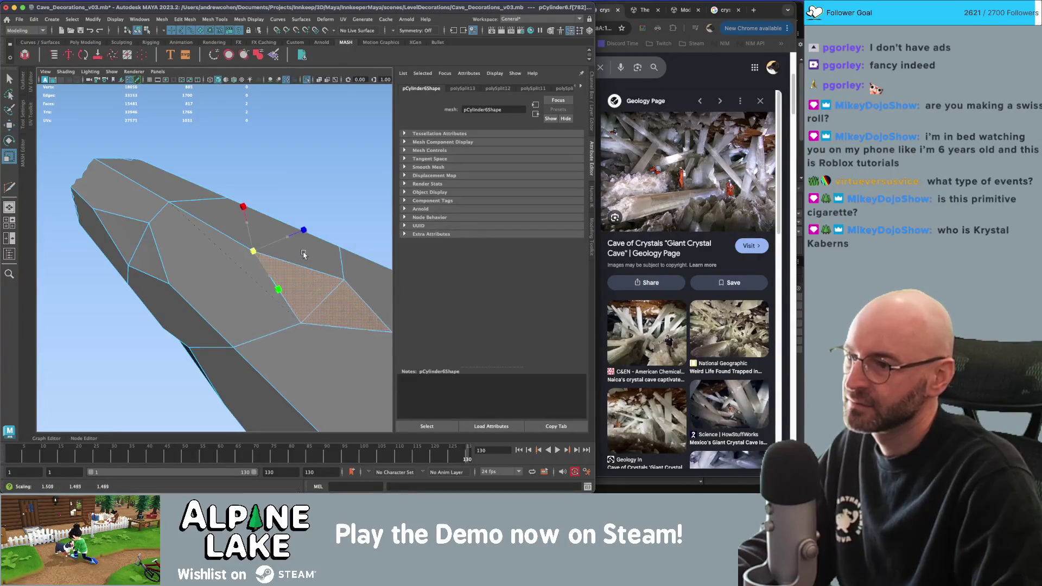
{"action": "mouse_move", "coordinate": [258, 251]}
{"action": "left_mouse_down", "text": "alt"}
{"action": "mouse_move", "coordinate": [237, 253]}
{"action": "mouse_move", "coordinate": [210, 222]}
{"action": "left_mouse_up", "text": "alt"}
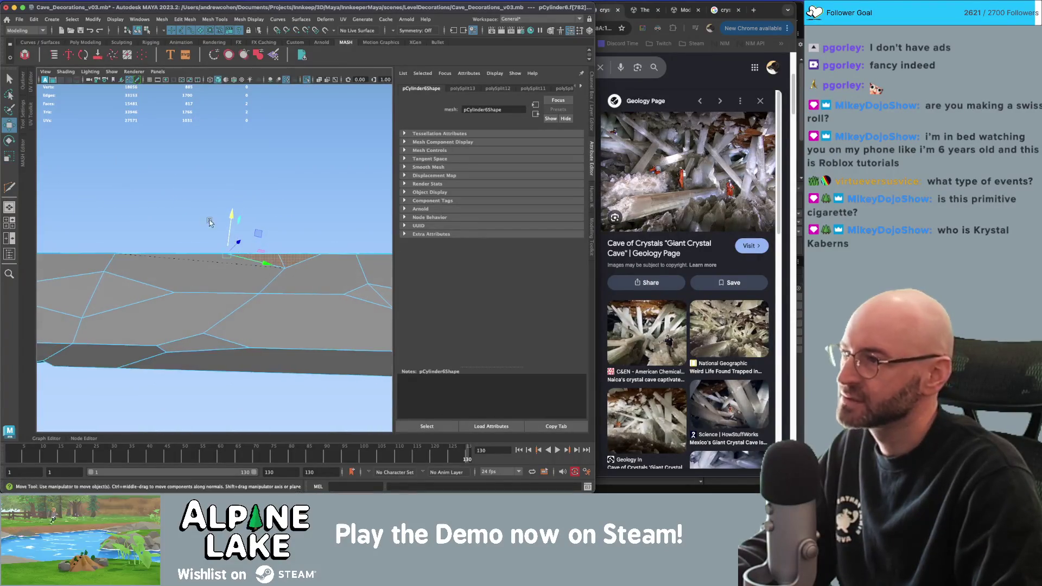
{"action": "left_click", "coordinate": [24, 88]}
{"action": "left_click", "coordinate": [68, 70]}
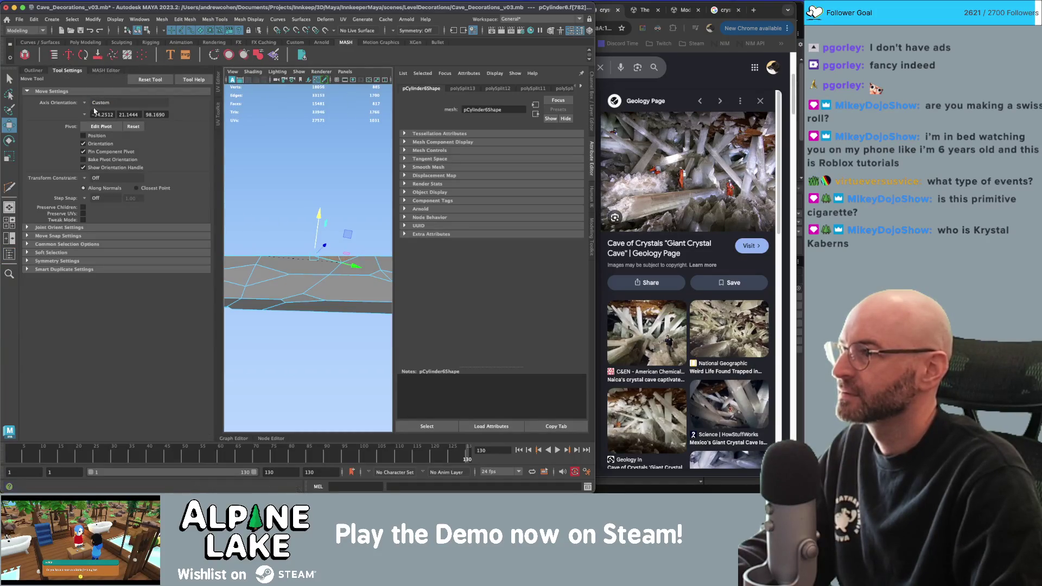
Pick a single face on the crystal beam, then switch the beam to vertex editing.
{"action": "left_click", "coordinate": [33, 71]}
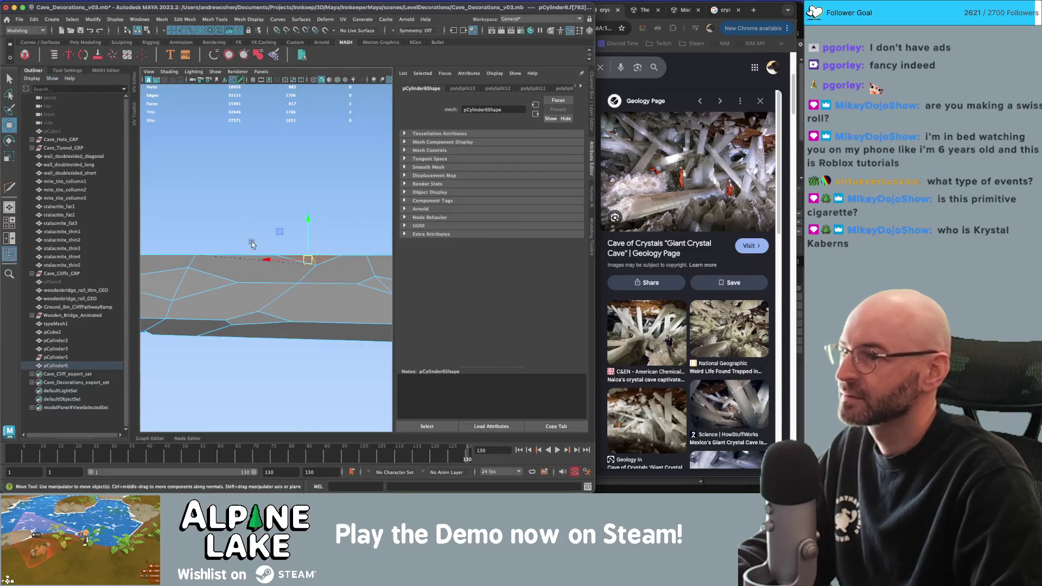
{"action": "mouse_move", "coordinate": [248, 261]}
{"action": "left_mouse_down", "text": "alt"}
{"action": "mouse_move", "coordinate": [282, 235]}
{"action": "mouse_move", "coordinate": [271, 245]}
{"action": "mouse_move", "coordinate": [300, 277]}
{"action": "left_mouse_up", "text": "alt"}
{"action": "left_click", "coordinate": [277, 243]}
{"action": "key", "text": "r"}
{"action": "right_click_drag", "start_coordinate": [300, 234], "coordinate": [271, 239]}
{"action": "left_click", "coordinate": [291, 280]}
Try moving a beam vertex, then clear the vertex selection.
{"action": "key", "text": "w"}
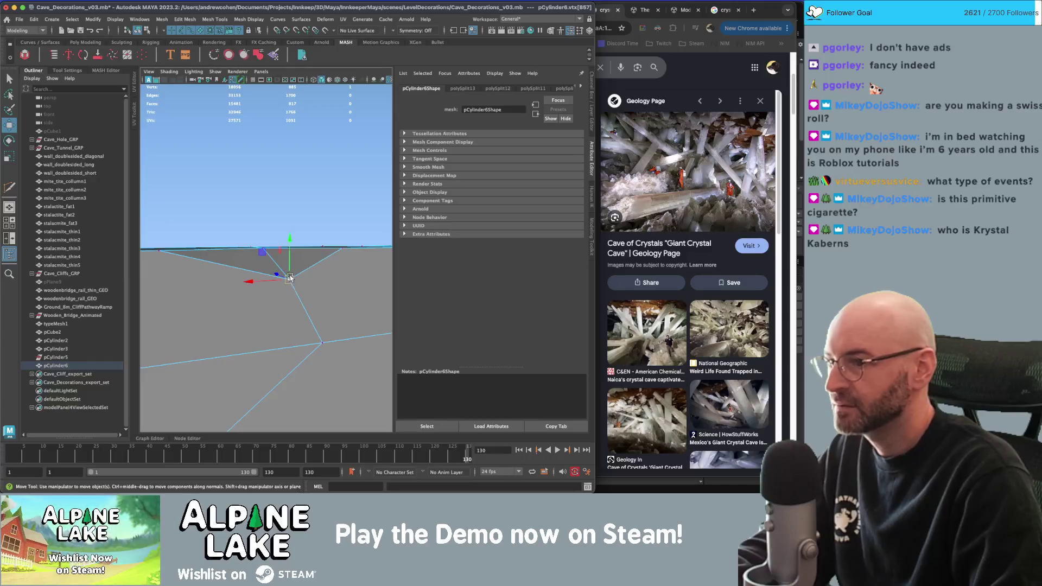
{"action": "left_click_drag", "start_coordinate": [291, 278], "coordinate": [292, 283], "text": "alt"}
{"action": "key", "text": "q"}
{"action": "right_click_drag", "start_coordinate": [291, 283], "coordinate": [293, 289]}
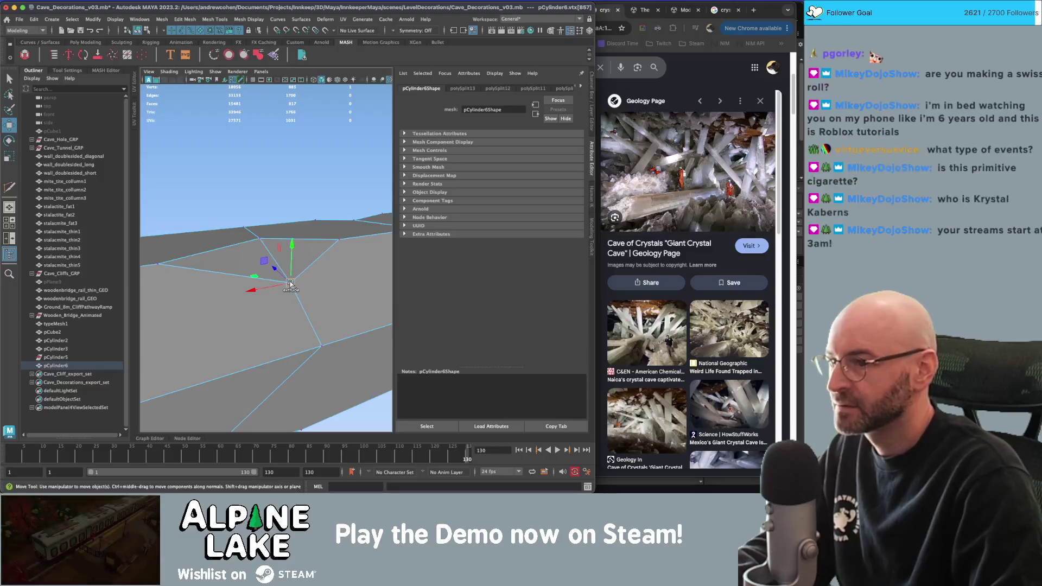
{"action": "left_click", "coordinate": [292, 287]}
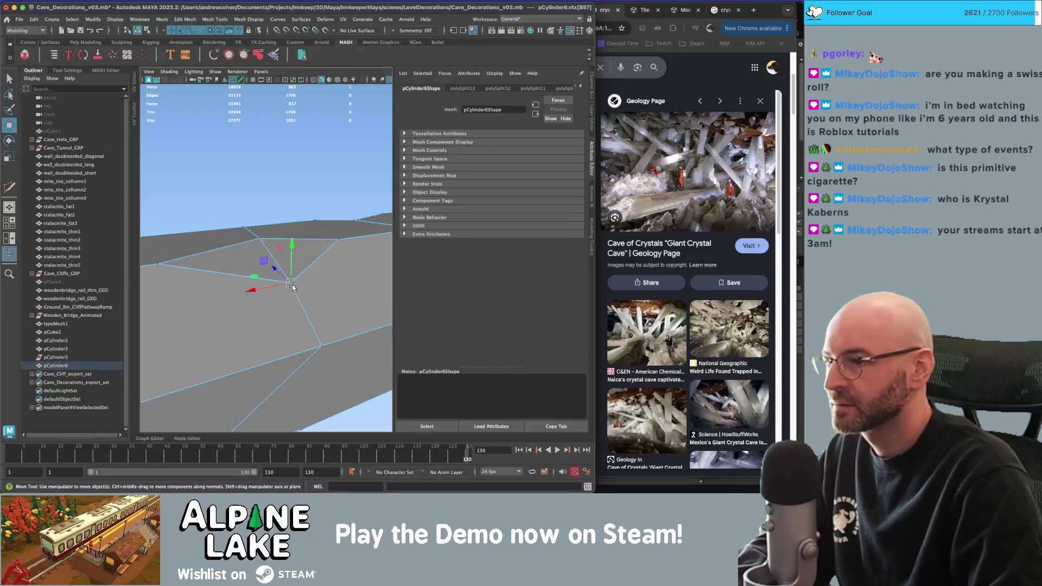
{"action": "left_click_drag", "start_coordinate": [293, 286], "coordinate": [292, 285], "text": "alt"}
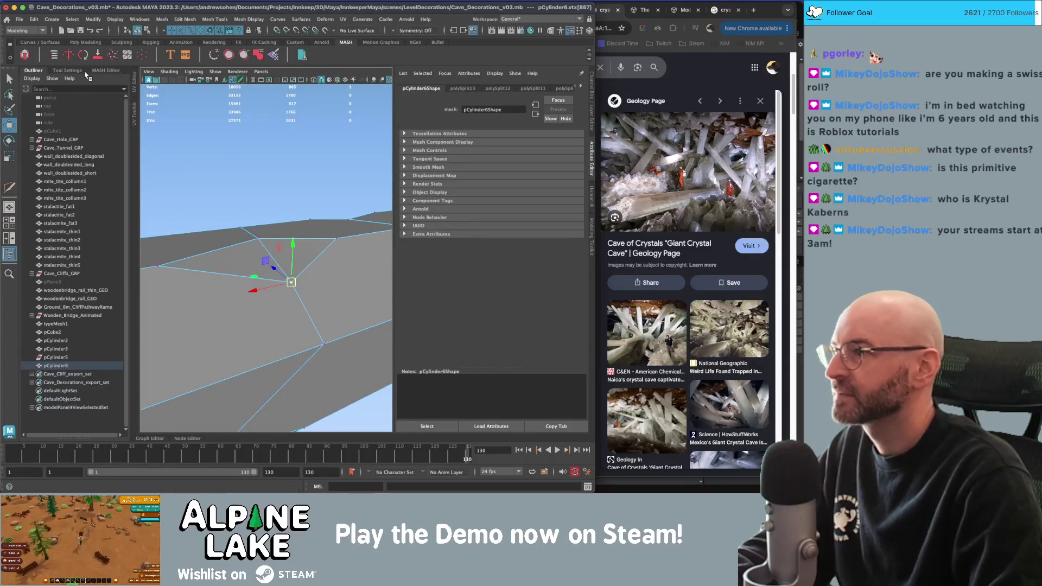
Constrain the Move tool so components slide along edges.
{"action": "left_click", "coordinate": [65, 70]}
{"action": "key", "text": "d"}
{"action": "left_click", "coordinate": [84, 178]}
{"action": "left_click", "coordinate": [100, 193]}
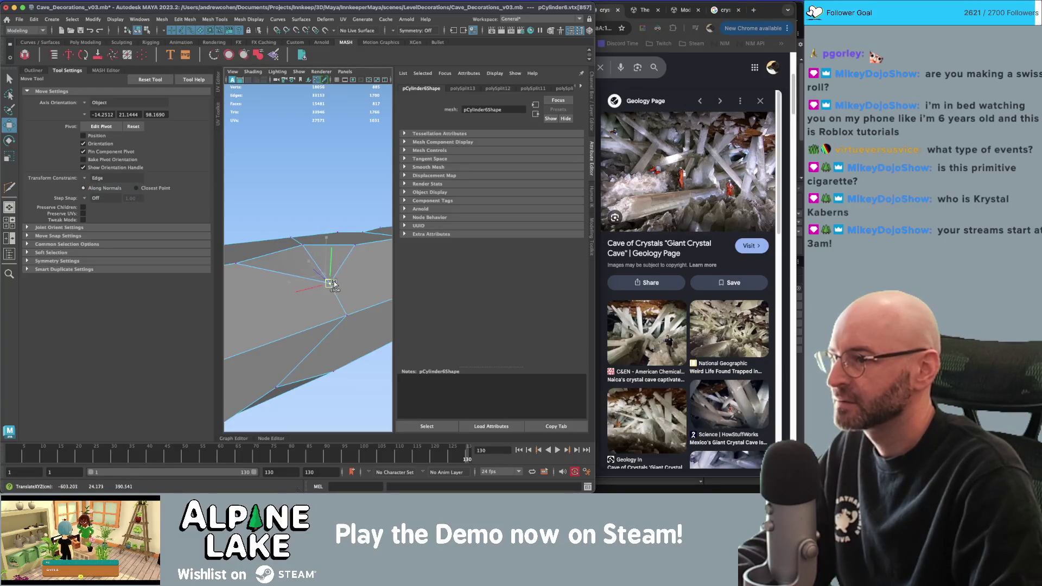
Slide vertices on the beam's top along its edges, then return to object selection.
{"action": "left_click_drag", "start_coordinate": [327, 254], "coordinate": [294, 267], "text": "alt"}
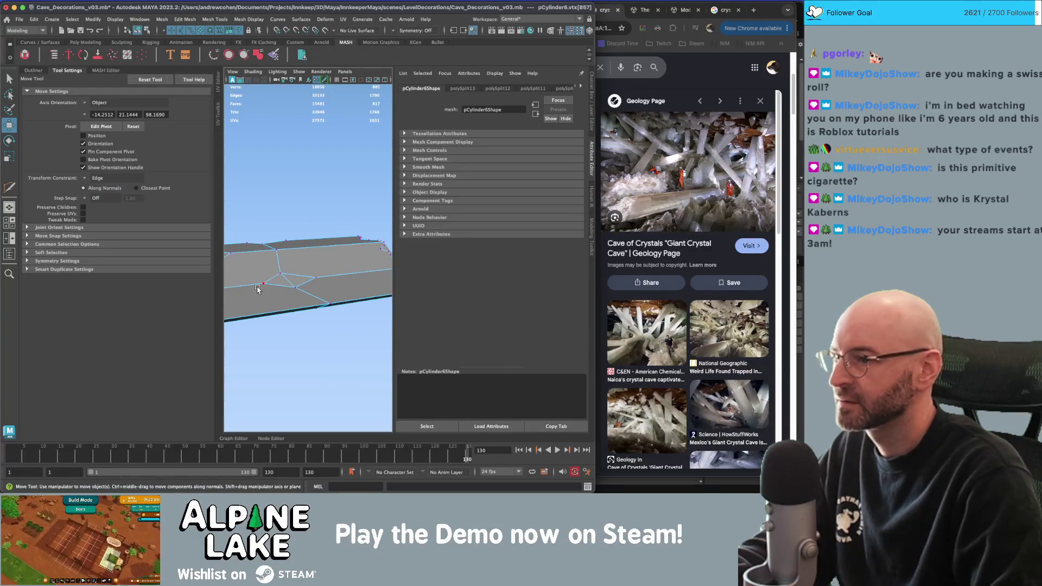
{"action": "left_click", "coordinate": [279, 269]}
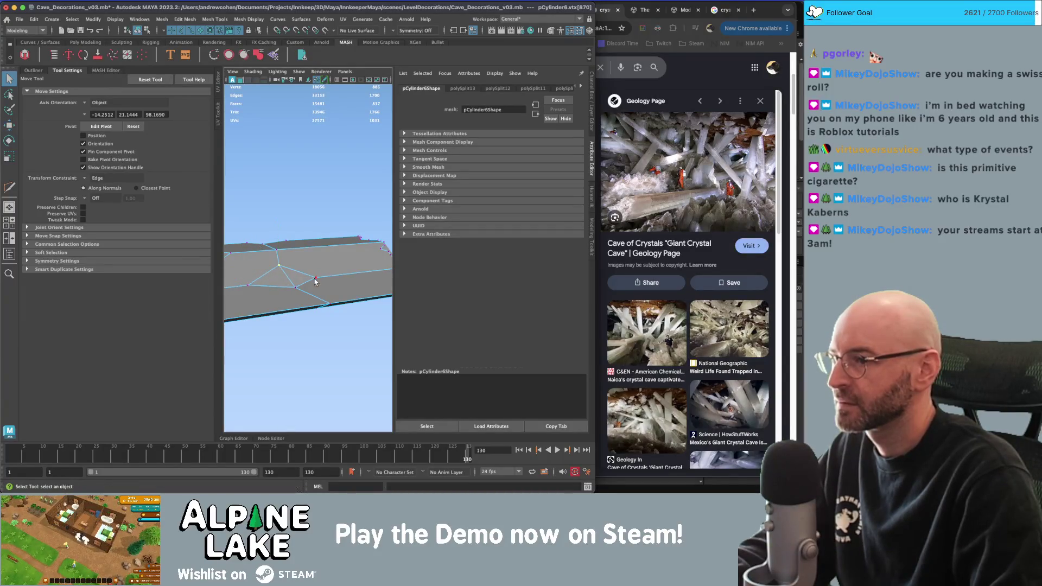
{"action": "key", "text": "w"}
{"action": "left_click", "coordinate": [334, 277]}
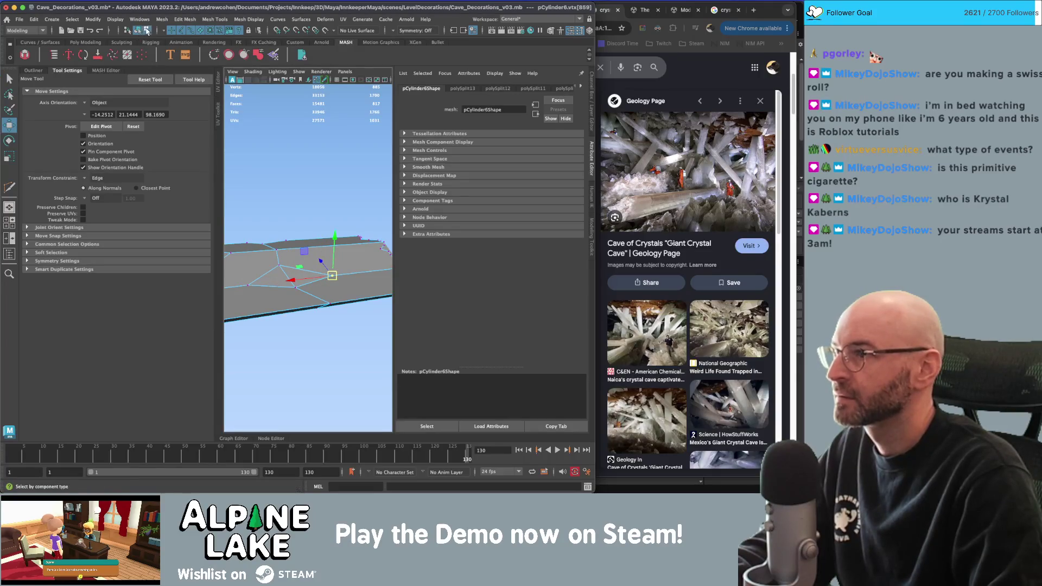
{"action": "left_click", "coordinate": [139, 30]}
{"action": "key", "text": "q"}
Apply Mesh Display > Harden Edge to pCylinder6 for faceted shading.
{"action": "mouse_move", "coordinate": [374, 169]}
{"action": "left_mouse_down", "text": "alt"}
{"action": "mouse_move", "coordinate": [404, 177]}
{"action": "mouse_move", "coordinate": [367, 183]}
{"action": "mouse_move", "coordinate": [328, 230]}
{"action": "left_mouse_up", "text": "alt"}
{"action": "left_click", "coordinate": [328, 230]}
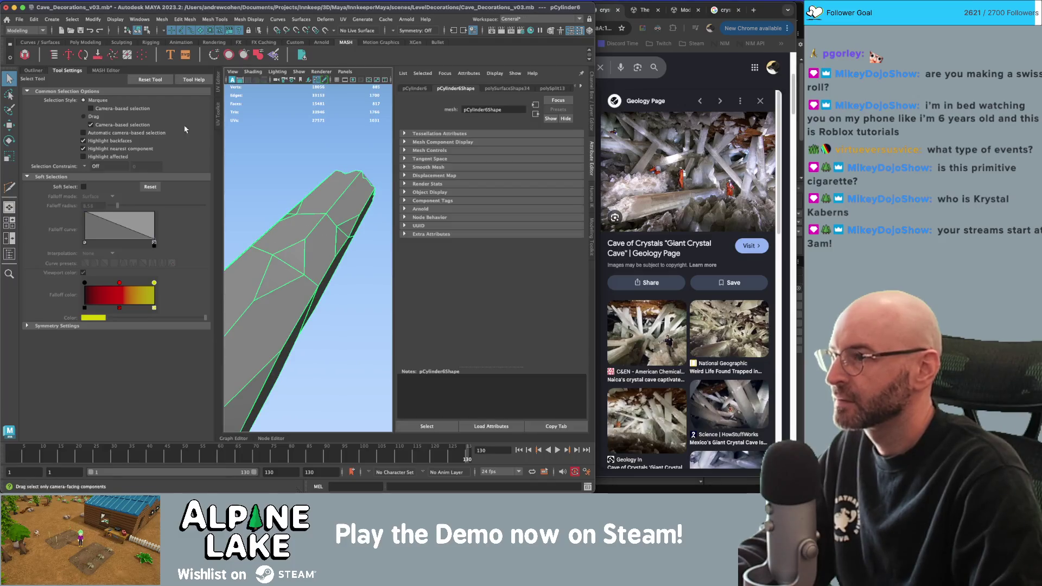
{"action": "left_click", "coordinate": [249, 19]}
{"action": "left_click", "coordinate": [261, 86]}
{"action": "left_click", "coordinate": [289, 174]}
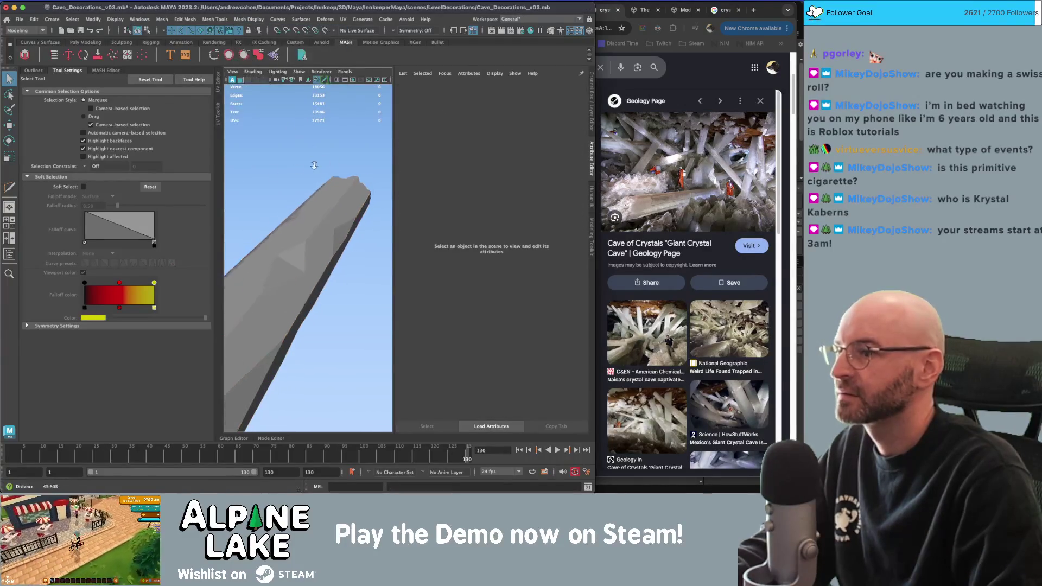
{"action": "mouse_move", "coordinate": [289, 174]}
{"action": "left_mouse_down", "text": "alt"}
{"action": "mouse_move", "coordinate": [261, 148]}
{"action": "mouse_move", "coordinate": [309, 156]}
{"action": "mouse_move", "coordinate": [290, 168]}
{"action": "mouse_move", "coordinate": [298, 189]}
{"action": "mouse_move", "coordinate": [330, 198]}
{"action": "mouse_move", "coordinate": [307, 191]}
{"action": "left_mouse_up", "text": "alt"}
Move a vertex on the beam's top face along the X axis.
{"action": "left_click", "coordinate": [34, 71]}
{"action": "left_click", "coordinate": [330, 198]}
{"action": "right_click_drag", "start_coordinate": [308, 190], "coordinate": [320, 195]}
{"action": "key", "text": "w"}
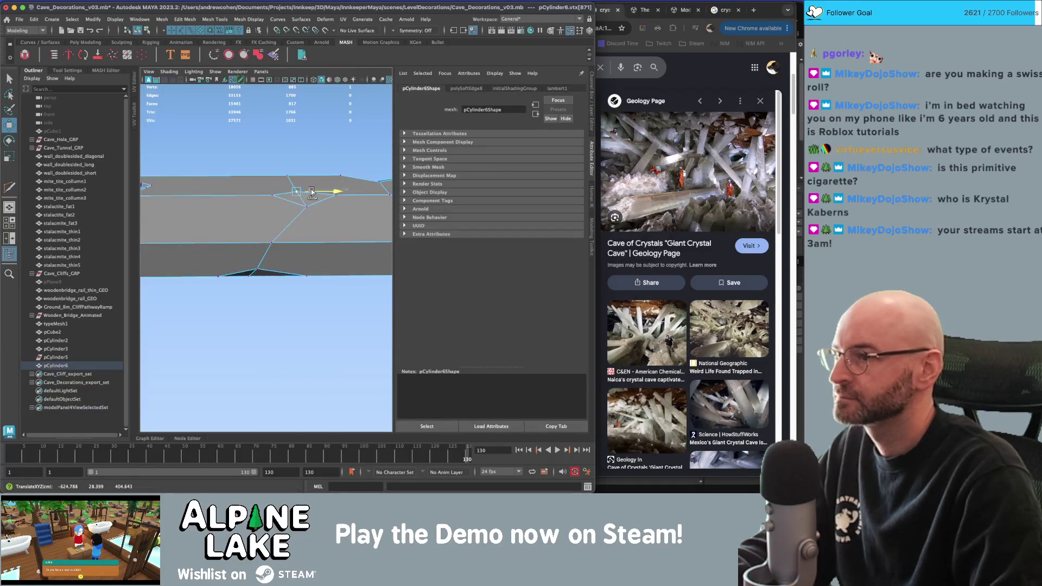
{"action": "left_click", "coordinate": [311, 189]}
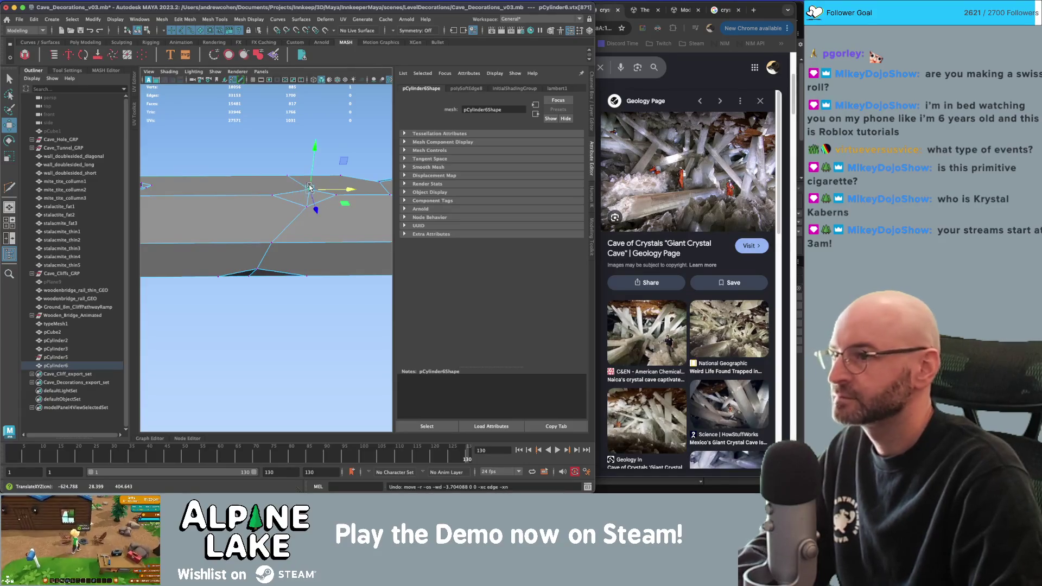
{"action": "scroll", "coordinate": [308, 193], "scroll_direction": "up", "scroll_amount": 3}
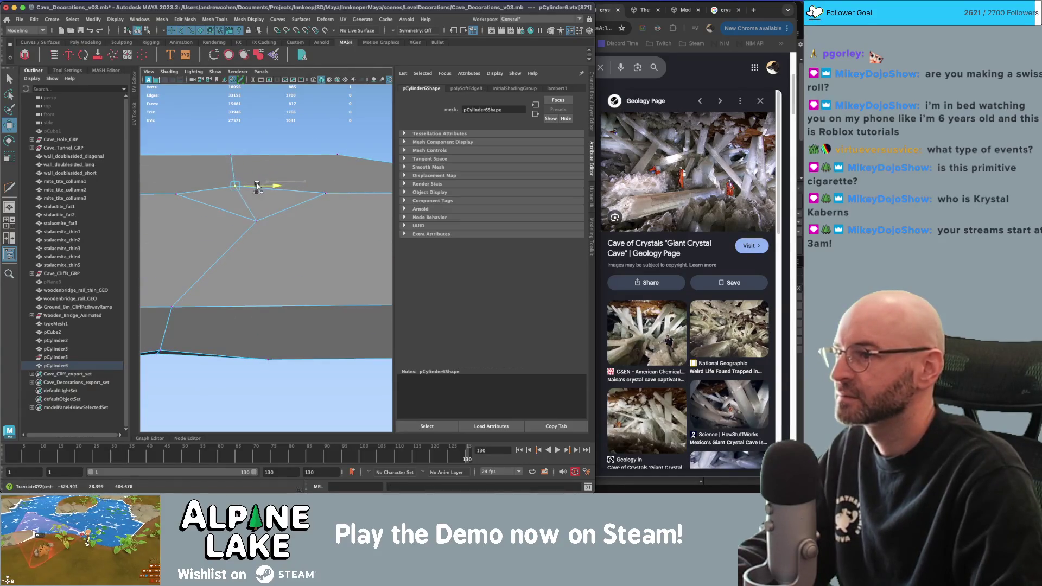
{"action": "left_click", "coordinate": [246, 185]}
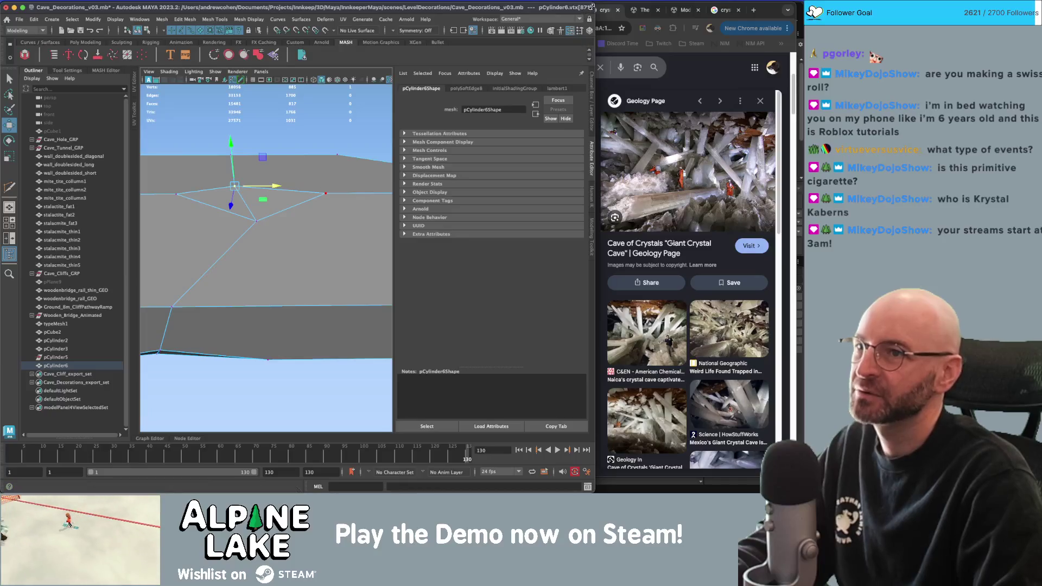
{"action": "left_click_drag", "start_coordinate": [605, 6], "coordinate": [644, 6]}
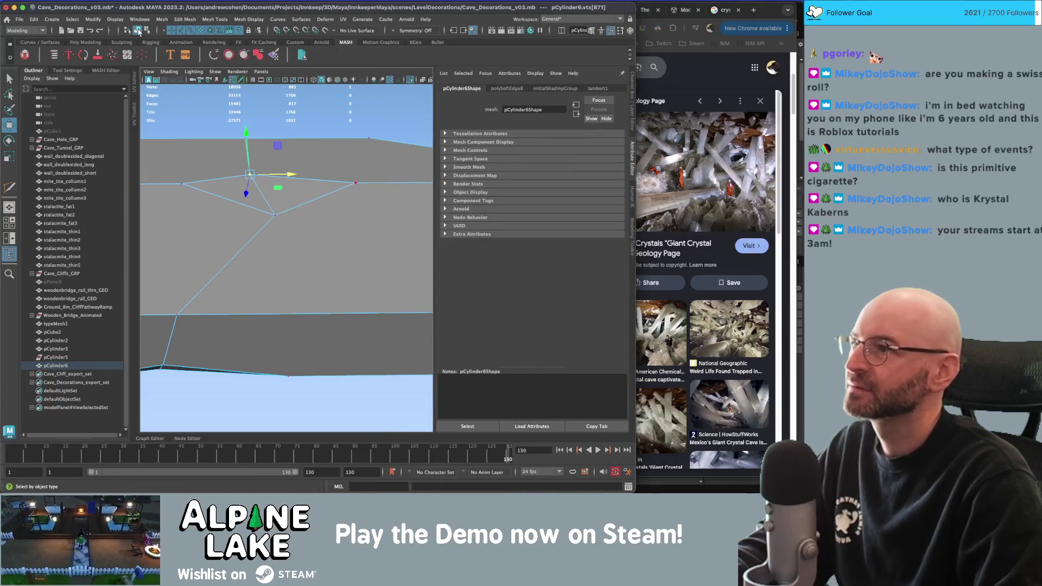
Clear the selection and orbit to an end-on view of the beam.
{"action": "left_click", "coordinate": [146, 31]}
{"action": "mouse_move", "coordinate": [326, 180]}
{"action": "left_mouse_down", "text": "alt"}
{"action": "mouse_move", "coordinate": [373, 179]}
{"action": "mouse_move", "coordinate": [297, 176]}
{"action": "mouse_move", "coordinate": [337, 162]}
{"action": "mouse_move", "coordinate": [262, 156]}
{"action": "mouse_move", "coordinate": [292, 201]}
{"action": "left_mouse_up", "text": "alt"}
{"action": "left_click", "coordinate": [292, 201]}
{"action": "left_click", "coordinate": [333, 165]}
{"action": "mouse_move", "coordinate": [332, 165]}
{"action": "left_mouse_down", "text": "alt"}
{"action": "mouse_move", "coordinate": [424, 175]}
{"action": "mouse_move", "coordinate": [329, 195]}
{"action": "mouse_move", "coordinate": [344, 208]}
{"action": "mouse_move", "coordinate": [374, 198]}
{"action": "mouse_move", "coordinate": [332, 201]}
{"action": "left_mouse_up", "text": "alt"}
{"action": "right_click_drag", "start_coordinate": [332, 201], "coordinate": [264, 201], "text": "alt"}
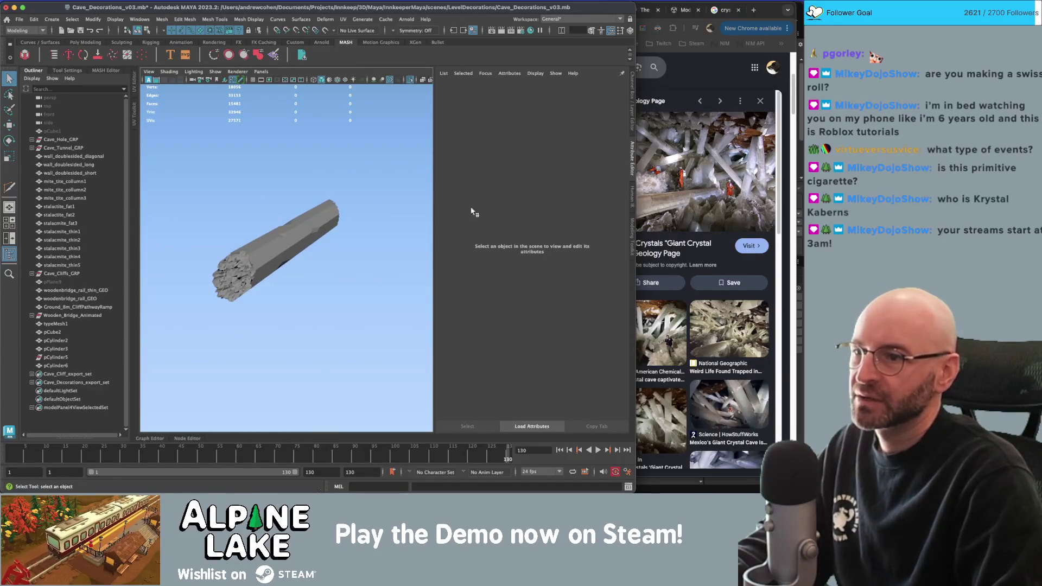
Box-select and move the vertices at the beam's right end.
{"action": "left_click_drag", "start_coordinate": [338, 188], "coordinate": [282, 203], "text": "alt"}
{"action": "left_click", "coordinate": [293, 239]}
{"action": "right_click_drag", "start_coordinate": [318, 239], "coordinate": [288, 239]}
{"action": "left_click_drag", "start_coordinate": [420, 206], "coordinate": [355, 282]}
{"action": "left_click_drag", "start_coordinate": [356, 282], "coordinate": [374, 236], "text": "alt"}
{"action": "key", "text": "w"}
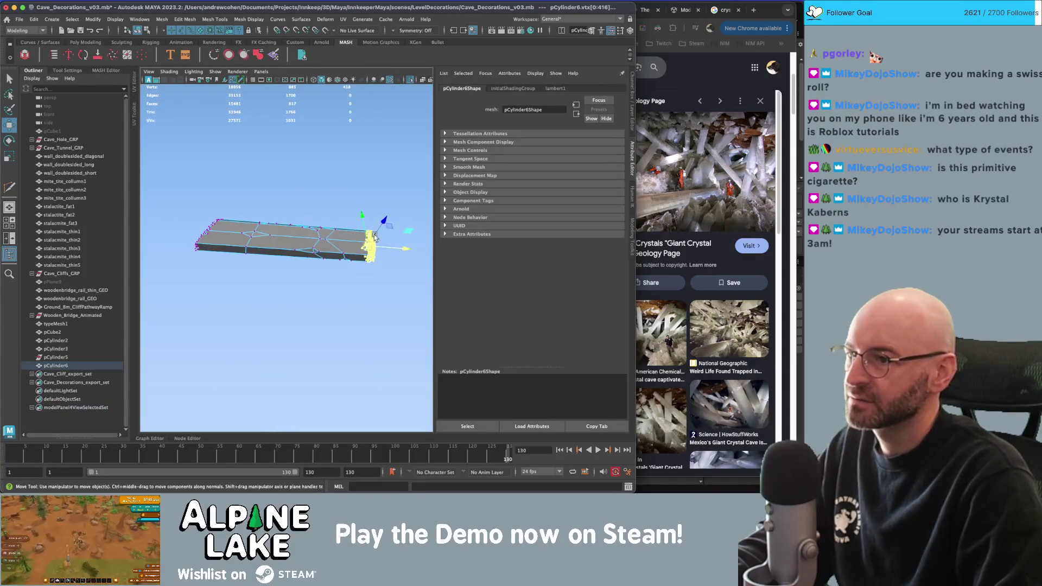
{"action": "key", "text": "["}
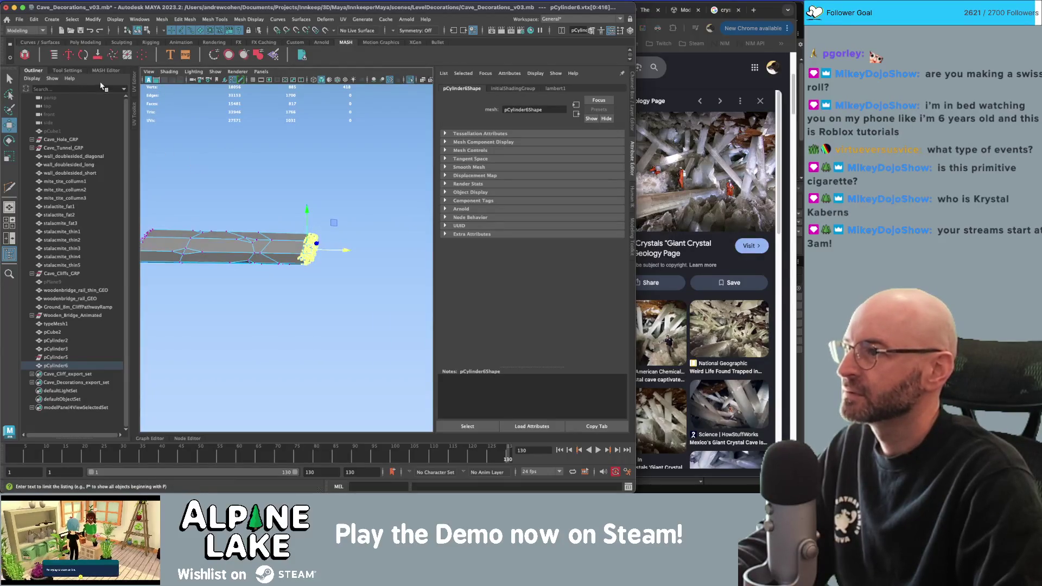
{"action": "key", "text": "q"}
{"action": "left_click", "coordinate": [262, 174]}
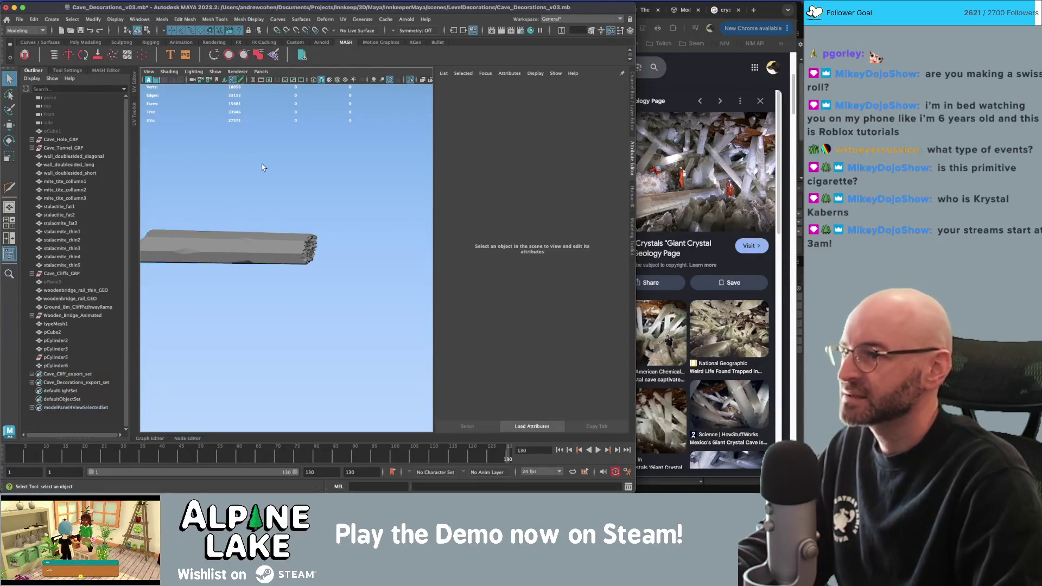
Reselect the beam's end vertices in vertex mode, ready to move them.
{"action": "key", "text": "["}
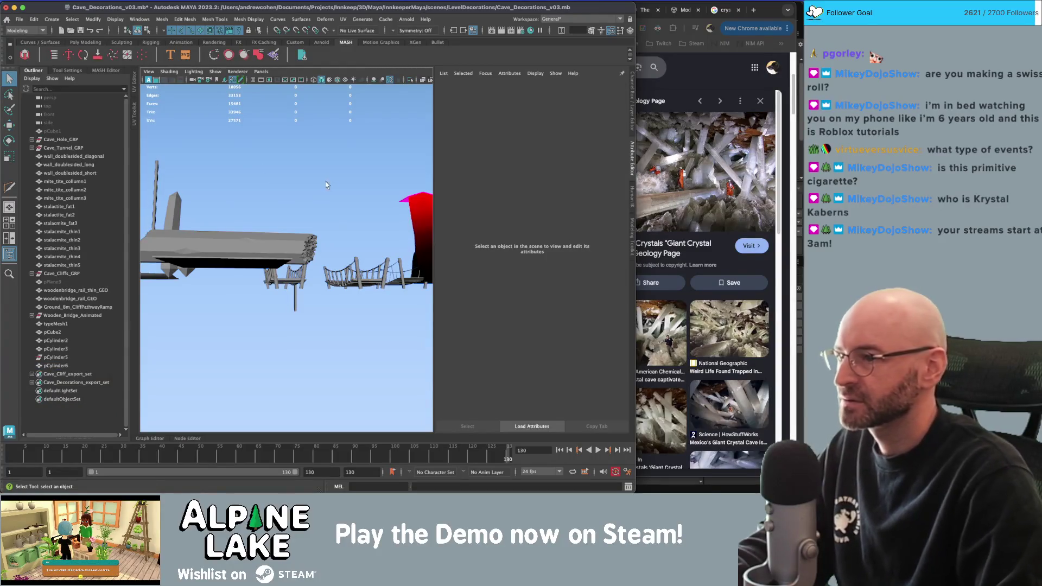
{"action": "left_click", "coordinate": [261, 245]}
{"action": "right_click_drag", "start_coordinate": [297, 233], "coordinate": [284, 230]}
{"action": "left_click", "coordinate": [283, 230]}
{"action": "left_click_drag", "start_coordinate": [342, 201], "coordinate": [292, 281]}
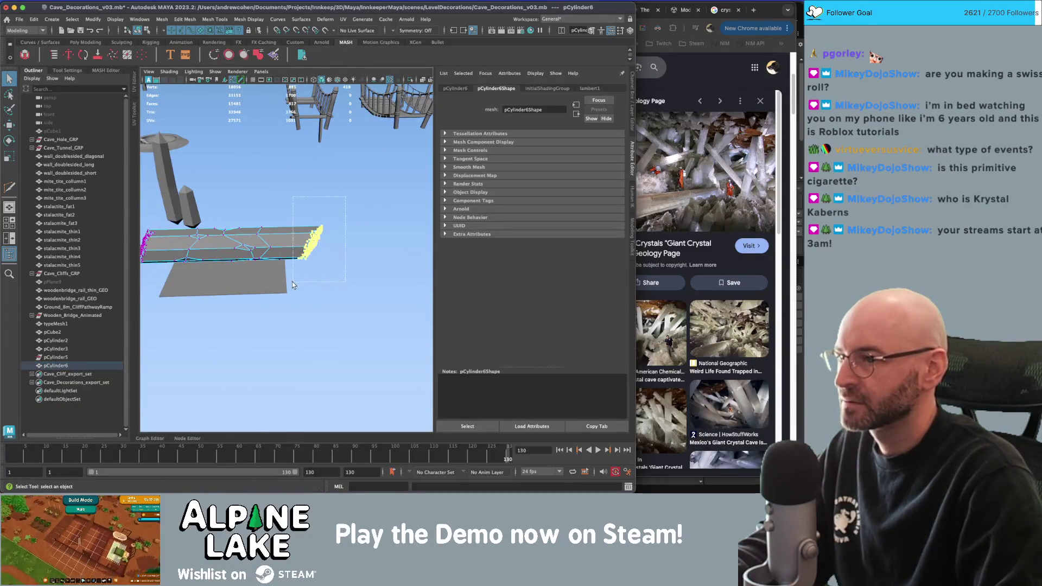
{"action": "key", "text": "["}
{"action": "key", "text": "w"}
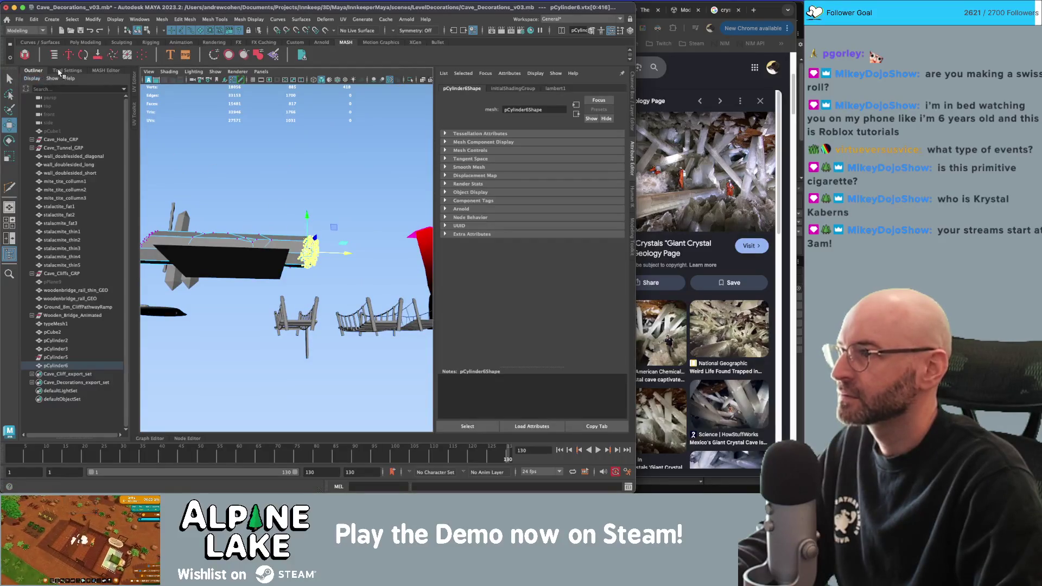
Turn off the edge constraint and stretch the beam's end further along X.
{"action": "left_click", "coordinate": [60, 72]}
{"action": "key", "text": "["}
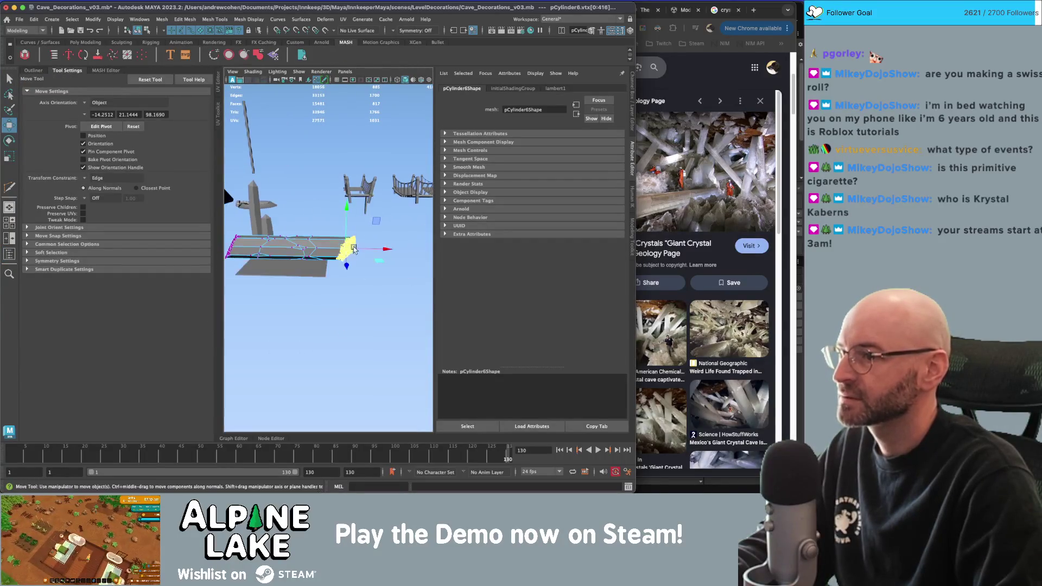
{"action": "key", "text": "z"}
{"action": "left_click", "coordinate": [86, 180]}
{"action": "left_click", "coordinate": [97, 181]}
{"action": "left_click_drag", "start_coordinate": [372, 249], "coordinate": [403, 249]}
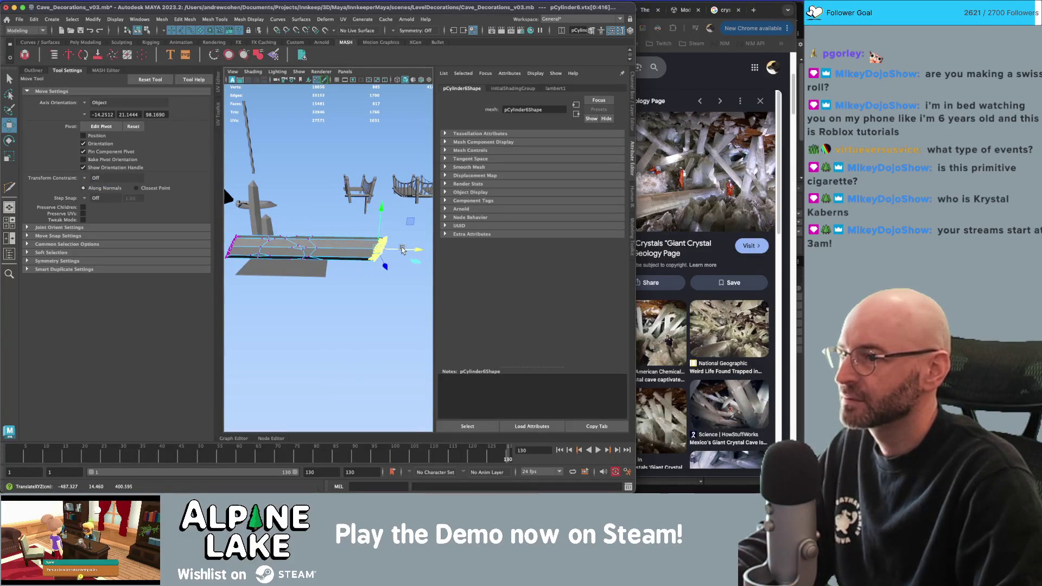
Scale the vertices at the beam's left end up slightly.
{"action": "key", "text": "q"}
{"action": "left_click_drag", "start_coordinate": [340, 228], "coordinate": [379, 220], "text": "alt"}
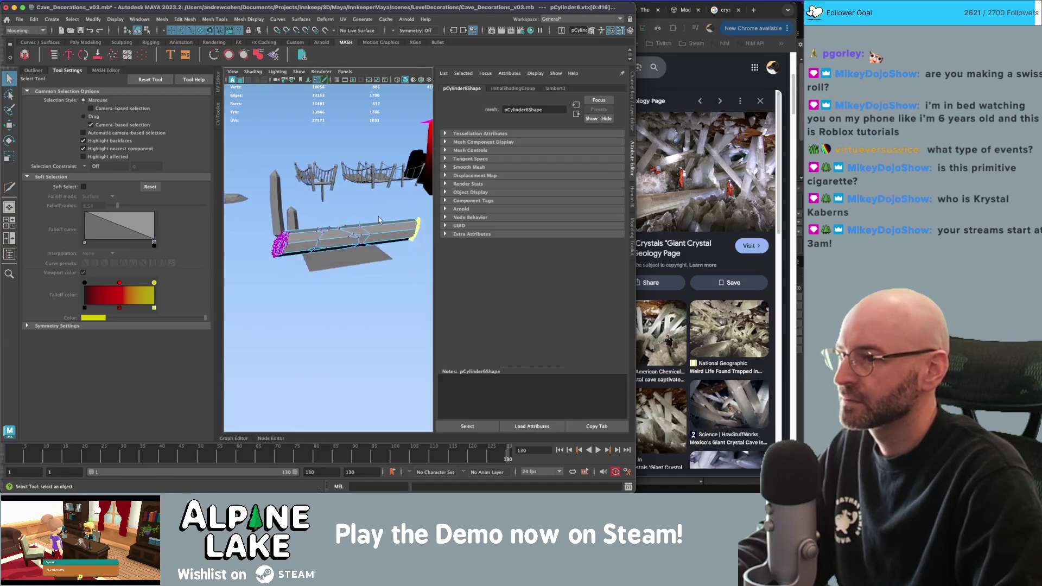
{"action": "left_click_drag", "start_coordinate": [304, 271], "coordinate": [304, 271]}
{"action": "key", "text": "r"}
{"action": "left_click_drag", "start_coordinate": [370, 233], "coordinate": [380, 233]}
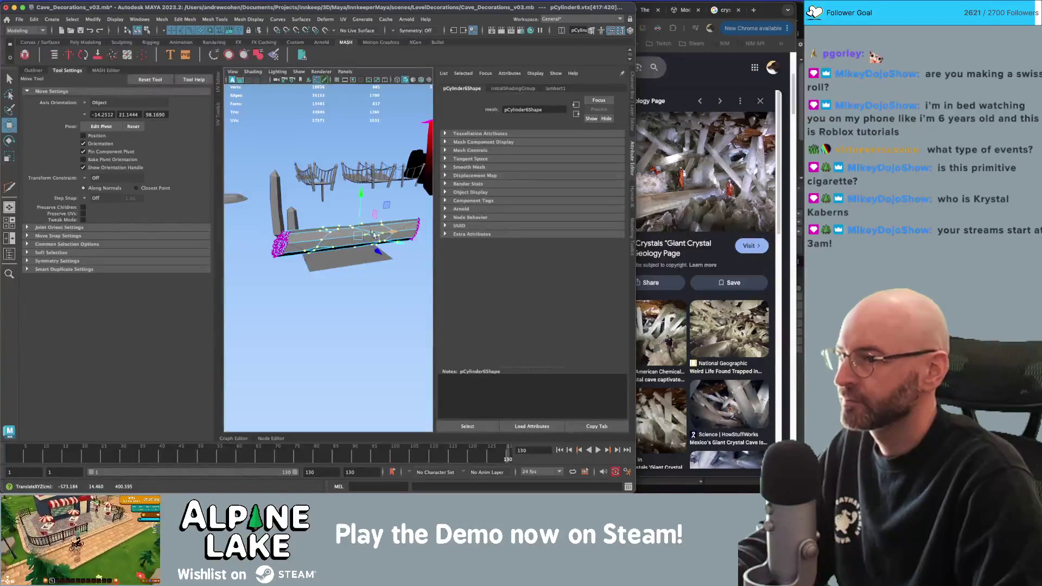
{"action": "key", "text": "q"}
Return to object mode and lift pCylinder6 higher above the ground plane.
{"action": "left_click", "coordinate": [142, 31]}
{"action": "left_click", "coordinate": [325, 326]}
{"action": "mouse_move", "coordinate": [326, 326]}
{"action": "left_mouse_down", "text": "alt"}
{"action": "mouse_move", "coordinate": [380, 163]}
{"action": "mouse_move", "coordinate": [353, 206]}
{"action": "left_mouse_up", "text": "alt"}
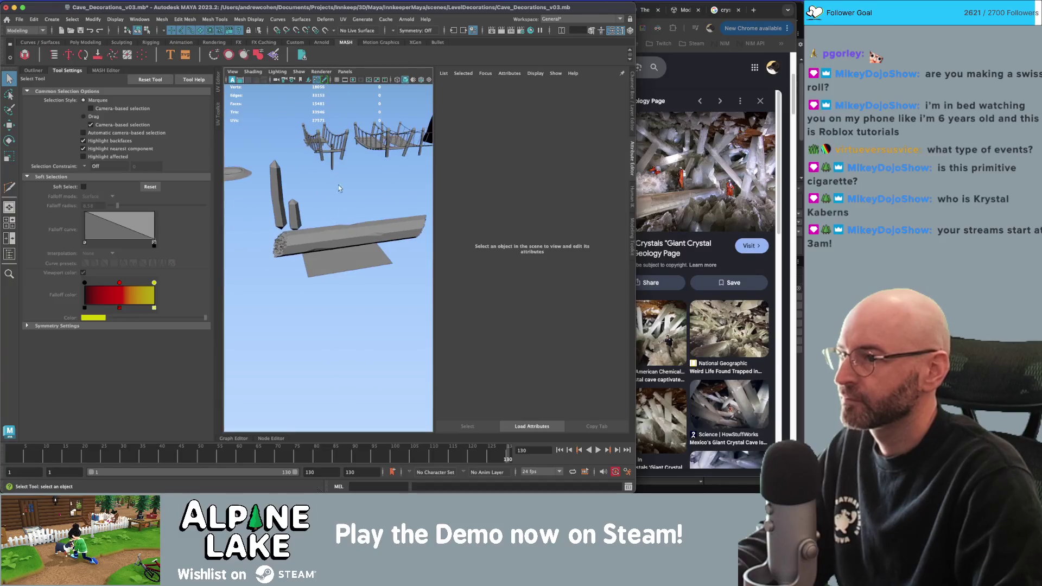
{"action": "left_click", "coordinate": [347, 232]}
{"action": "key", "text": "w"}
{"action": "mouse_move", "coordinate": [361, 244]}
{"action": "left_mouse_down"}
{"action": "mouse_move", "coordinate": [382, 216]}
{"action": "mouse_move", "coordinate": [301, 201]}
{"action": "left_mouse_up"}
Duplicate the small crystal pillar, place the copy on the ground plane and shrink it slightly.
{"action": "key", "text": "q"}
{"action": "left_click", "coordinate": [299, 199]}
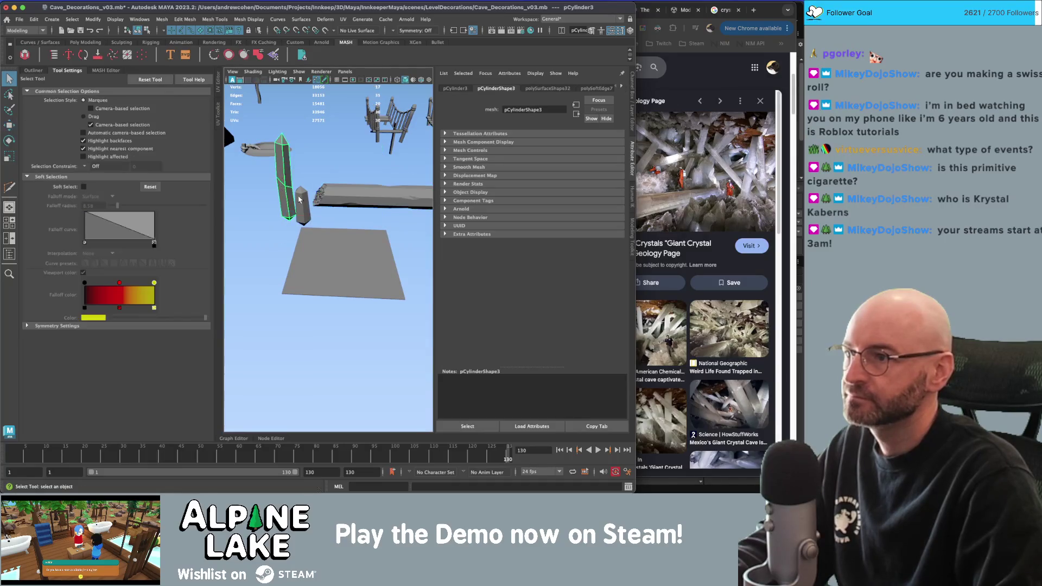
{"action": "left_click", "coordinate": [303, 212]}
{"action": "key", "text": "w"}
{"action": "key", "text": "ctrl+d"}
{"action": "mouse_move", "coordinate": [330, 240]}
{"action": "middle_mouse_down"}
{"action": "mouse_move", "coordinate": [361, 274]}
{"action": "mouse_move", "coordinate": [368, 267]}
{"action": "middle_mouse_up"}
{"action": "key", "text": "r"}
{"action": "left_click_drag", "start_coordinate": [342, 257], "coordinate": [342, 258]}
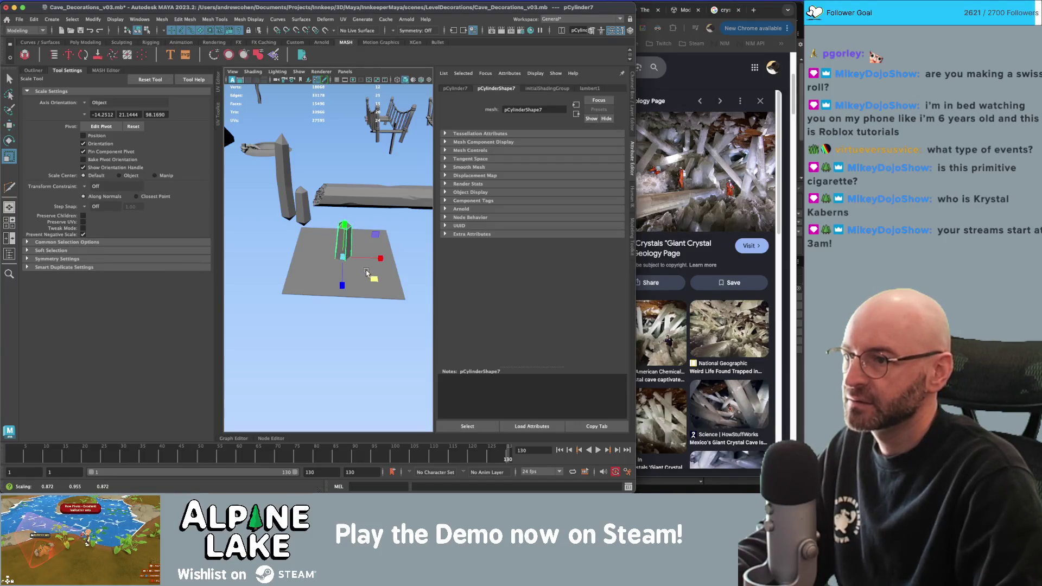
{"action": "key", "text": "w"}
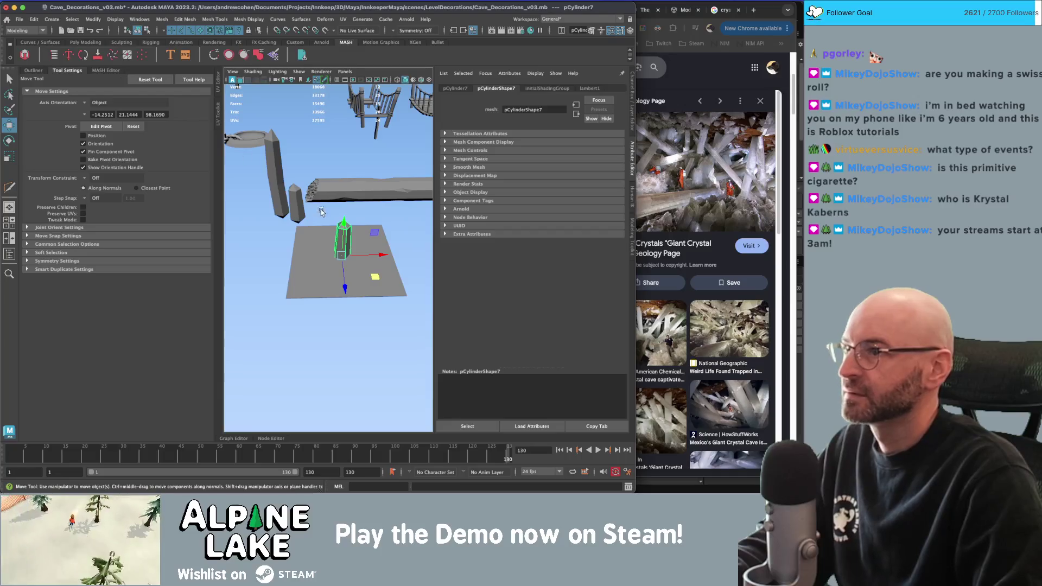
Create a MASH network from the crystal copy.
{"action": "left_click", "coordinate": [31, 55]}
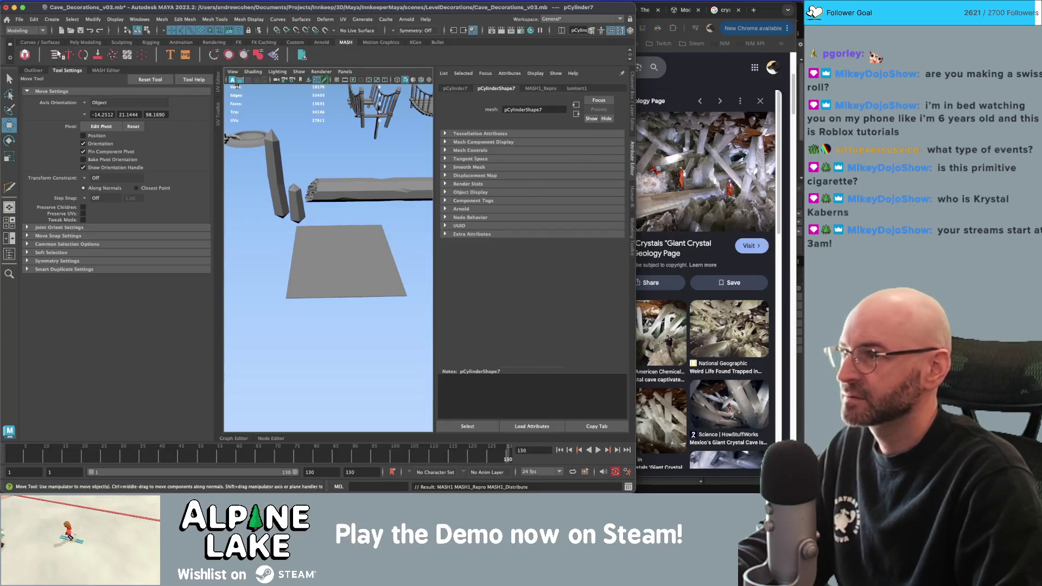
{"action": "scroll", "coordinate": [384, 186], "scroll_direction": "down", "scroll_amount": 5}
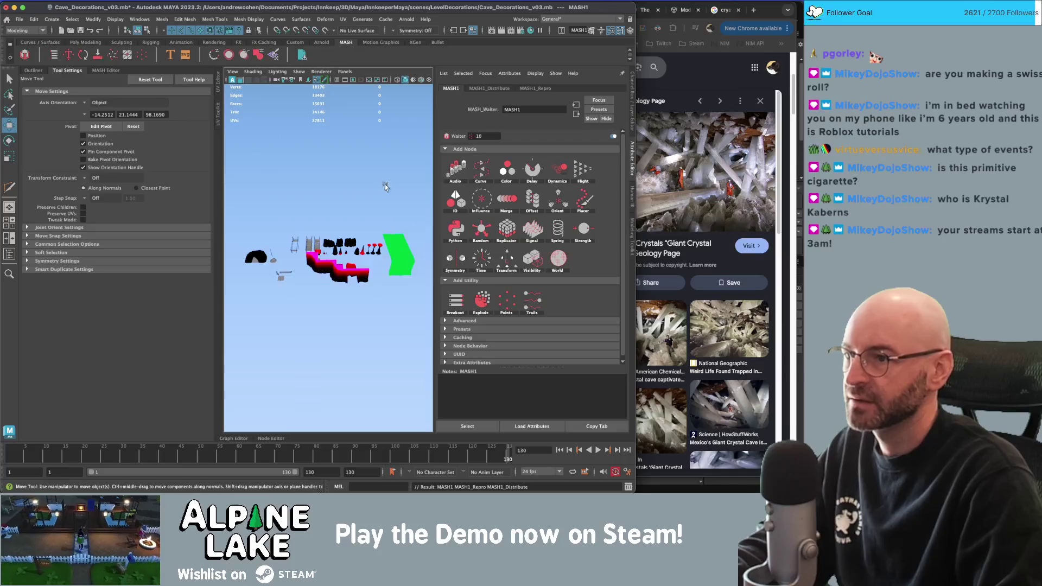
{"action": "scroll", "coordinate": [381, 193], "scroll_direction": "up", "scroll_amount": 5}
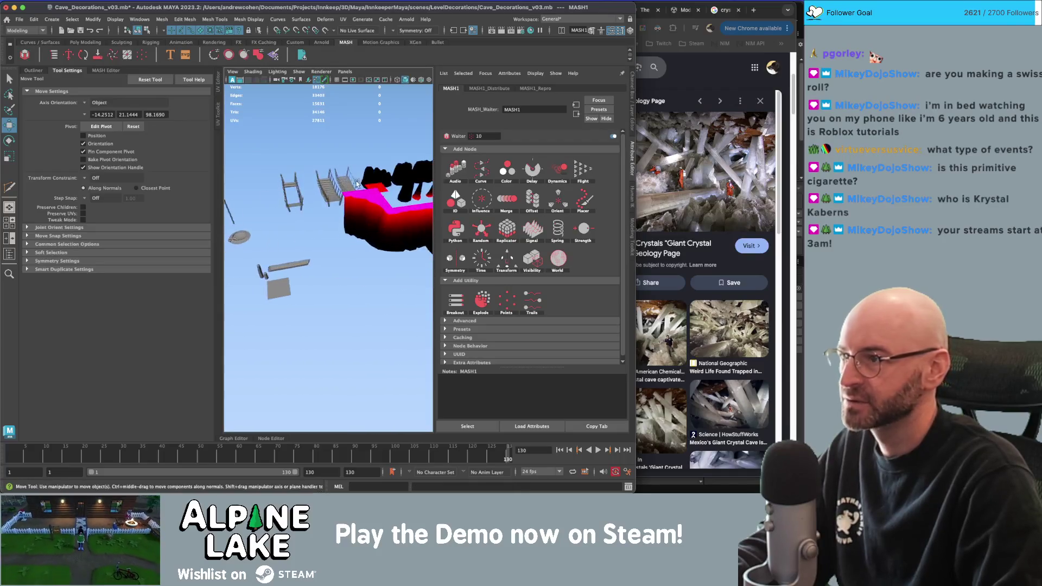
{"action": "scroll", "coordinate": [359, 181], "scroll_direction": "up", "scroll_amount": 2}
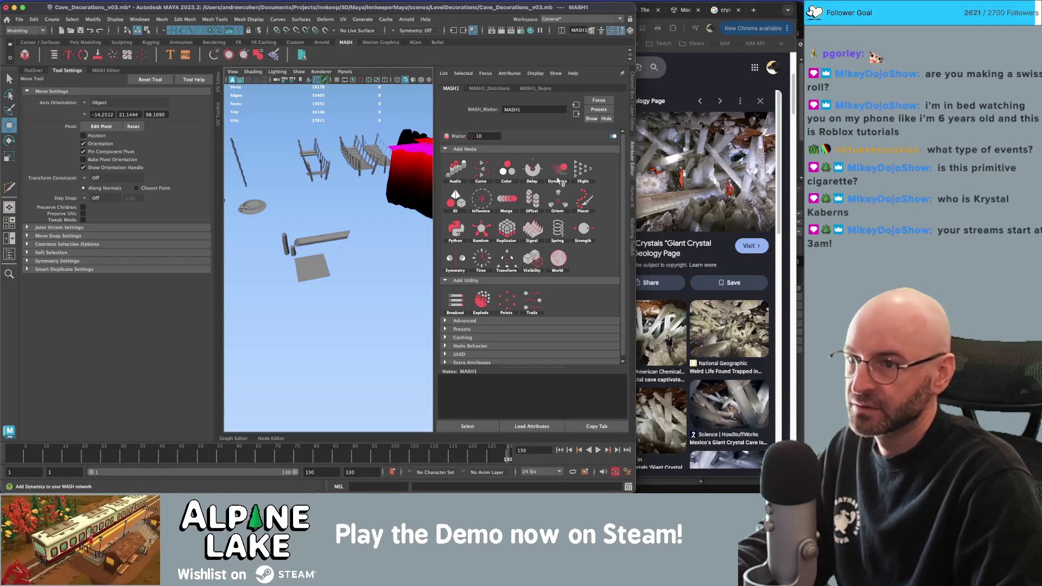
Add a Transform node with a Controller Null locator, then frame the locator.
{"action": "left_click_drag", "start_coordinate": [510, 254], "coordinate": [525, 261]}
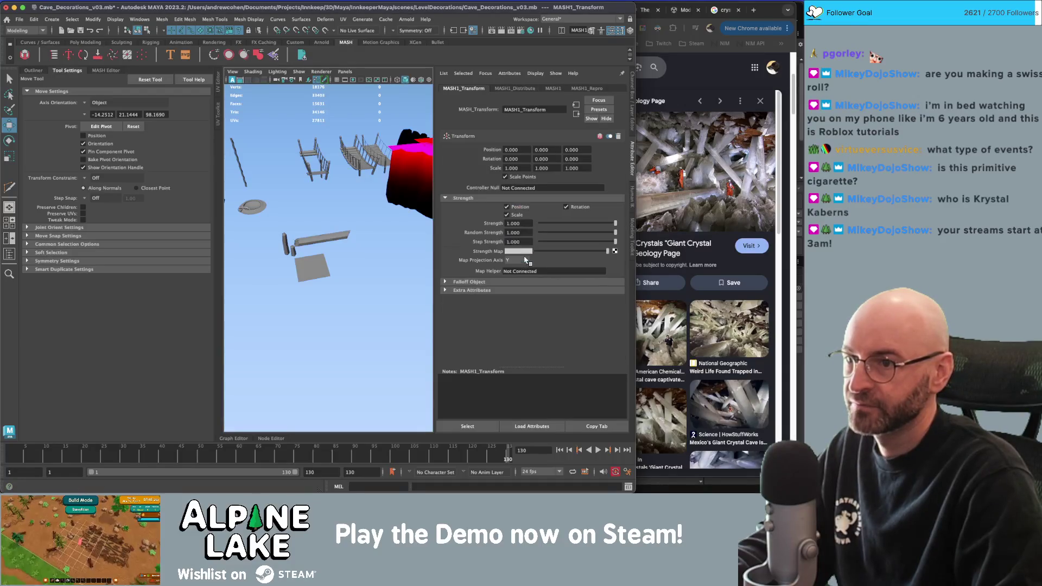
{"action": "right_click", "coordinate": [518, 187]}
{"action": "left_click", "coordinate": [537, 196]}
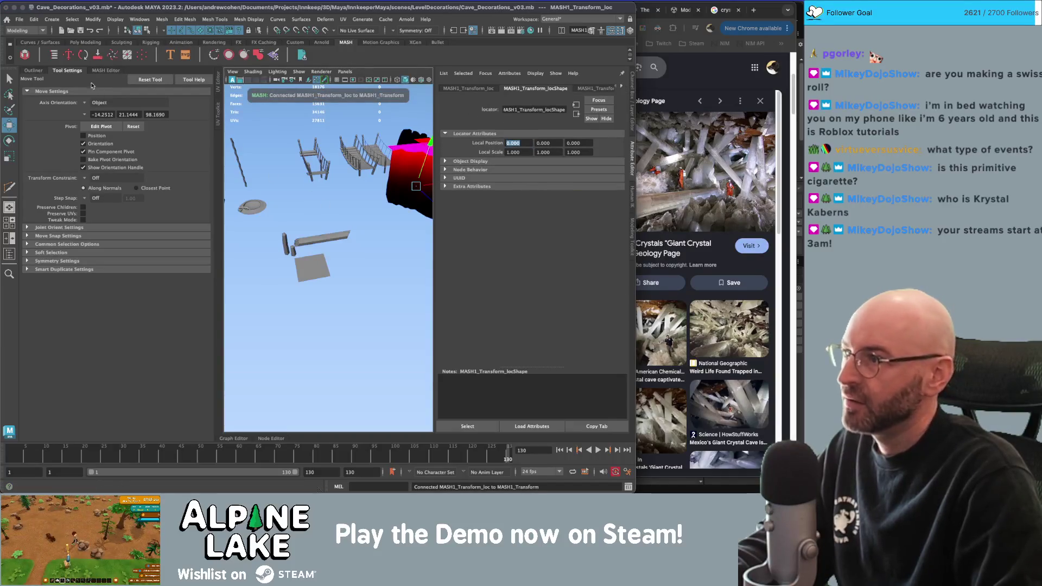
{"action": "left_click", "coordinate": [9, 253]}
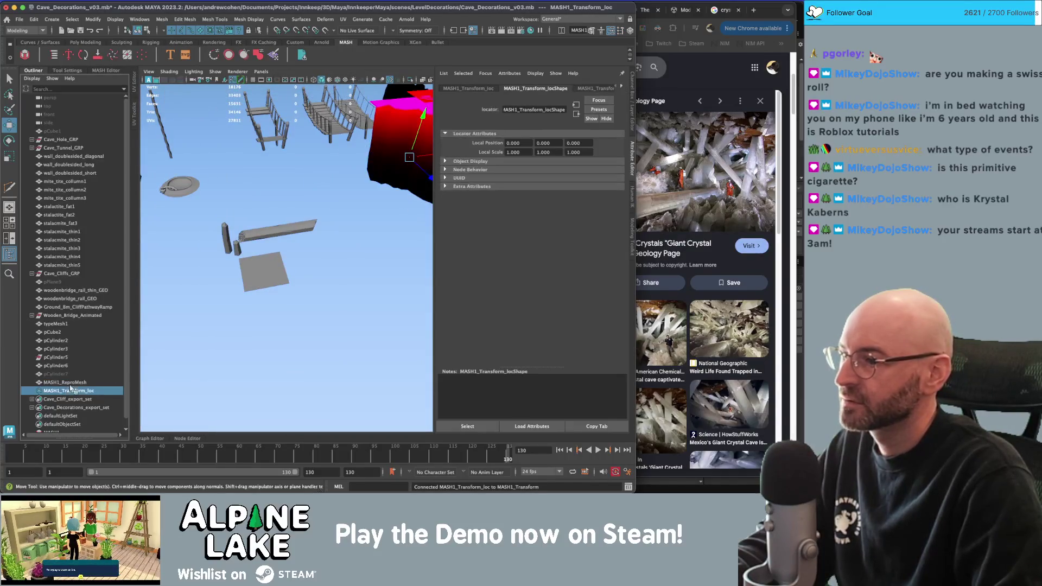
{"action": "key", "text": "f"}
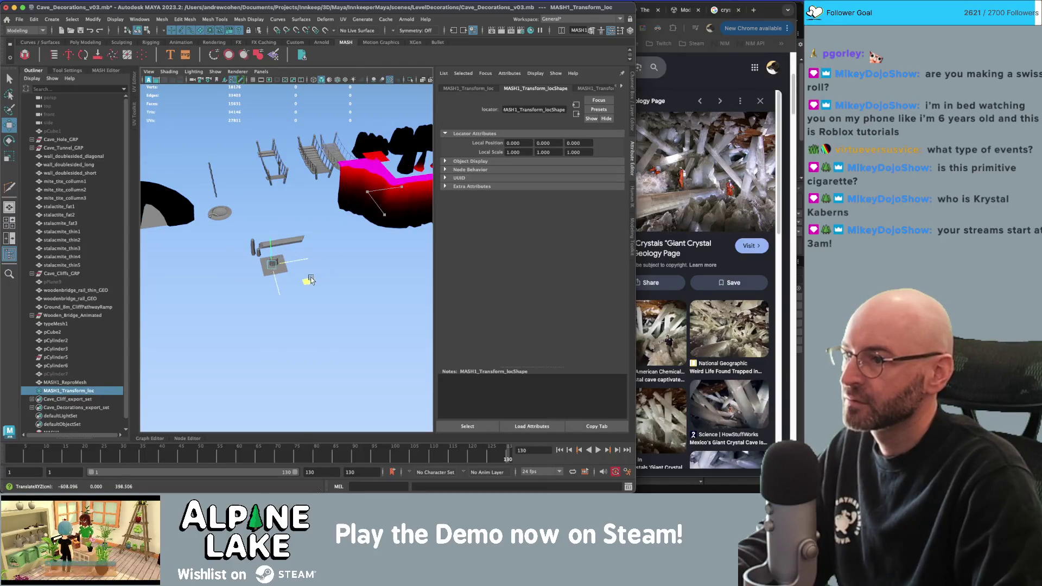
{"action": "mouse_move", "coordinate": [311, 280]}
{"action": "left_mouse_down", "text": "alt"}
{"action": "mouse_move", "coordinate": [298, 289]}
{"action": "mouse_move", "coordinate": [235, 230]}
{"action": "mouse_move", "coordinate": [255, 241]}
{"action": "mouse_move", "coordinate": [282, 217]}
{"action": "mouse_move", "coordinate": [303, 245]}
{"action": "left_mouse_up", "text": "alt"}
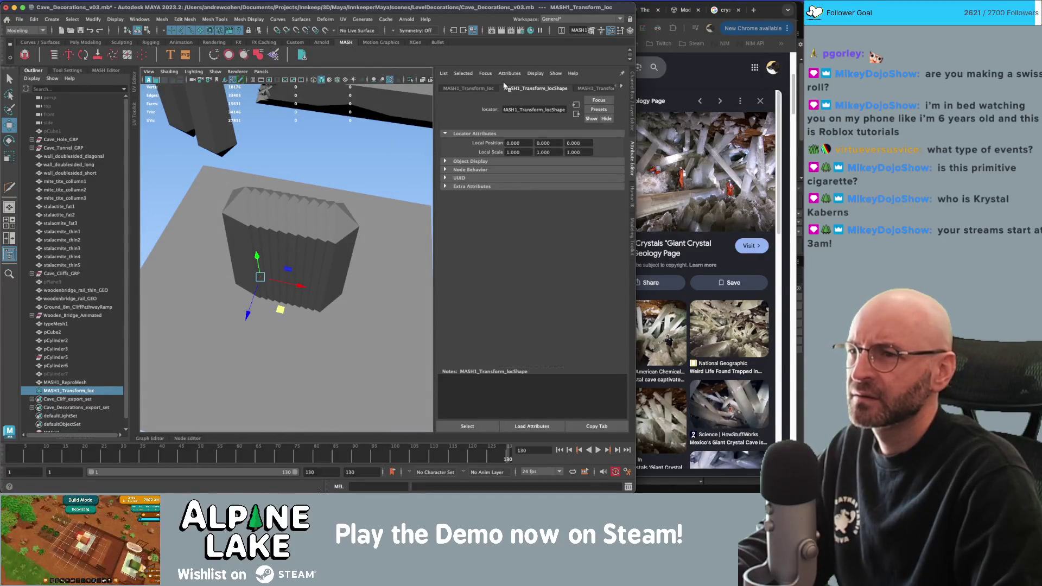
{"action": "left_click", "coordinate": [74, 383]}
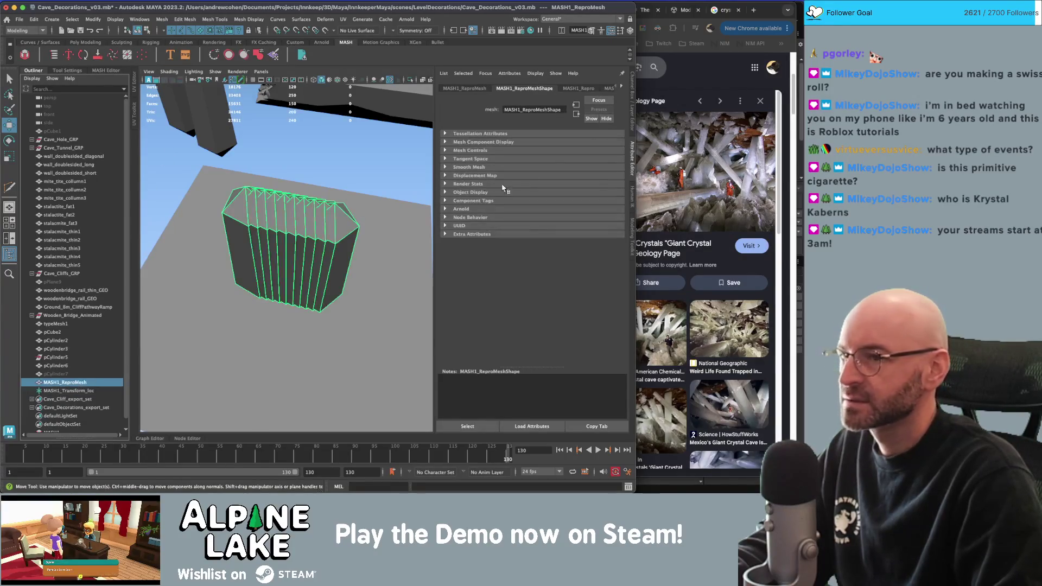
Add a Random node with random X/Z position and Y rotation reduced to 16.744.
{"action": "left_click", "coordinate": [609, 87]}
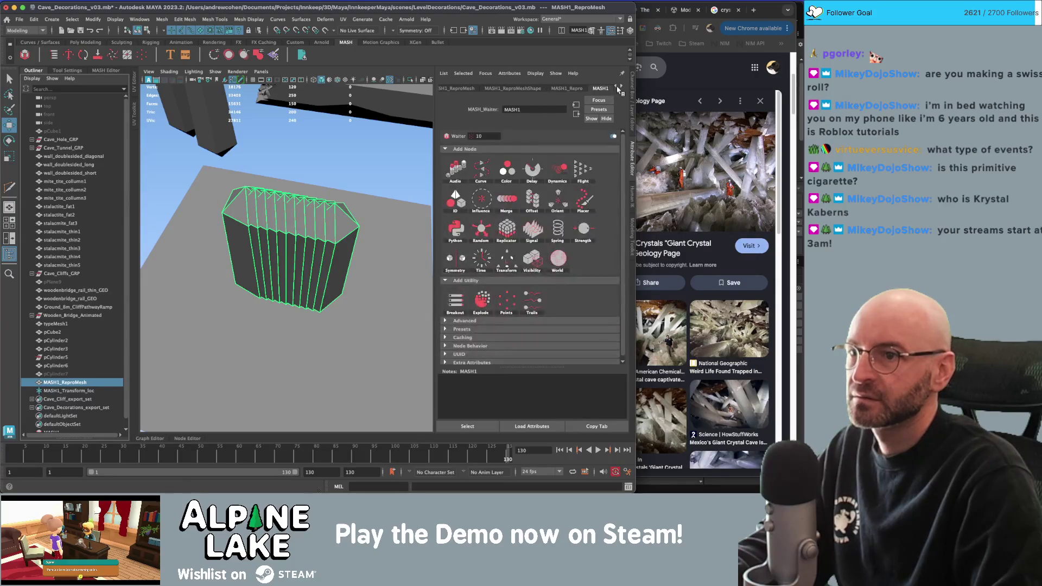
{"action": "left_click", "coordinate": [489, 234]}
{"action": "left_click_drag", "start_coordinate": [547, 153], "coordinate": [605, 170]}
{"action": "mouse_move", "coordinate": [539, 186]}
{"action": "left_mouse_down"}
{"action": "mouse_move", "coordinate": [574, 187]}
{"action": "mouse_move", "coordinate": [549, 179]}
{"action": "mouse_move", "coordinate": [546, 195]}
{"action": "left_mouse_up"}
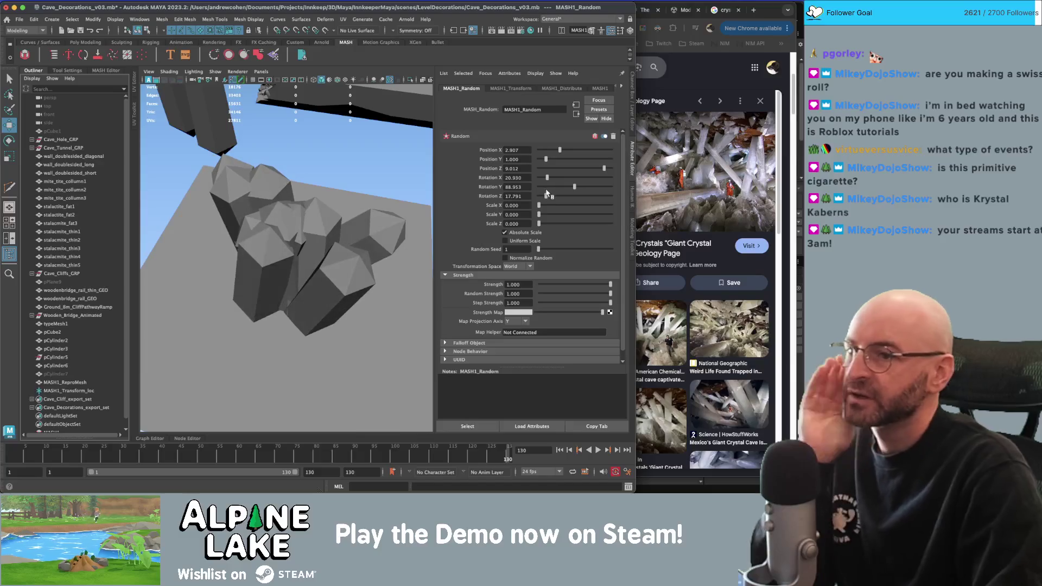
{"action": "mouse_move", "coordinate": [304, 212]}
{"action": "left_mouse_down", "text": "alt"}
{"action": "mouse_move", "coordinate": [347, 218]}
{"action": "mouse_move", "coordinate": [397, 197]}
{"action": "mouse_move", "coordinate": [284, 198]}
{"action": "left_mouse_up", "text": "alt"}
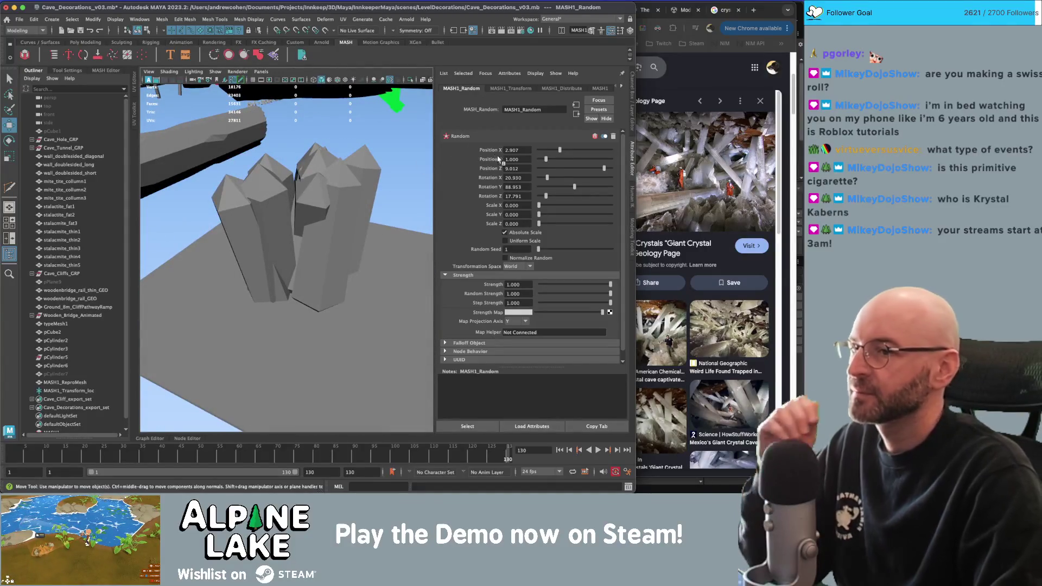
{"action": "left_click_drag", "start_coordinate": [574, 187], "coordinate": [543, 196]}
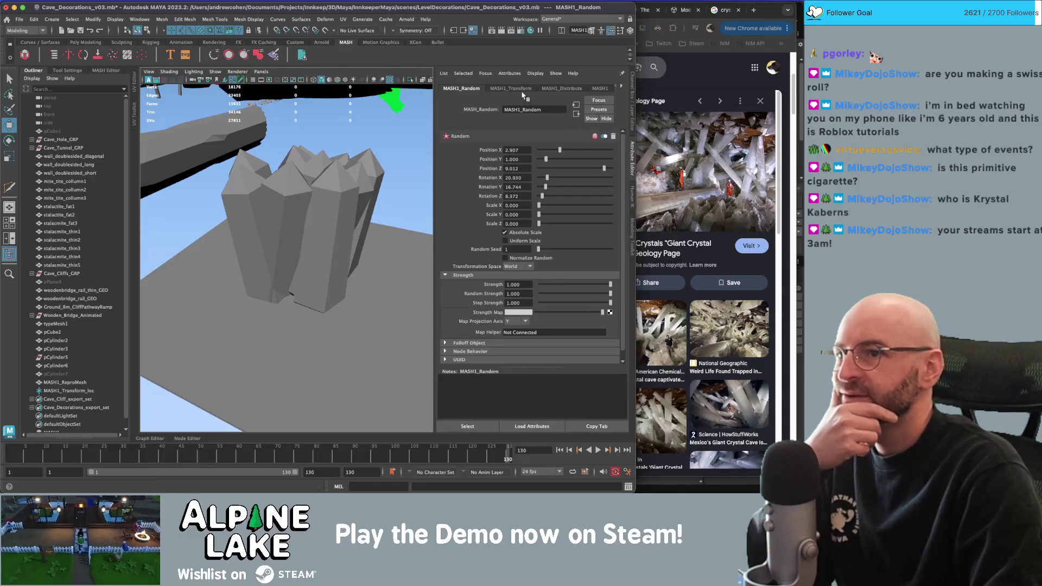
Switch MASH1_Distribute to Radial and narrow the arc angle to -92.903.
{"action": "left_click", "coordinate": [564, 89]}
{"action": "left_click", "coordinate": [529, 159]}
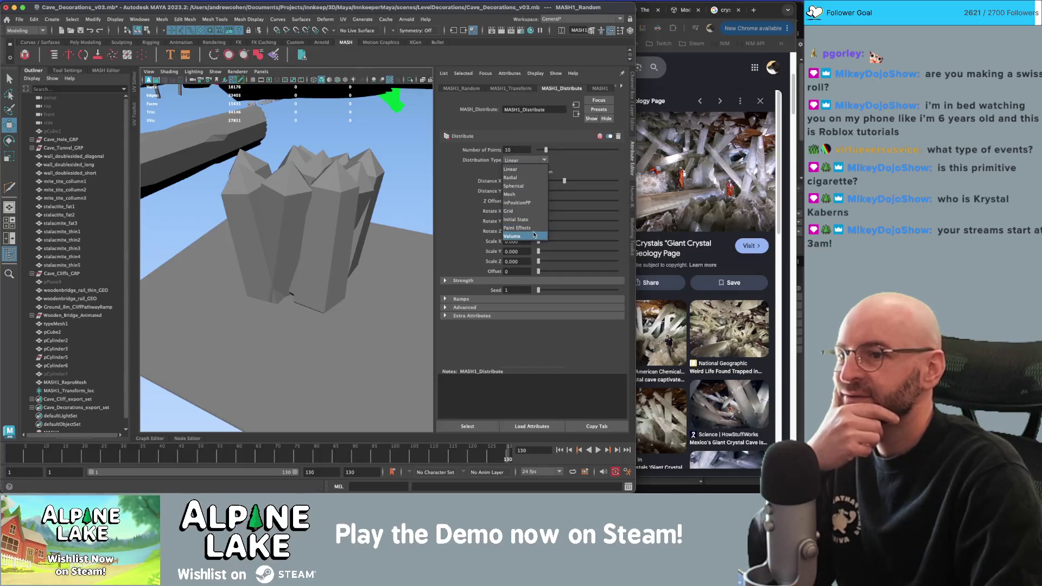
{"action": "left_click", "coordinate": [521, 178]}
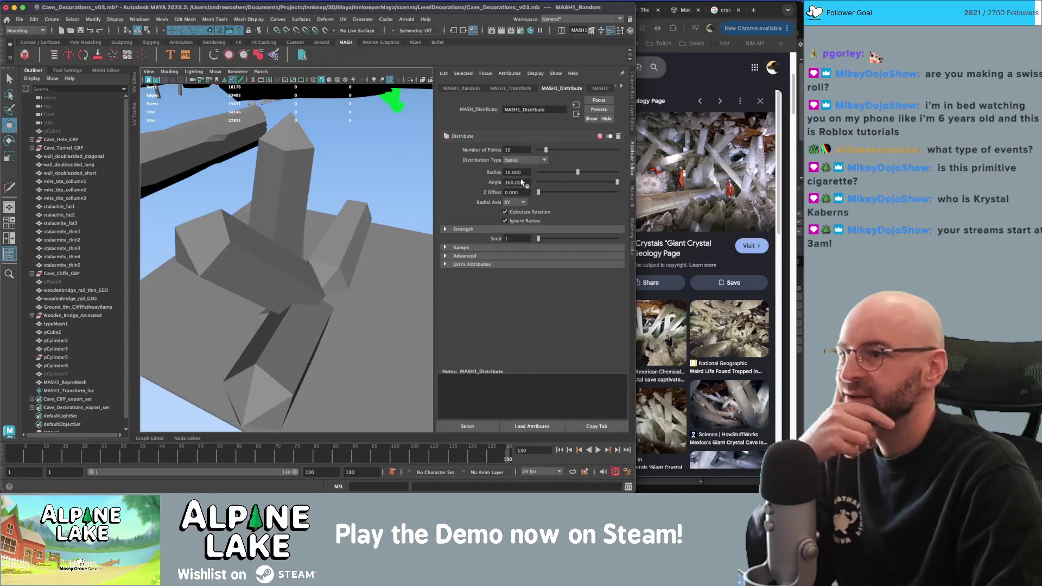
{"action": "left_click_drag", "start_coordinate": [391, 244], "coordinate": [326, 228], "text": "alt"}
{"action": "mouse_move", "coordinate": [597, 182]}
{"action": "left_mouse_down"}
{"action": "mouse_move", "coordinate": [567, 192]}
{"action": "mouse_move", "coordinate": [548, 175]}
{"action": "mouse_move", "coordinate": [609, 173]}
{"action": "mouse_move", "coordinate": [543, 194]}
{"action": "mouse_move", "coordinate": [600, 192]}
{"action": "left_mouse_up"}
{"action": "mouse_move", "coordinate": [336, 195]}
{"action": "left_mouse_down", "text": "alt"}
{"action": "mouse_move", "coordinate": [304, 198]}
{"action": "mouse_move", "coordinate": [380, 187]}
{"action": "left_mouse_up", "text": "alt"}
{"action": "left_click", "coordinate": [599, 88]}
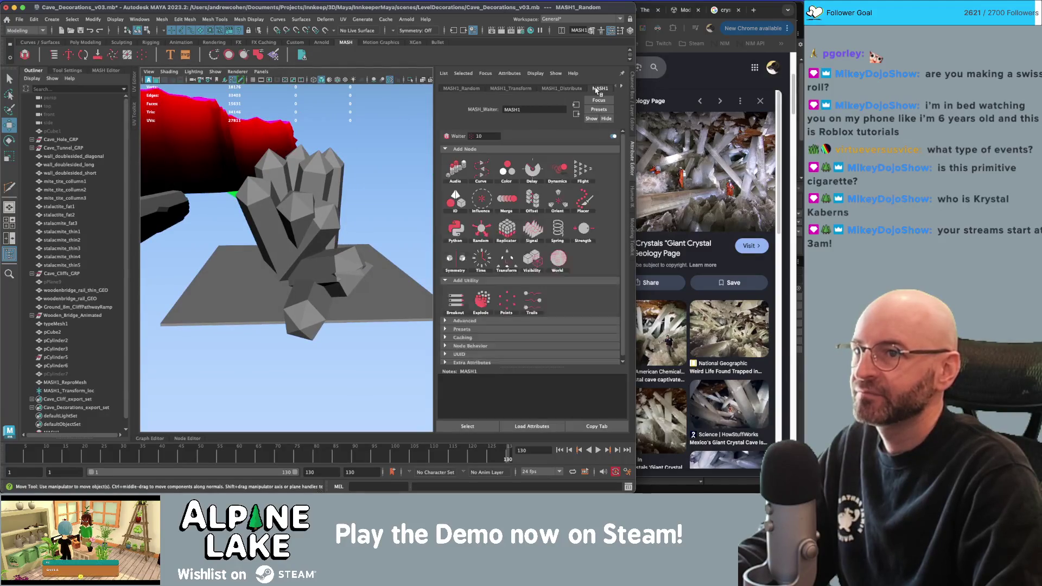
Set all MASH1_Random position and rotation offsets to 0 so the crystals stand upright.
{"action": "left_click", "coordinate": [622, 86]}
{"action": "left_click", "coordinate": [600, 88]}
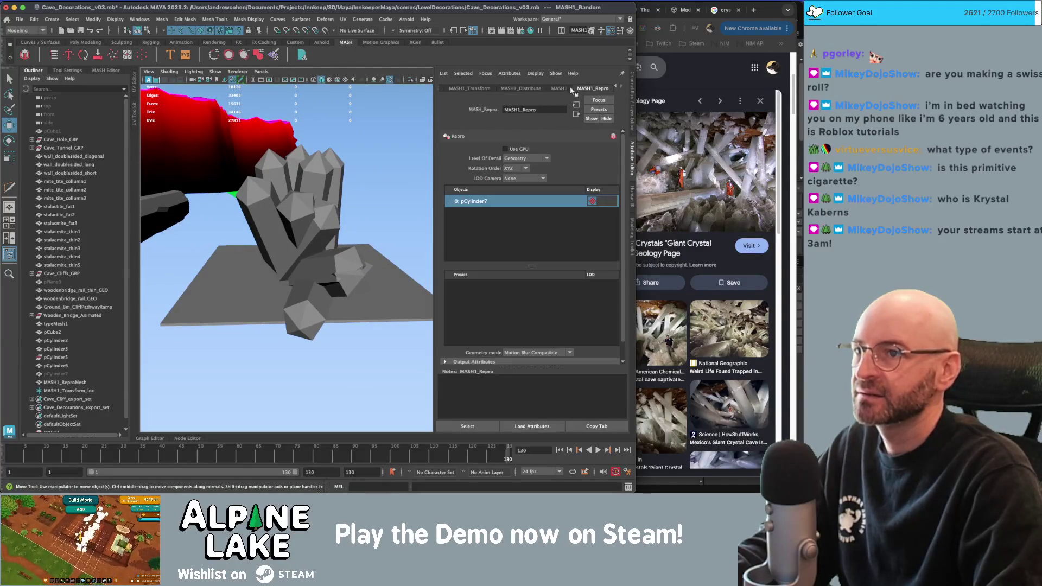
{"action": "left_click", "coordinate": [543, 88]}
{"action": "left_click", "coordinate": [520, 89]}
{"action": "left_click", "coordinate": [620, 87]}
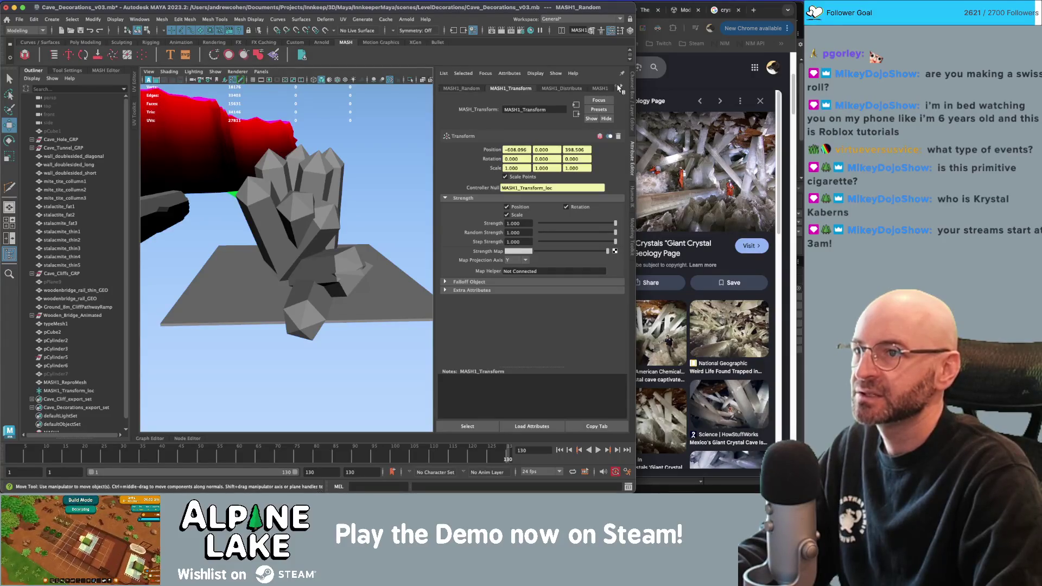
{"action": "left_click", "coordinate": [482, 89]}
{"action": "left_click_drag", "start_coordinate": [544, 181], "coordinate": [521, 201]}
{"action": "left_click_drag", "start_coordinate": [573, 170], "coordinate": [679, 161]}
{"action": "mouse_move", "coordinate": [549, 163]}
{"action": "left_mouse_down"}
{"action": "mouse_move", "coordinate": [636, 153]}
{"action": "mouse_move", "coordinate": [538, 159]}
{"action": "mouse_move", "coordinate": [538, 169]}
{"action": "mouse_move", "coordinate": [539, 150]}
{"action": "left_mouse_up"}
{"action": "left_click_drag", "start_coordinate": [326, 179], "coordinate": [280, 180], "text": "alt"}
{"action": "right_click_drag", "start_coordinate": [280, 179], "coordinate": [376, 181], "text": "alt"}
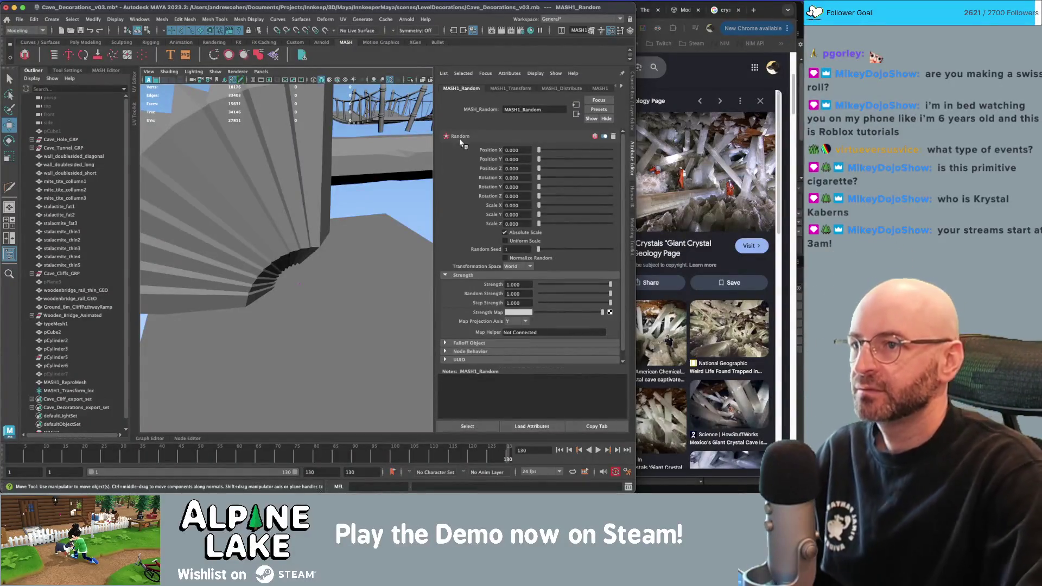
Keep the Radial distribution and add a World node to the MASH network.
{"action": "left_click", "coordinate": [559, 89]}
{"action": "left_click", "coordinate": [525, 162]}
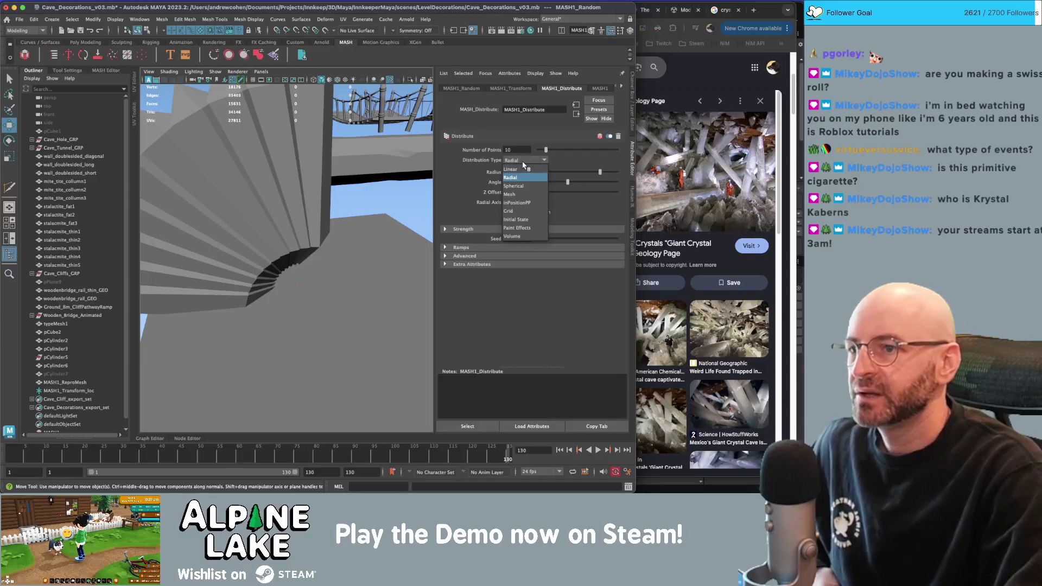
{"action": "left_click", "coordinate": [524, 162]}
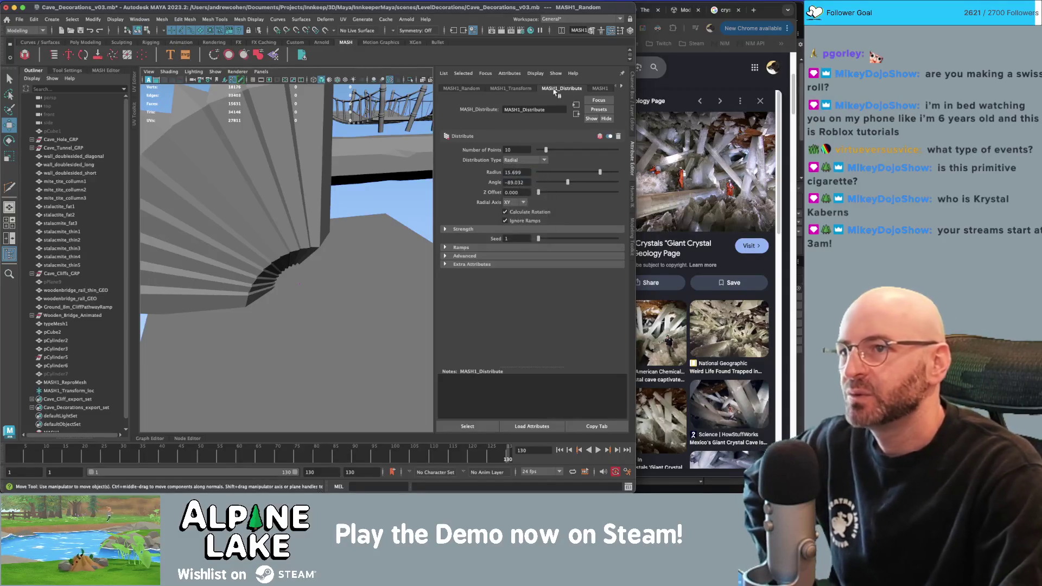
{"action": "left_click", "coordinate": [531, 89]}
{"action": "left_click", "coordinate": [600, 88]}
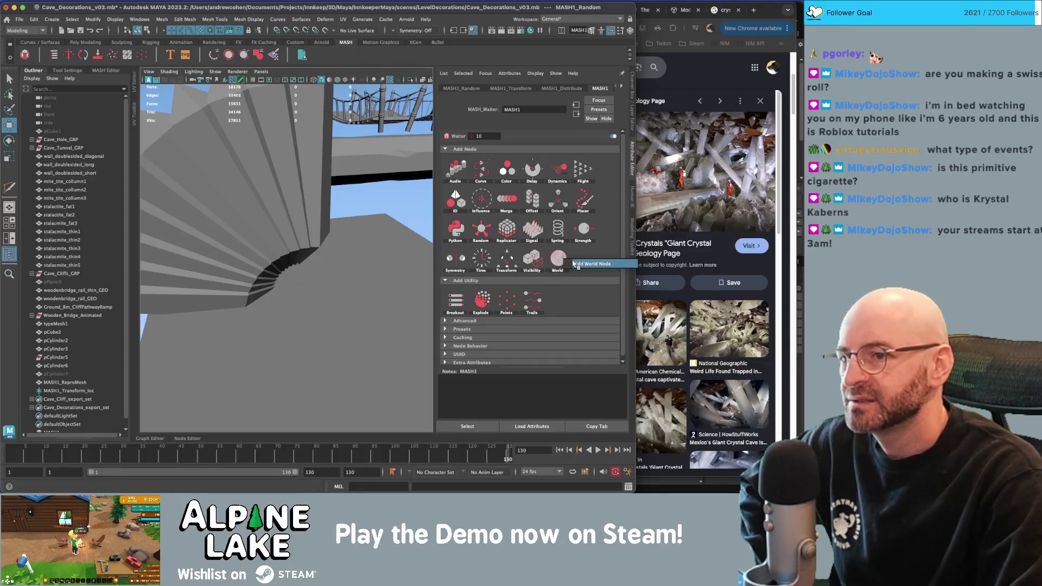
{"action": "left_click", "coordinate": [561, 260]}
{"action": "mouse_move", "coordinate": [349, 211]}
{"action": "left_mouse_down", "text": "alt"}
{"action": "mouse_move", "coordinate": [275, 237]}
{"action": "mouse_move", "coordinate": [384, 194]}
{"action": "left_mouse_up", "text": "alt"}
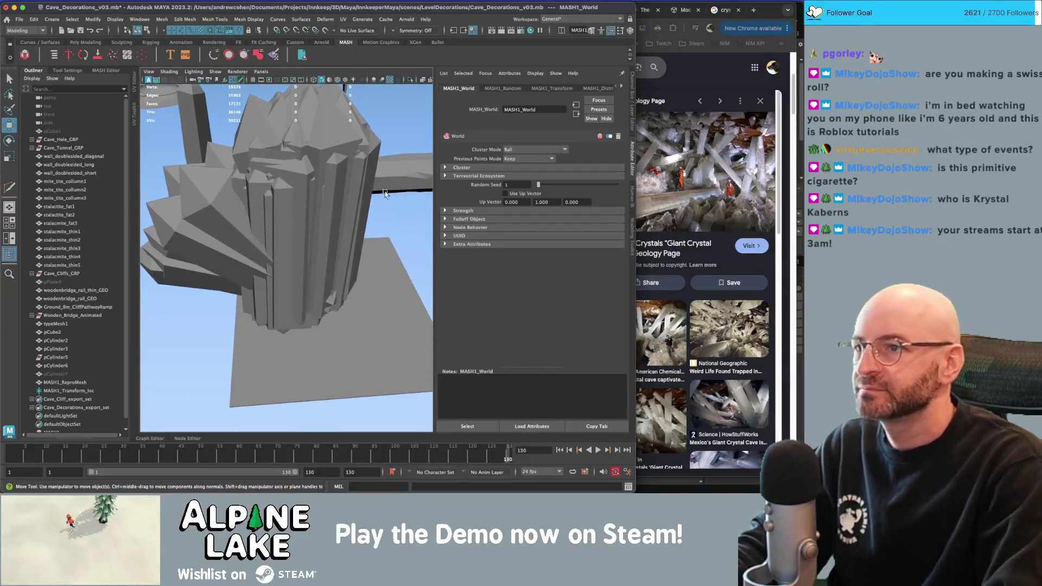
Set Distribute's Number of Points to 1, then review the Repro and World settings.
{"action": "left_click", "coordinate": [588, 88]}
{"action": "left_click_drag", "start_coordinate": [553, 150], "coordinate": [529, 155], "text": "ctrl"}
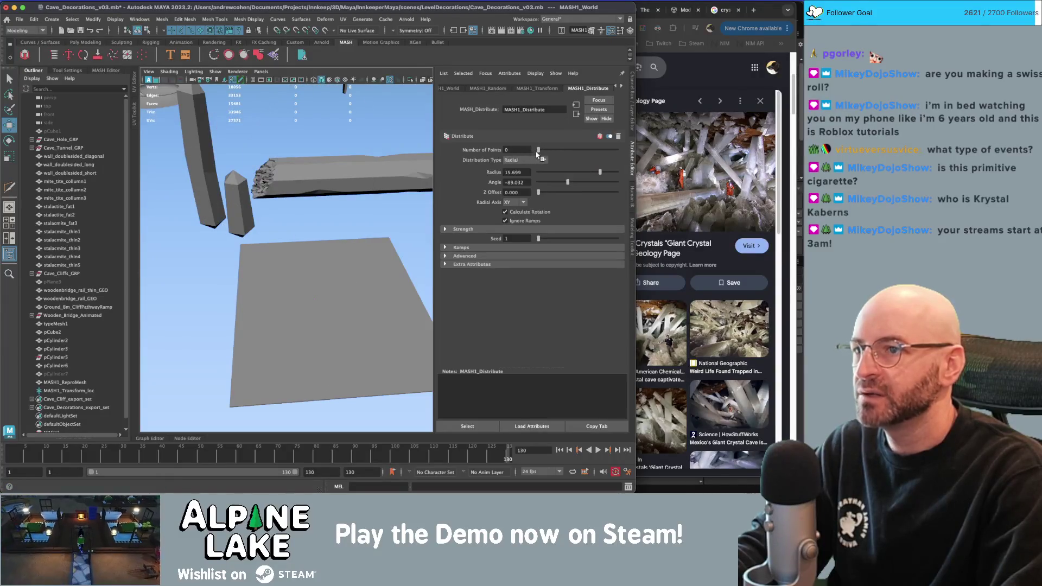
{"action": "type", "text": "1"}
{"action": "key", "text": "Return"}
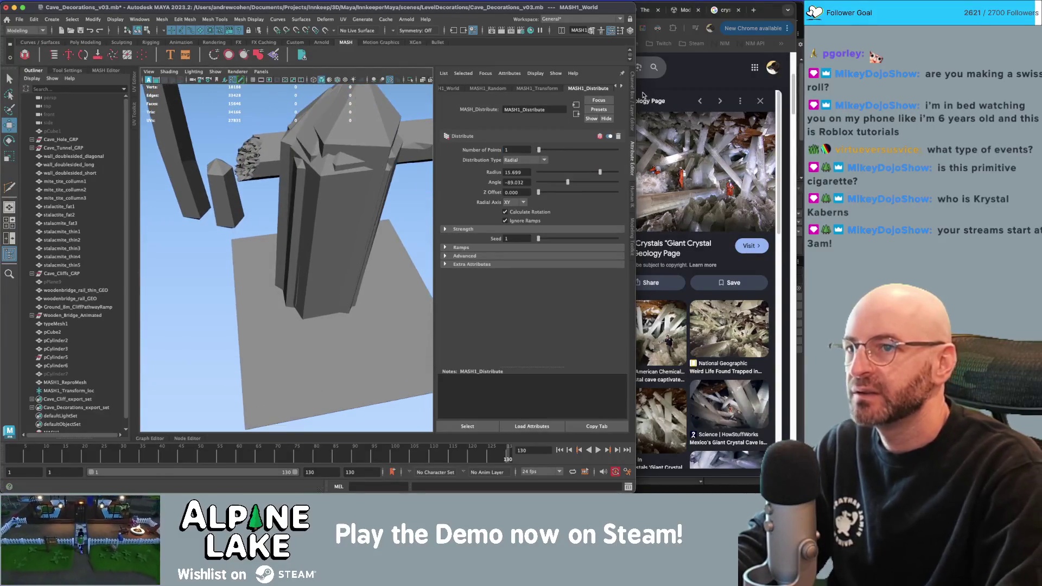
{"action": "left_click", "coordinate": [622, 88]}
{"action": "left_click", "coordinate": [621, 89]}
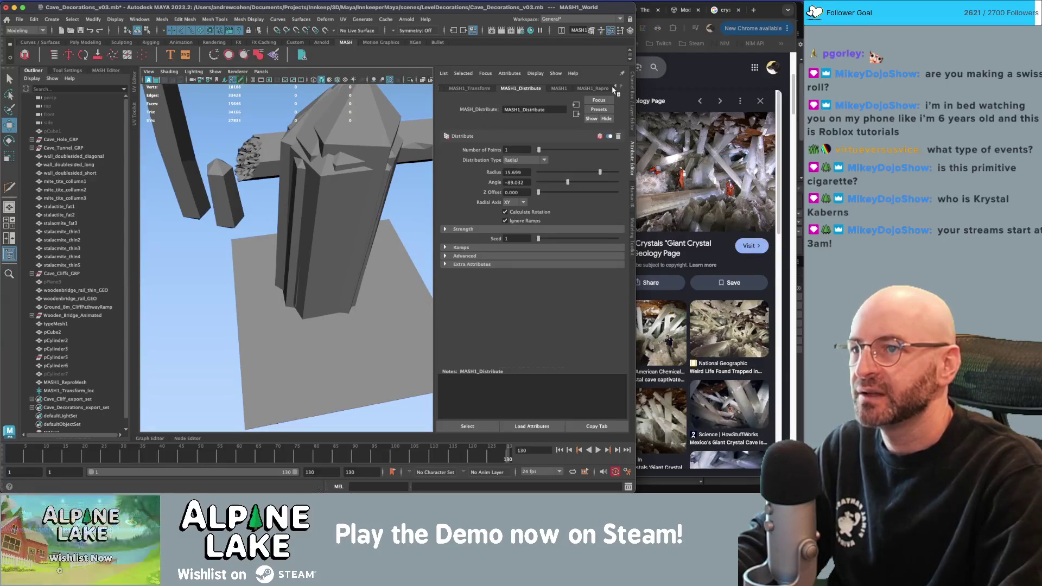
{"action": "left_click", "coordinate": [615, 88]}
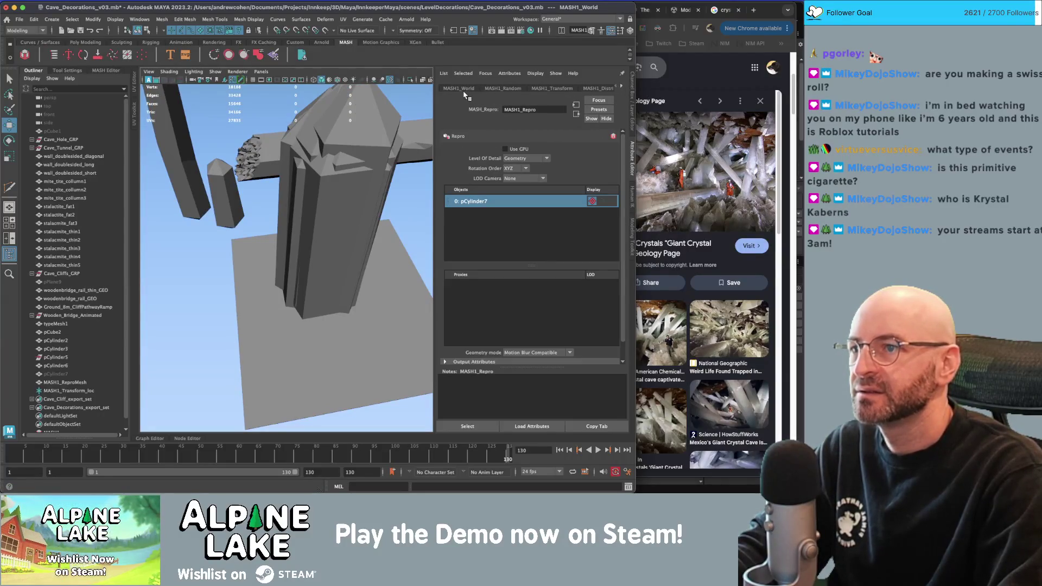
{"action": "left_click", "coordinate": [462, 89]}
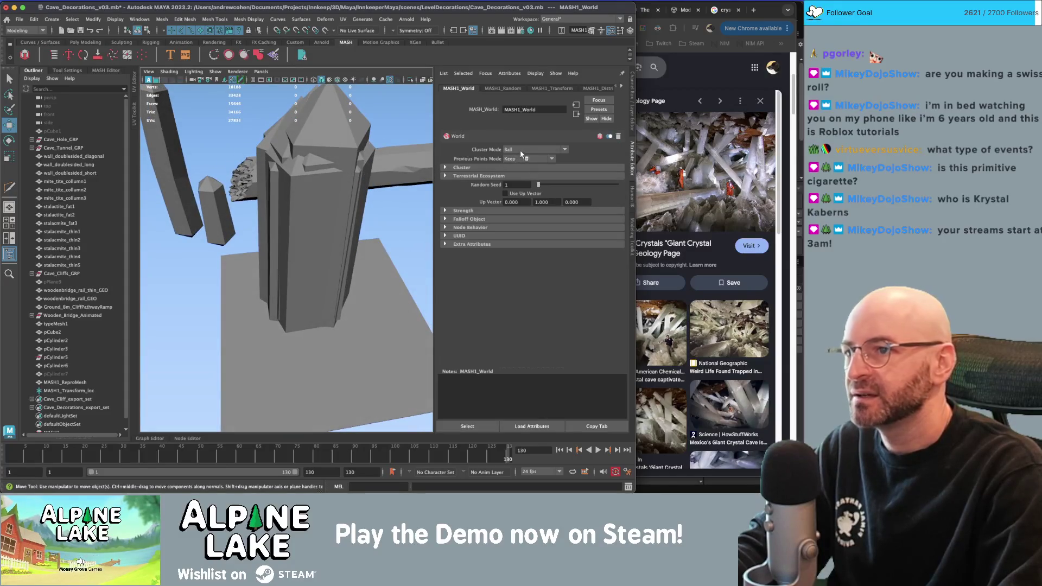
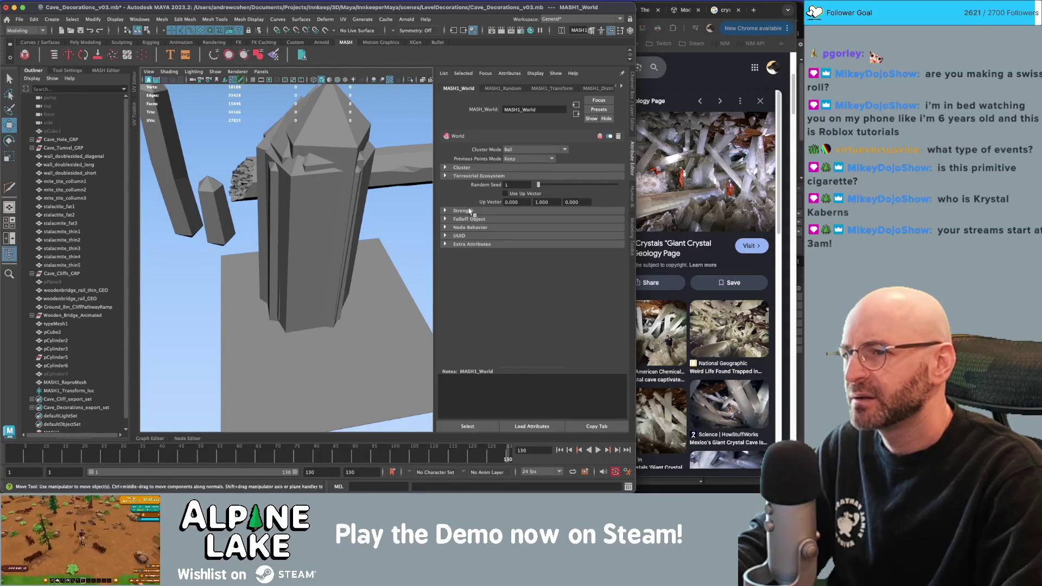
Expand the MASH1_World cluster settings and lower Points Per Cluster from 10 to 8.
{"action": "left_click", "coordinate": [463, 168]}
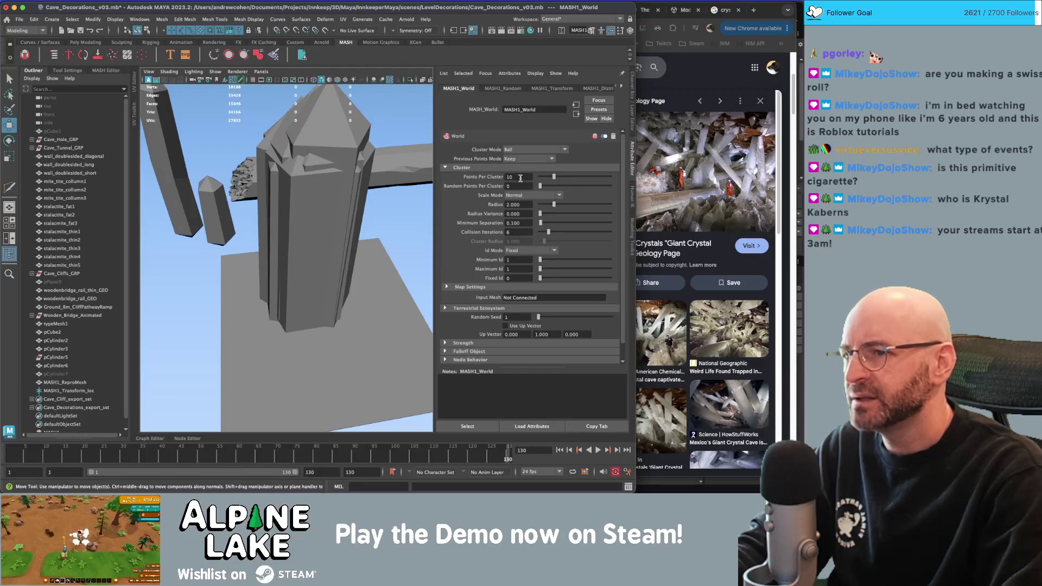
{"action": "mouse_move", "coordinate": [550, 178]}
{"action": "left_mouse_down"}
{"action": "mouse_move", "coordinate": [560, 205]}
{"action": "mouse_move", "coordinate": [578, 203]}
{"action": "left_mouse_up"}
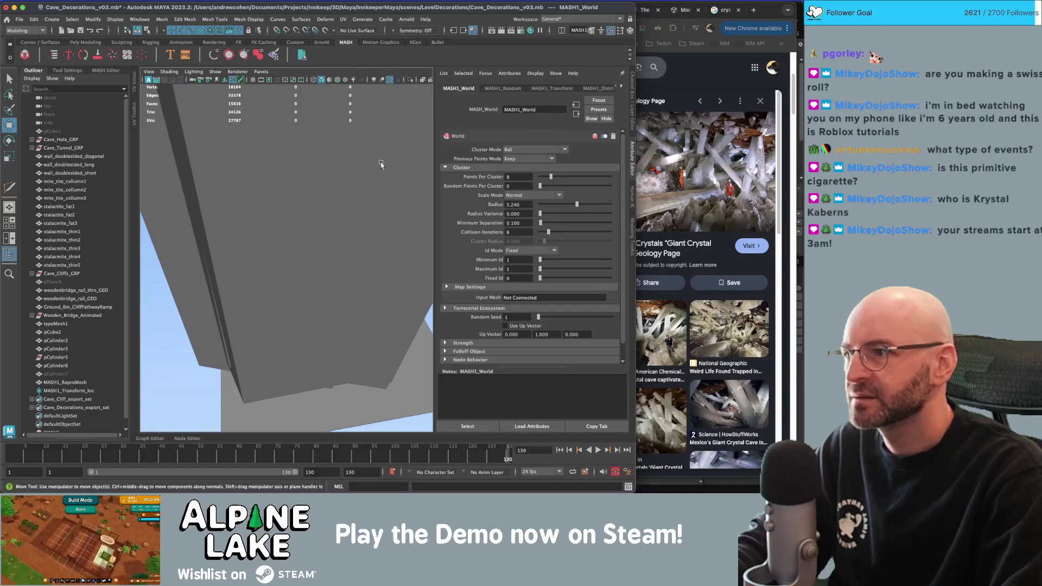
{"action": "scroll", "coordinate": [171, 235], "scroll_direction": "down", "scroll_amount": 5}
{"action": "scroll", "coordinate": [98, 349], "scroll_direction": "down", "scroll_amount": 1}
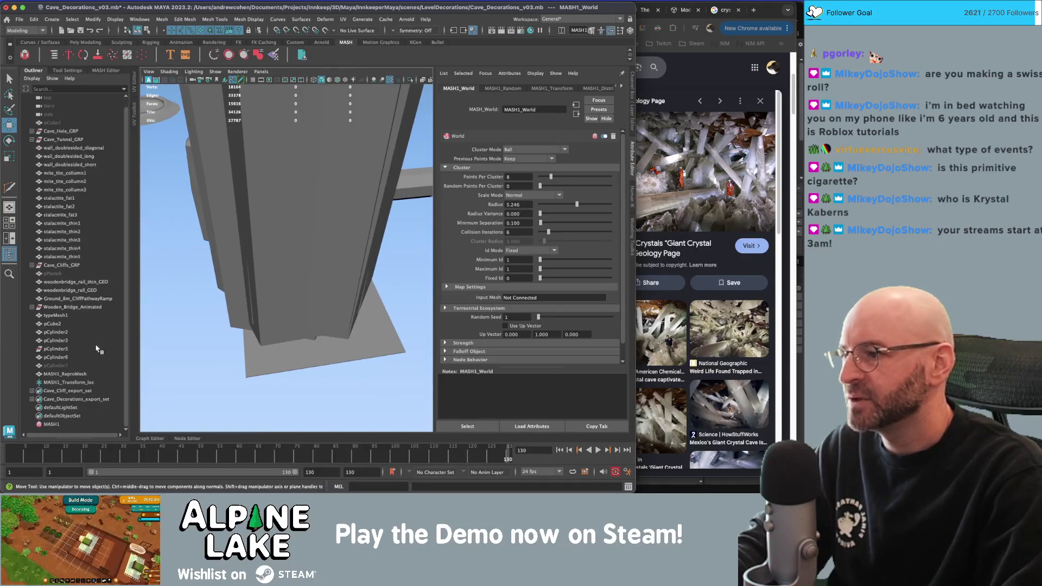
Scale the source crystal pCylinder7 down uniformly with the Scale tool.
{"action": "left_click", "coordinate": [56, 366]}
{"action": "key", "text": "r"}
{"action": "key", "text": "f"}
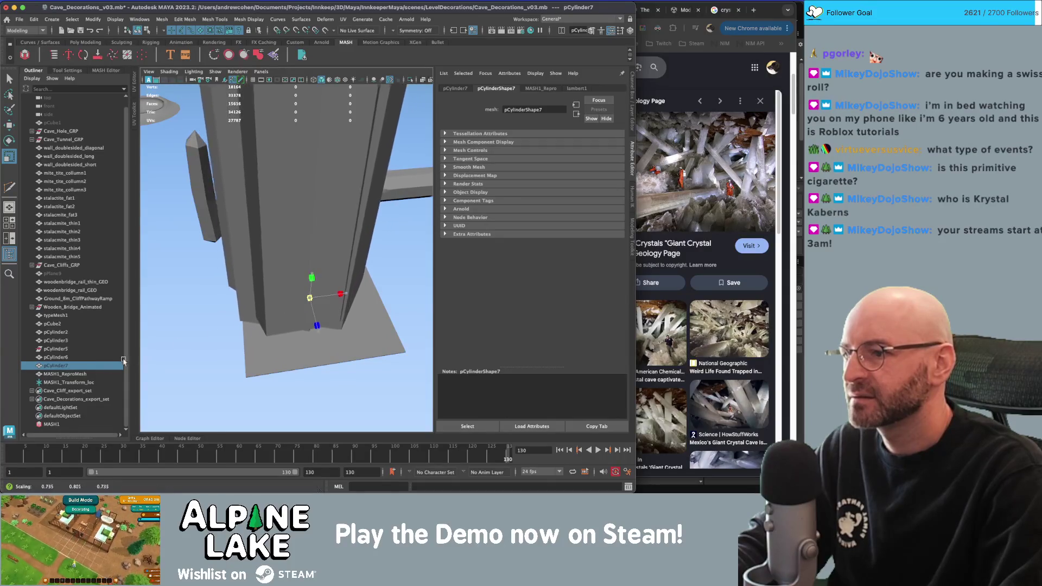
{"action": "mouse_move", "coordinate": [309, 299]}
{"action": "left_mouse_down"}
{"action": "mouse_move", "coordinate": [205, 340]}
{"action": "mouse_move", "coordinate": [318, 298]}
{"action": "mouse_move", "coordinate": [289, 316]}
{"action": "left_mouse_up"}
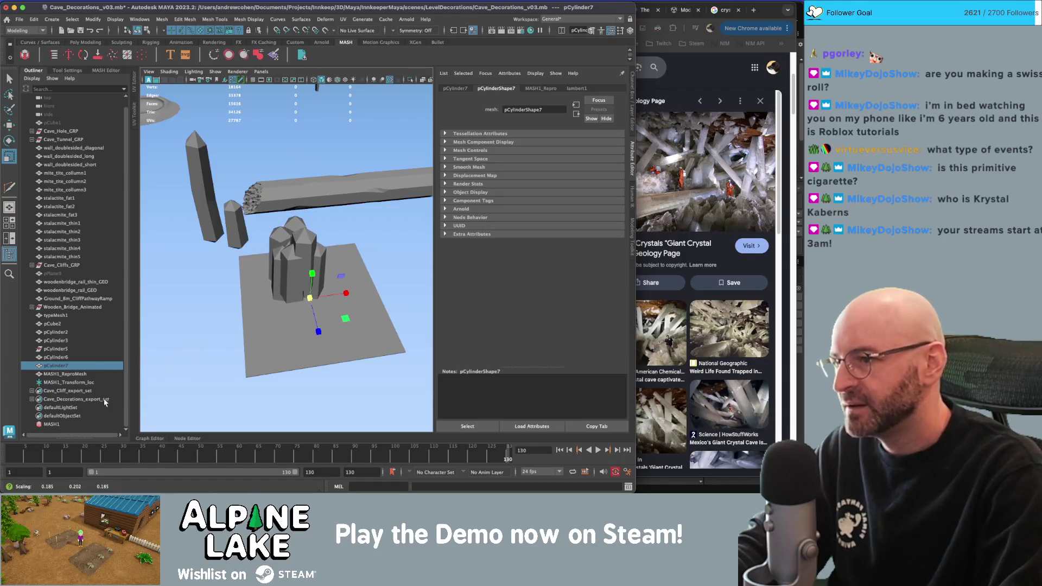
{"action": "key", "text": "q"}
Reselect the crystal cluster and widen the MASH1_World cluster Radius to 7.292.
{"action": "left_click", "coordinate": [270, 251]}
{"action": "left_click", "coordinate": [578, 88]}
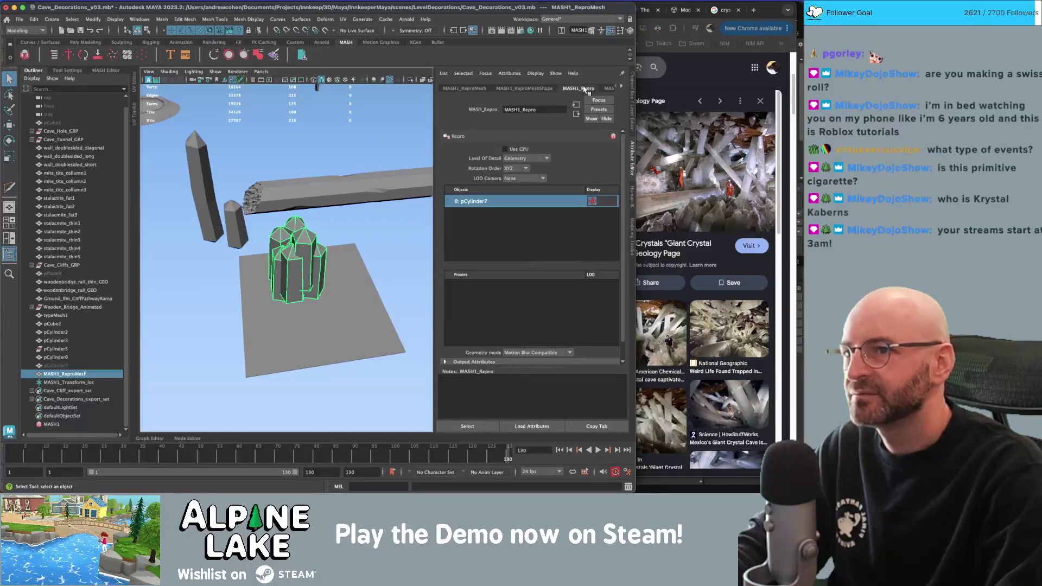
{"action": "left_click", "coordinate": [609, 88]}
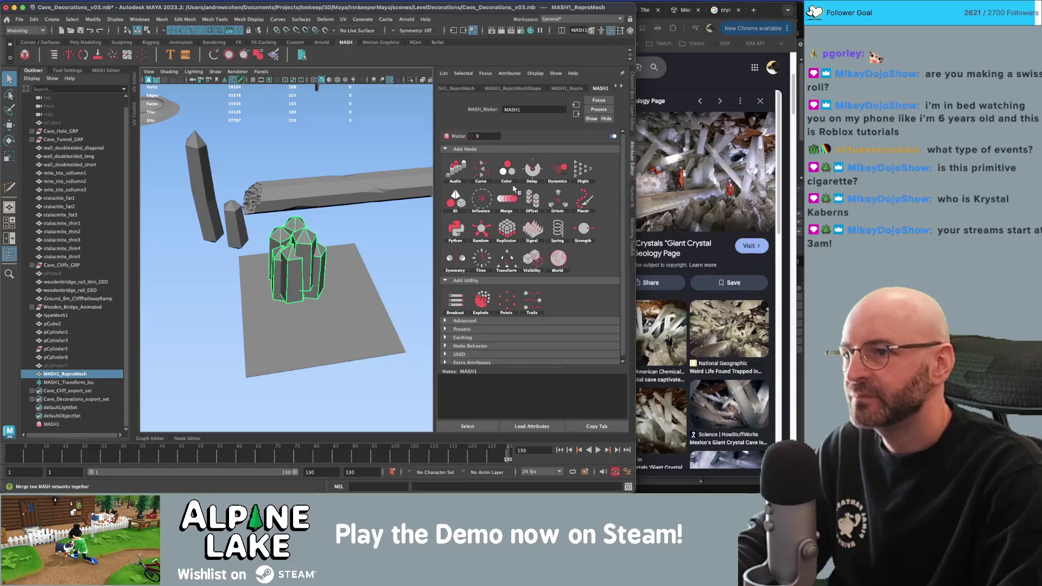
{"action": "left_click", "coordinate": [474, 89]}
{"action": "left_click", "coordinate": [621, 87]}
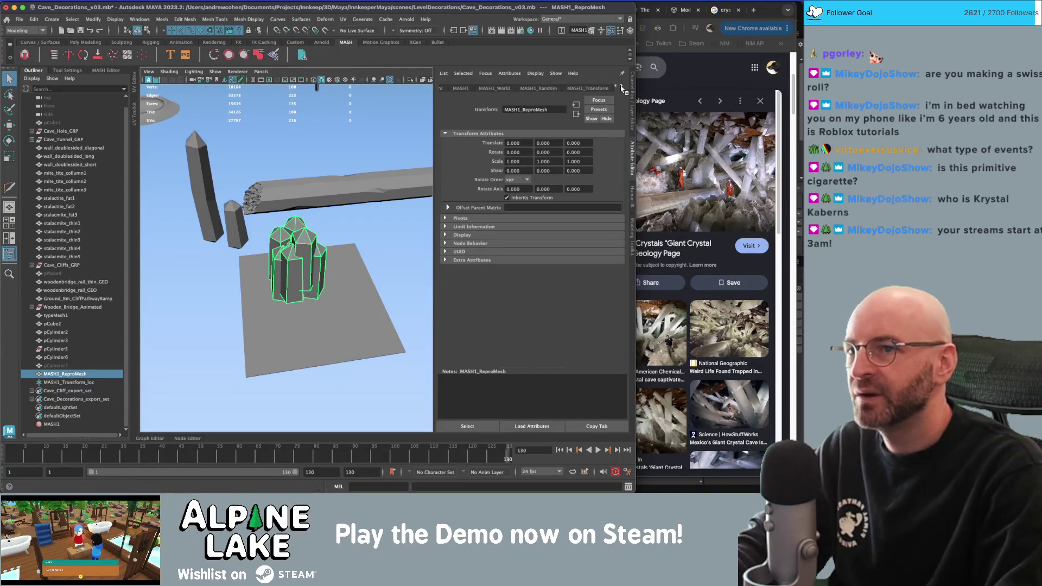
{"action": "left_click", "coordinate": [456, 90]}
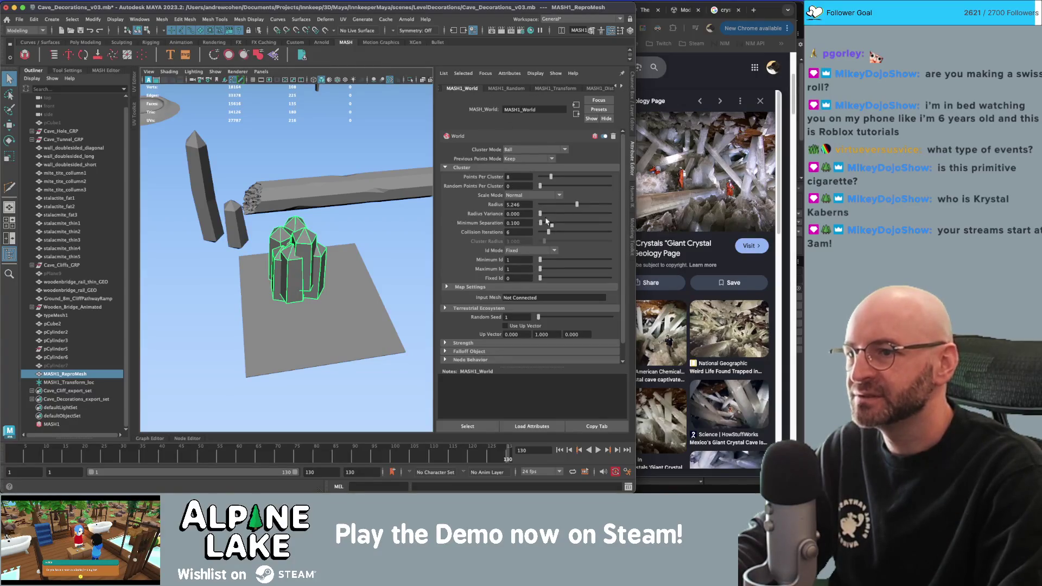
{"action": "mouse_move", "coordinate": [563, 208]}
{"action": "left_mouse_down"}
{"action": "mouse_move", "coordinate": [607, 205]}
{"action": "mouse_move", "coordinate": [592, 205]}
{"action": "left_mouse_up"}
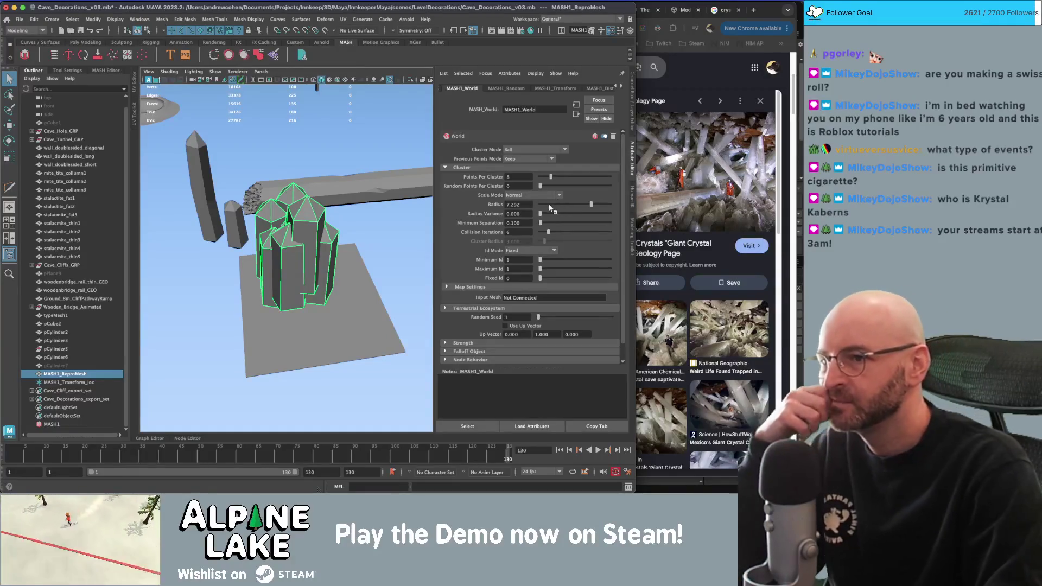
{"action": "left_click", "coordinate": [65, 366]}
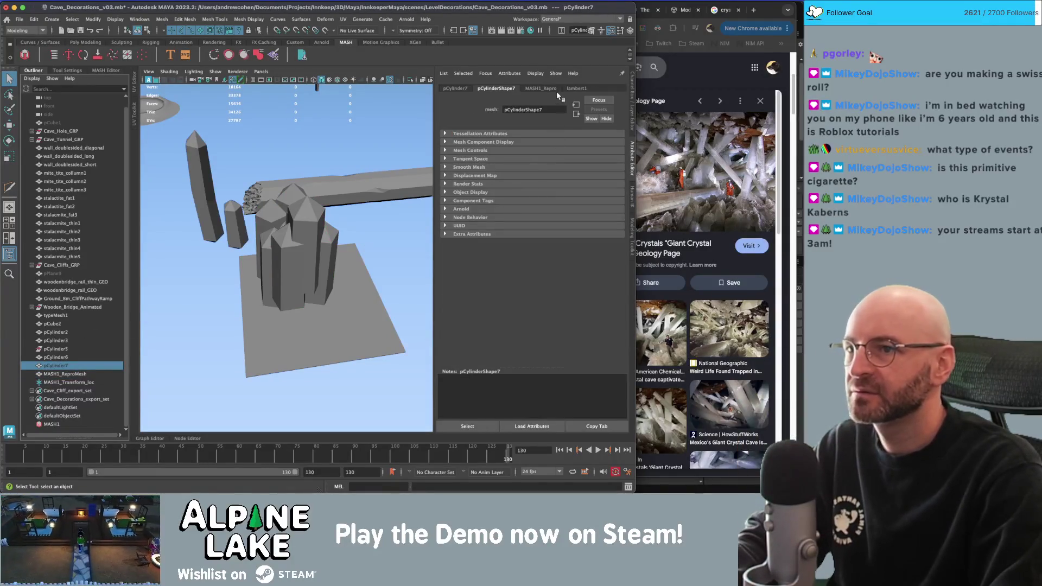
Set pCylinder7's Scale X, Y and Z to 0.050 in its Transform Attributes.
{"action": "left_click", "coordinate": [541, 88]}
{"action": "left_click", "coordinate": [456, 88]}
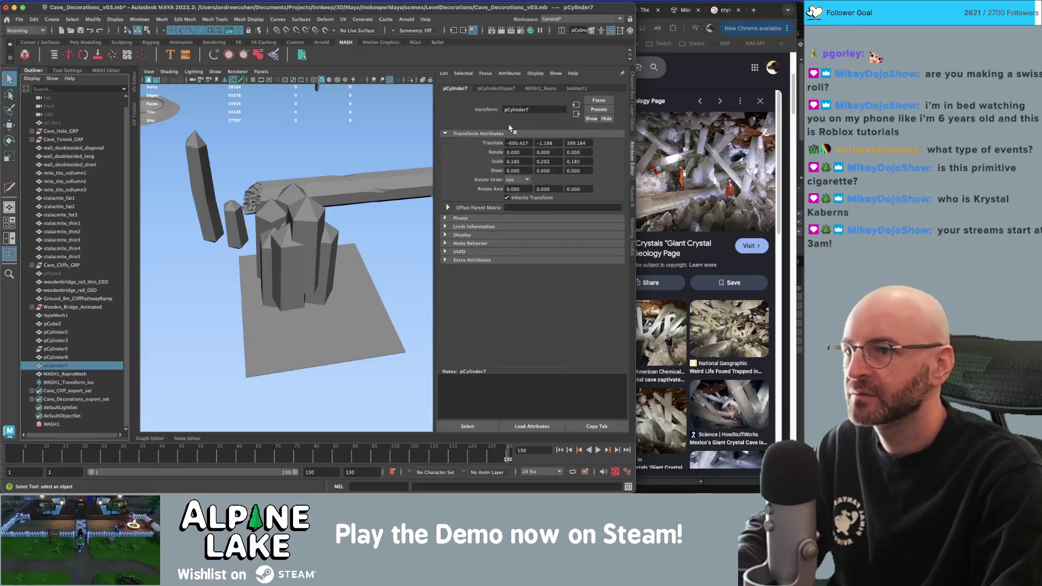
{"action": "left_click_drag", "start_coordinate": [523, 159], "coordinate": [481, 165]}
{"action": "type", "text": "5"}
{"action": "key", "text": "Tab"}
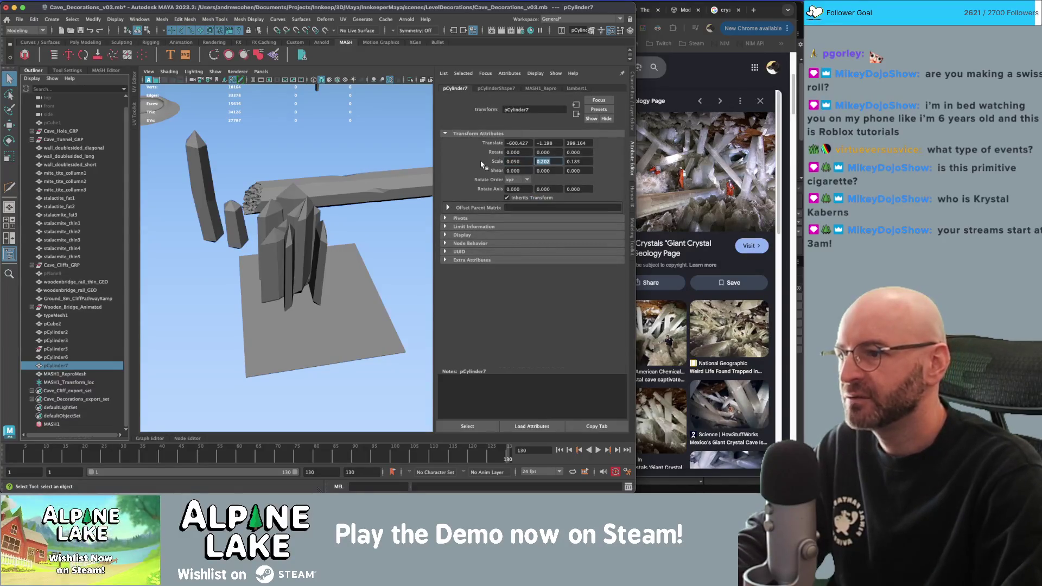
{"action": "key", "text": "Tab"}
{"action": "type", "text": "0.050"}
{"action": "key", "text": "Return"}
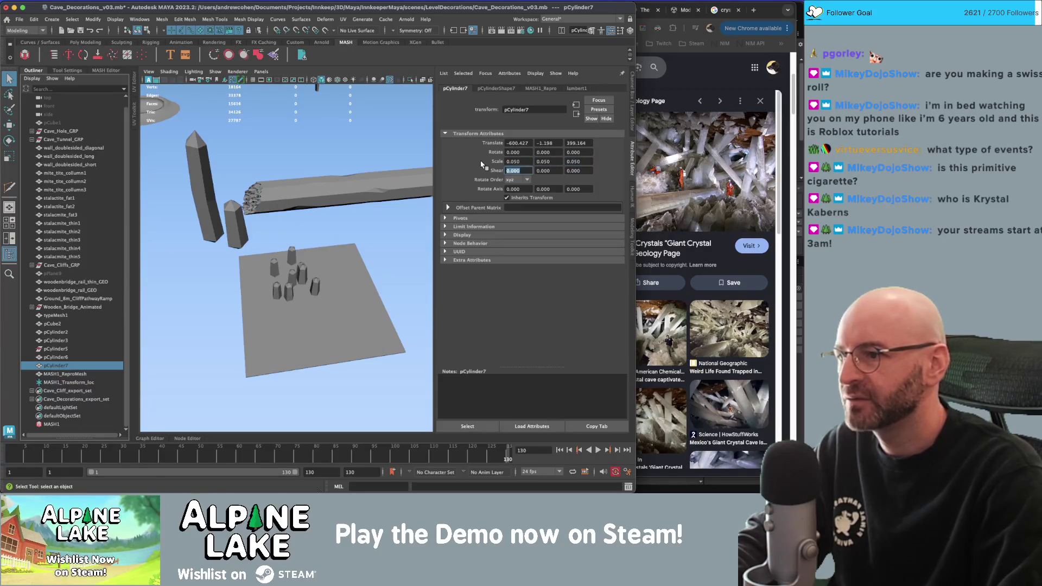
Raise MASH1_World's Random Points Per Cluster to 19 for the crystal cluster.
{"action": "left_click_drag", "start_coordinate": [275, 236], "coordinate": [347, 225], "text": "alt"}
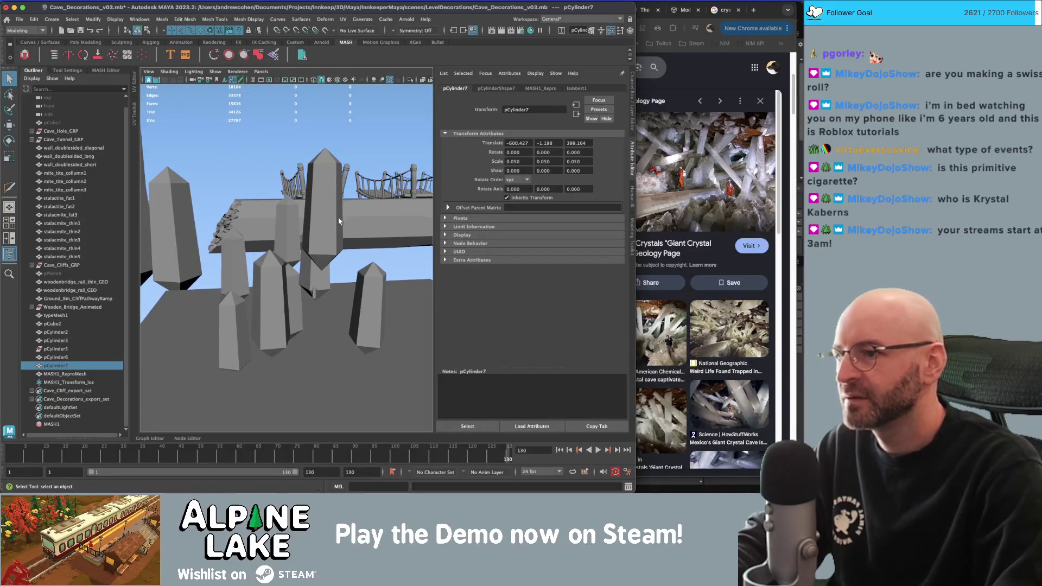
{"action": "left_click", "coordinate": [337, 210]}
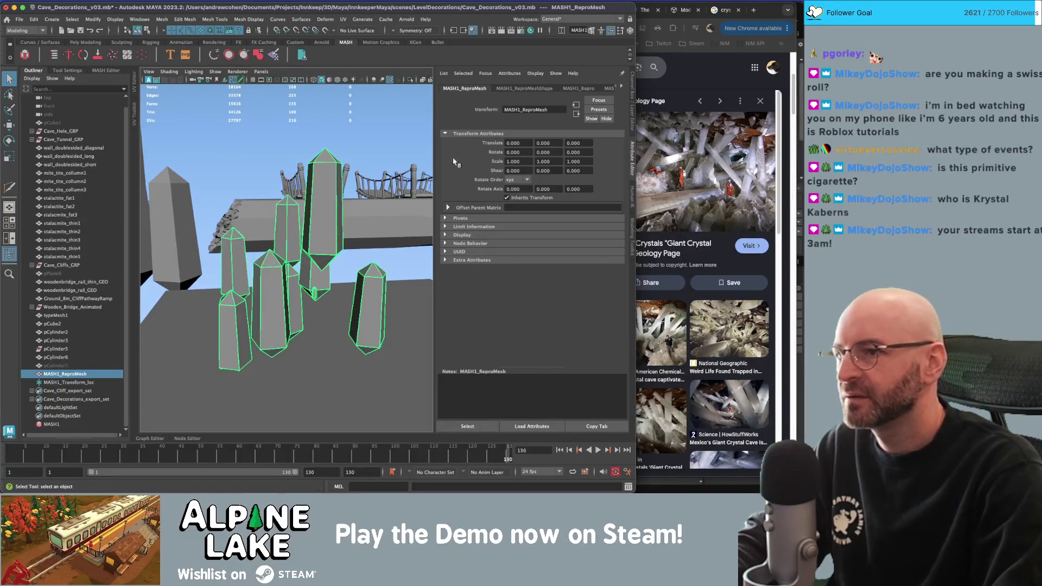
{"action": "left_click", "coordinate": [623, 88]}
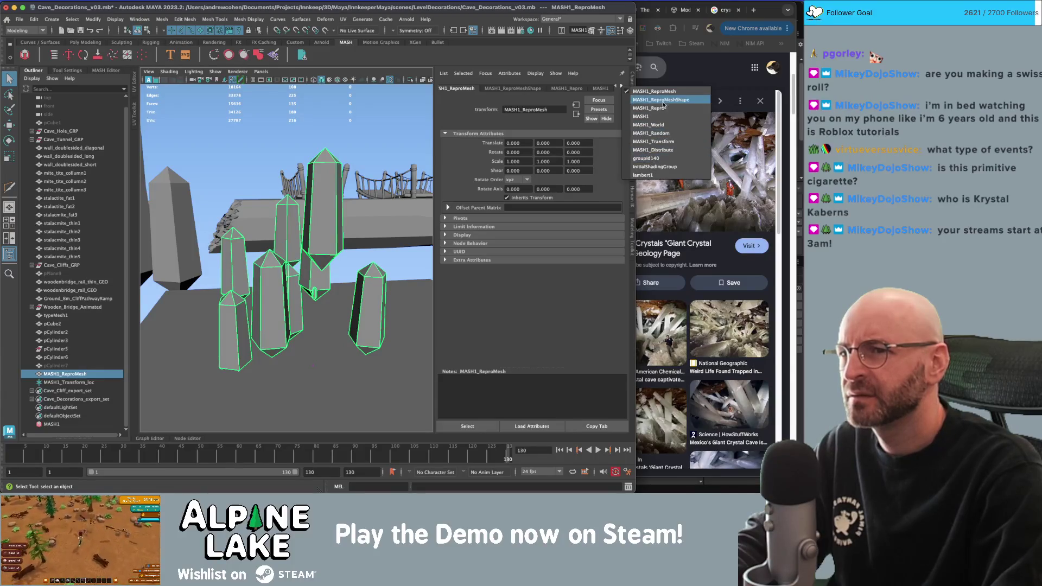
{"action": "left_click", "coordinate": [649, 125]}
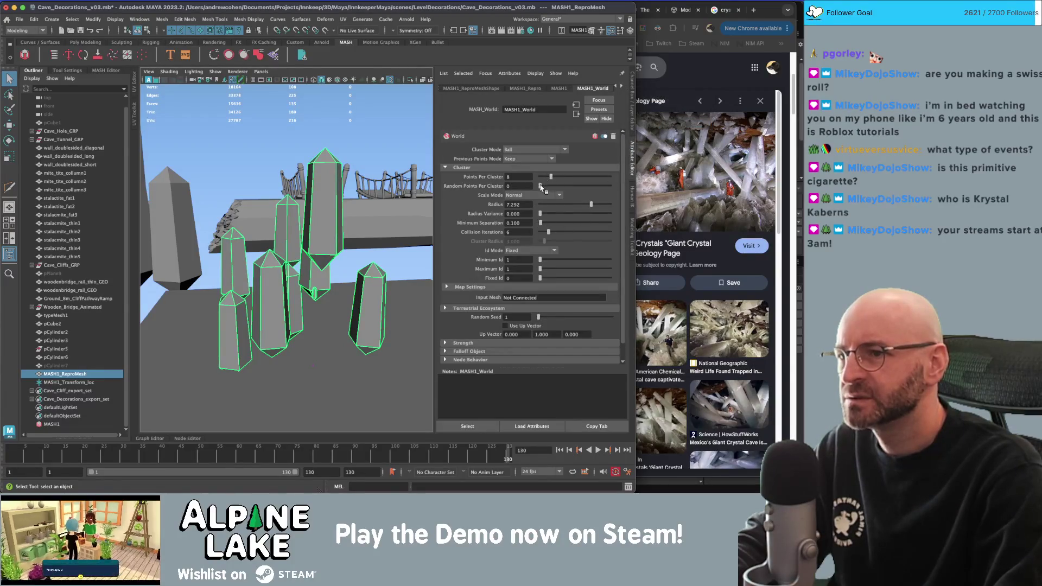
{"action": "left_click_drag", "start_coordinate": [544, 187], "coordinate": [565, 185]}
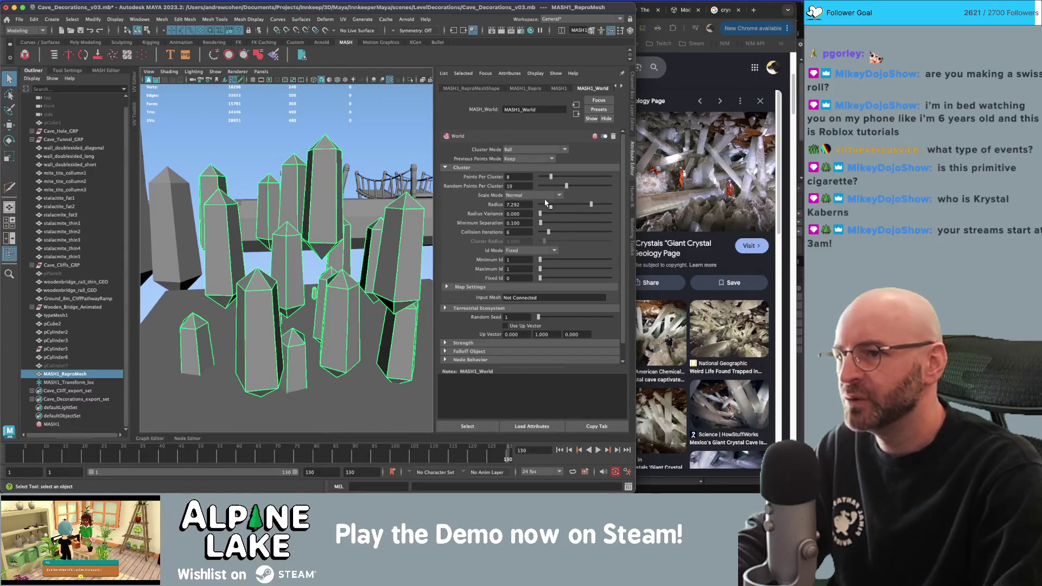
{"action": "scroll", "coordinate": [546, 228], "scroll_direction": "down", "scroll_amount": 1}
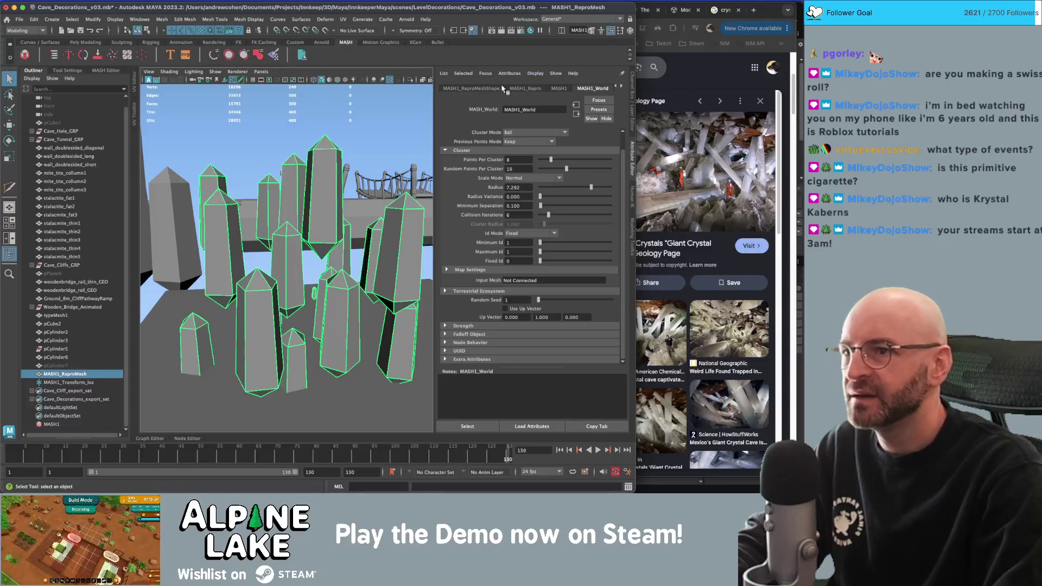
{"action": "mouse_move", "coordinate": [353, 244]}
{"action": "left_mouse_down", "text": "alt"}
{"action": "mouse_move", "coordinate": [326, 234]}
{"action": "mouse_move", "coordinate": [304, 255]}
{"action": "mouse_move", "coordinate": [347, 239]}
{"action": "left_mouse_up", "text": "alt"}
{"action": "scroll", "coordinate": [521, 152], "scroll_direction": "up", "scroll_amount": 2}
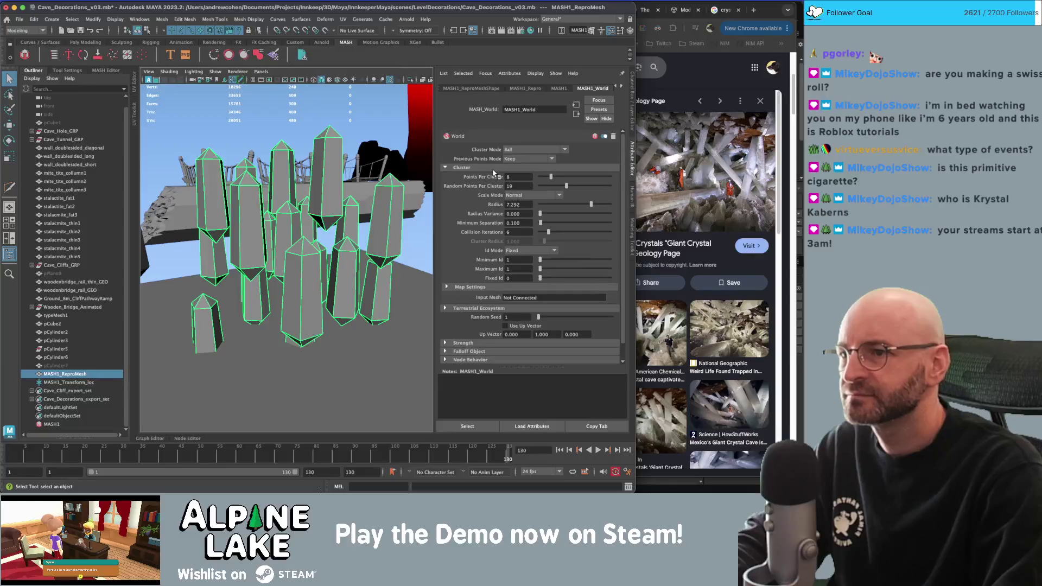
{"action": "left_click", "coordinate": [530, 153]}
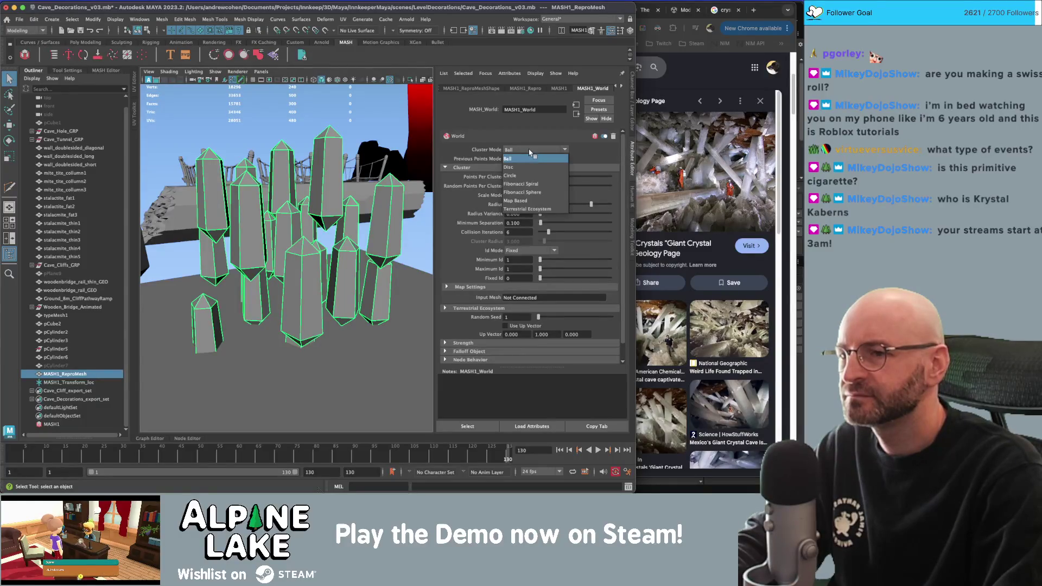
Set the MASH1_World Cluster Mode to Disc, briefly comparing it with Circle.
{"action": "left_click", "coordinate": [508, 167]}
{"action": "mouse_move", "coordinate": [337, 255]}
{"action": "left_mouse_down", "text": "alt"}
{"action": "mouse_move", "coordinate": [331, 222]}
{"action": "mouse_move", "coordinate": [345, 214]}
{"action": "left_mouse_up", "text": "alt"}
{"action": "left_click", "coordinate": [529, 151]}
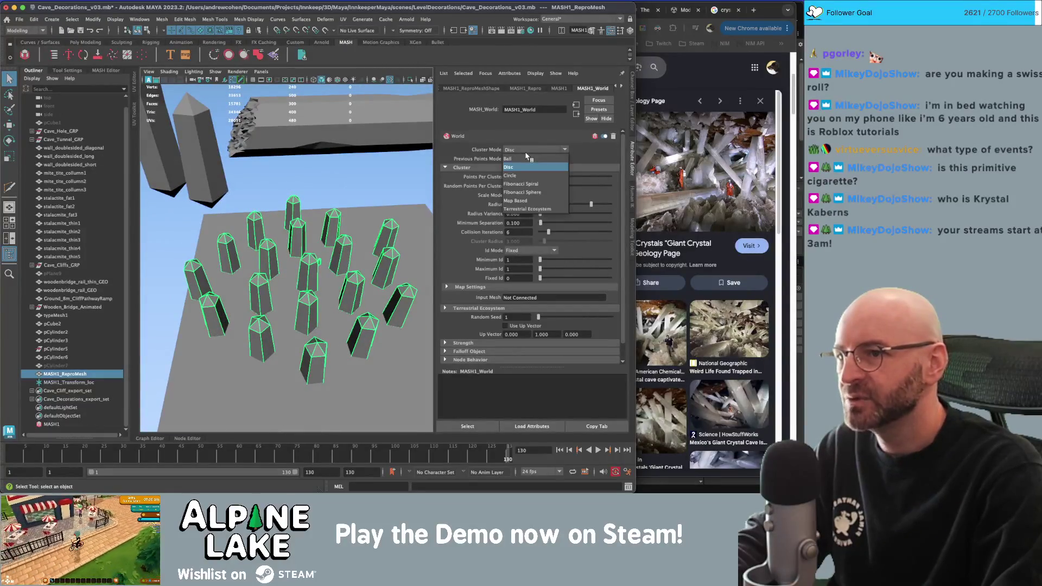
{"action": "left_click", "coordinate": [523, 176]}
{"action": "left_click", "coordinate": [522, 153]}
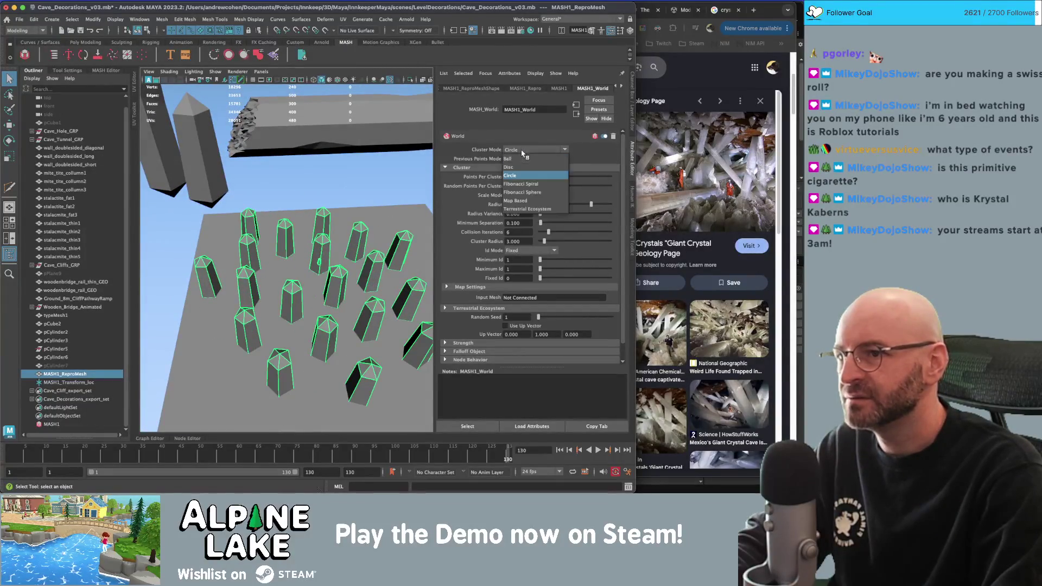
{"action": "left_click", "coordinate": [516, 168]}
{"action": "mouse_move", "coordinate": [347, 245]}
{"action": "left_mouse_down", "text": "alt"}
{"action": "mouse_move", "coordinate": [347, 187]}
{"action": "mouse_move", "coordinate": [426, 185]}
{"action": "left_mouse_up", "text": "alt"}
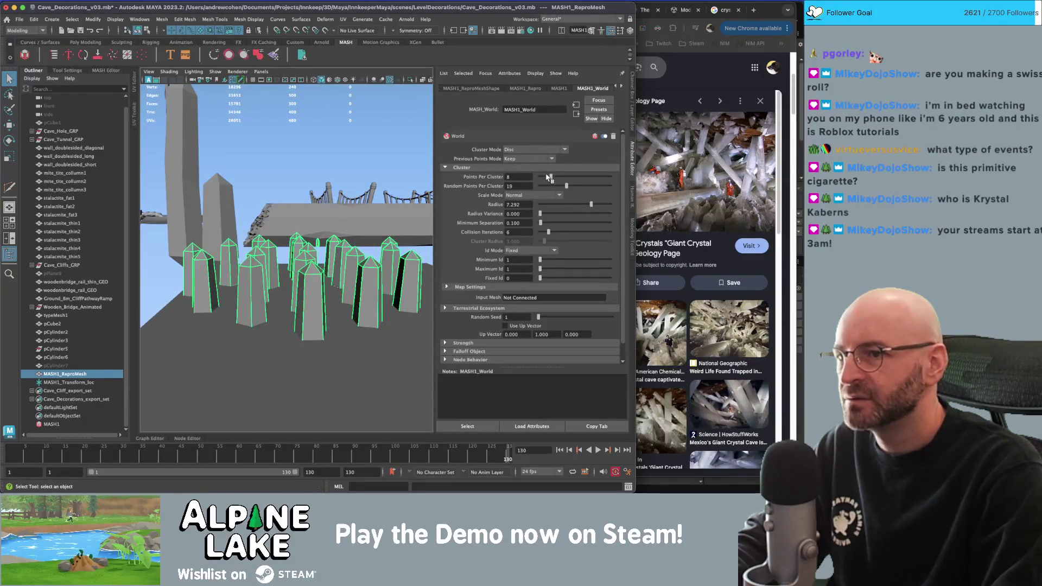
Set cluster Radius 3.260, Radius Variance 0.741 and Minimum Separation 0.905.
{"action": "left_click_drag", "start_coordinate": [576, 205], "coordinate": [564, 206]}
{"action": "right_click_drag", "start_coordinate": [319, 214], "coordinate": [505, 218], "text": "alt"}
{"action": "left_click_drag", "start_coordinate": [544, 213], "coordinate": [592, 215]}
{"action": "mouse_move", "coordinate": [255, 272]}
{"action": "left_mouse_down", "text": "alt"}
{"action": "mouse_move", "coordinate": [296, 275]}
{"action": "mouse_move", "coordinate": [326, 260]}
{"action": "left_mouse_up", "text": "alt"}
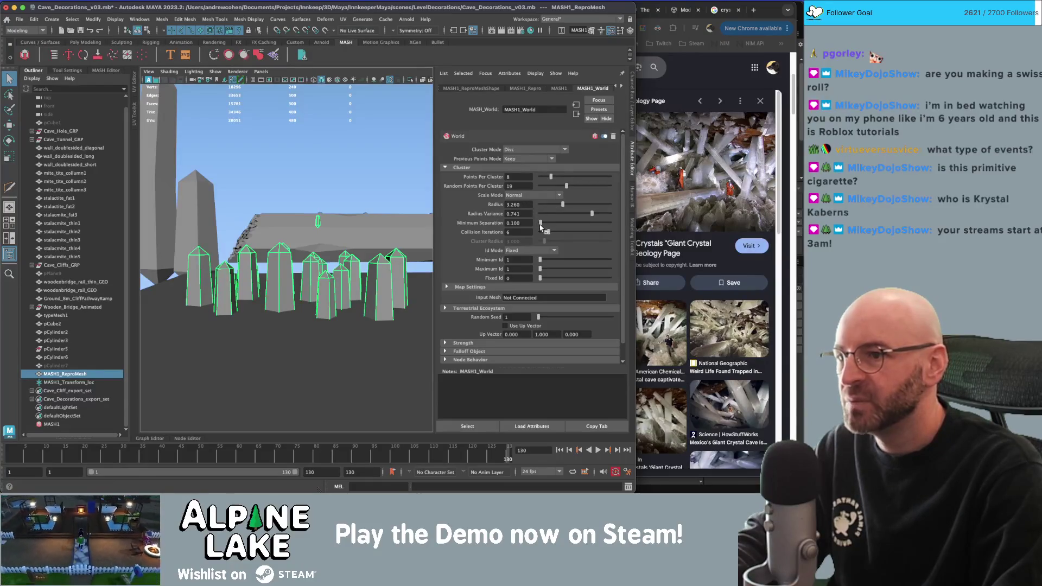
{"action": "left_click_drag", "start_coordinate": [542, 225], "coordinate": [540, 227]}
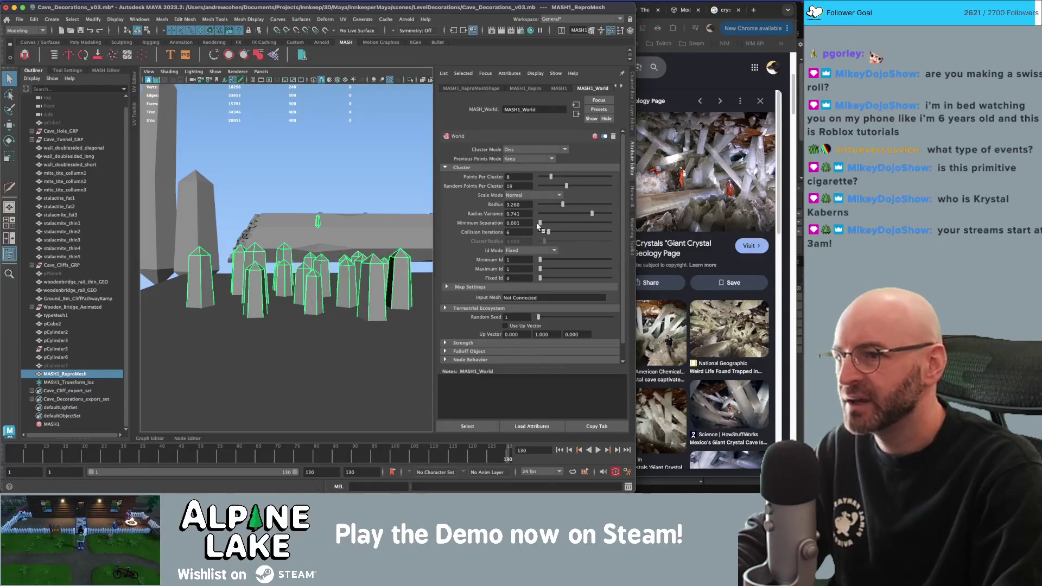
{"action": "left_click_drag", "start_coordinate": [330, 225], "coordinate": [348, 260], "text": "alt"}
{"action": "mouse_move", "coordinate": [540, 223]}
{"action": "left_mouse_down"}
{"action": "mouse_move", "coordinate": [568, 223]}
{"action": "mouse_move", "coordinate": [547, 223]}
{"action": "mouse_move", "coordinate": [545, 233]}
{"action": "left_mouse_up"}
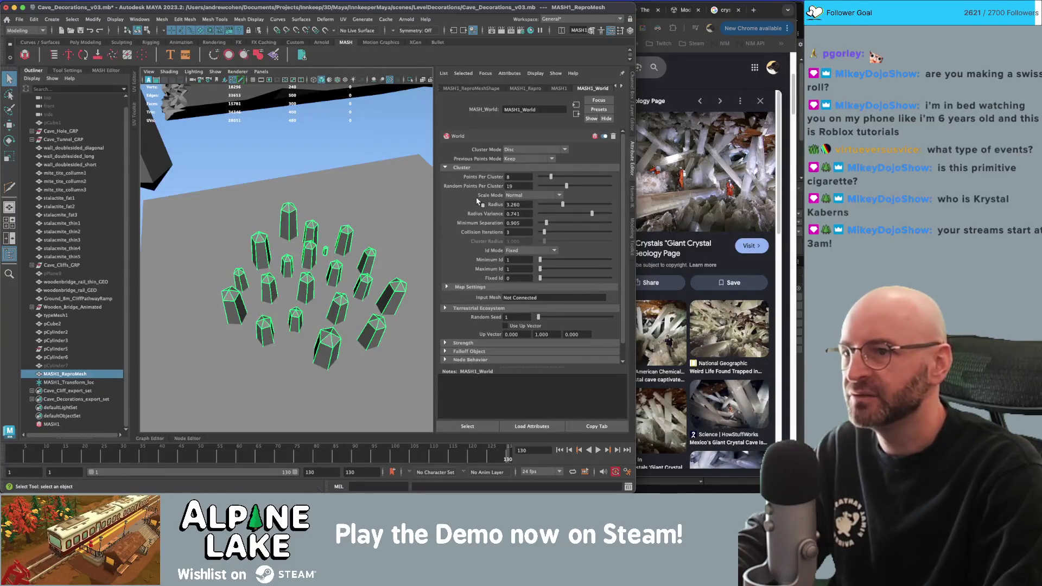
Set Random Points Per Cluster to 27.
{"action": "mouse_move", "coordinate": [567, 186]}
{"action": "left_mouse_down"}
{"action": "mouse_move", "coordinate": [539, 188]}
{"action": "mouse_move", "coordinate": [613, 188]}
{"action": "mouse_move", "coordinate": [577, 187]}
{"action": "left_mouse_up"}
{"action": "mouse_move", "coordinate": [380, 222]}
{"action": "left_mouse_down", "text": "alt"}
{"action": "mouse_move", "coordinate": [336, 213]}
{"action": "mouse_move", "coordinate": [468, 226]}
{"action": "left_mouse_up", "text": "alt"}
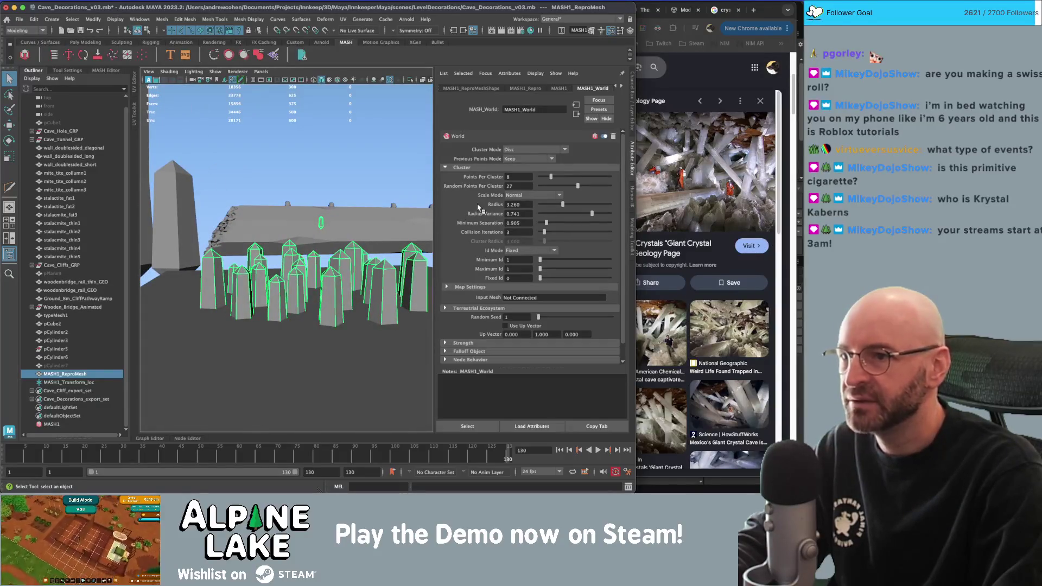
{"action": "left_click", "coordinate": [522, 196]}
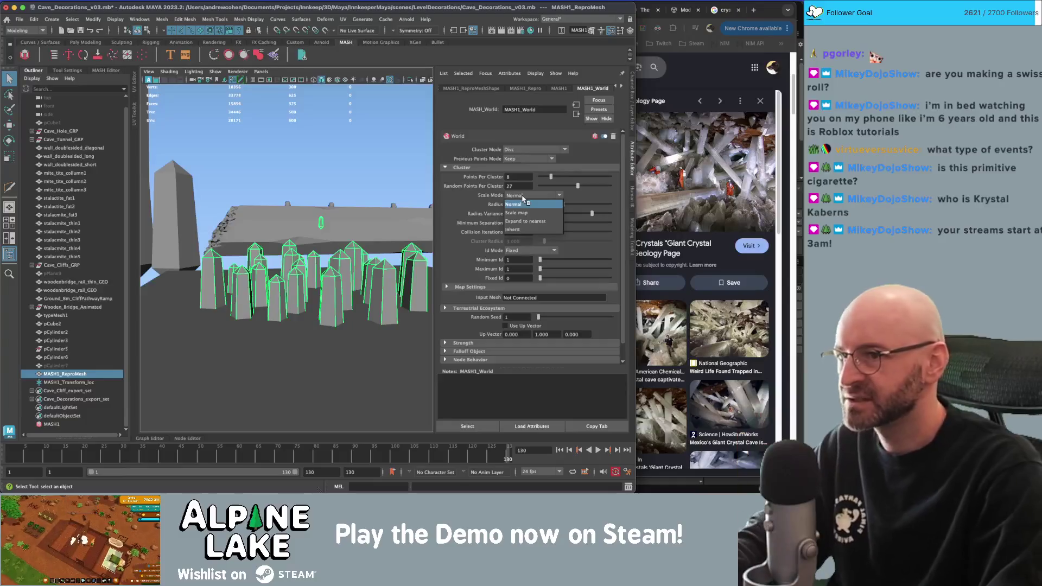
Set the cluster Scale Mode to Inherit after trying Expand to nearest.
{"action": "left_click", "coordinate": [523, 221]}
{"action": "left_click", "coordinate": [522, 195]}
{"action": "left_click", "coordinate": [520, 228]}
{"action": "mouse_move", "coordinate": [336, 207]}
{"action": "left_mouse_down", "text": "alt"}
{"action": "mouse_move", "coordinate": [299, 257]}
{"action": "mouse_move", "coordinate": [299, 239]}
{"action": "left_mouse_up", "text": "alt"}
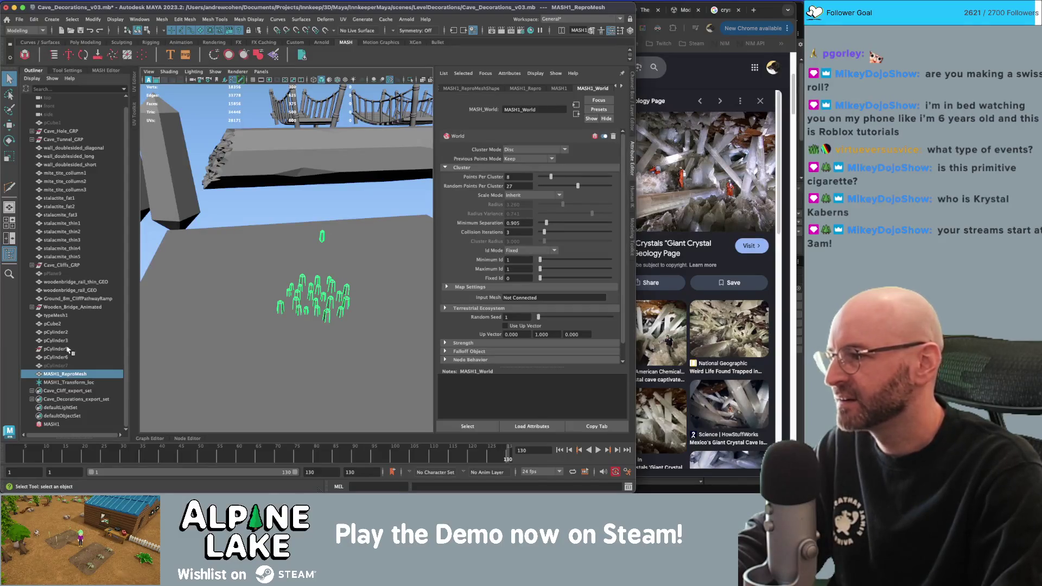
Scale the source crystal pCylinder7 to 0.1 on all axes via the Channel Box.
{"action": "left_click", "coordinate": [56, 365]}
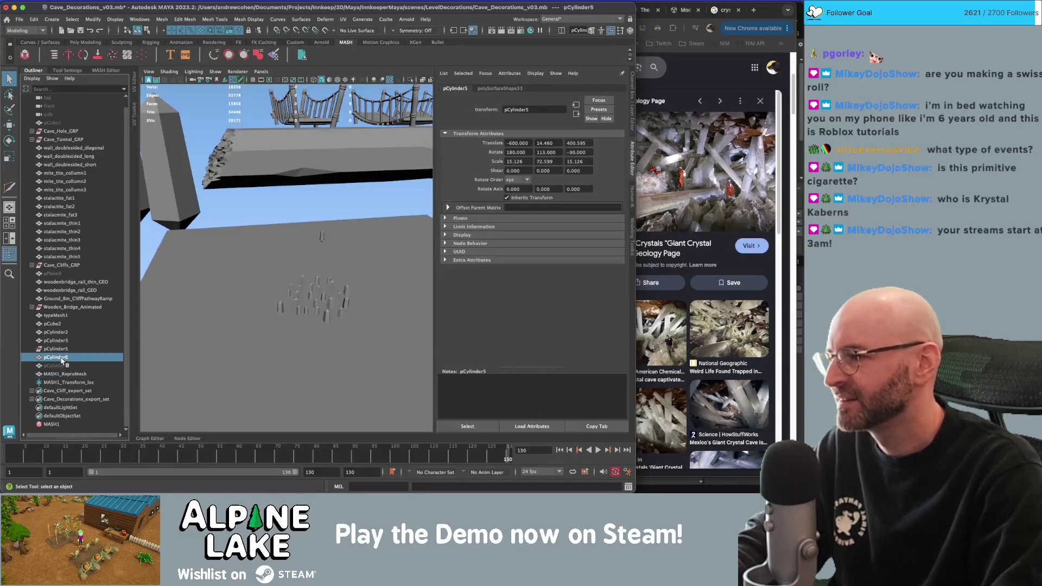
{"action": "key", "text": "r"}
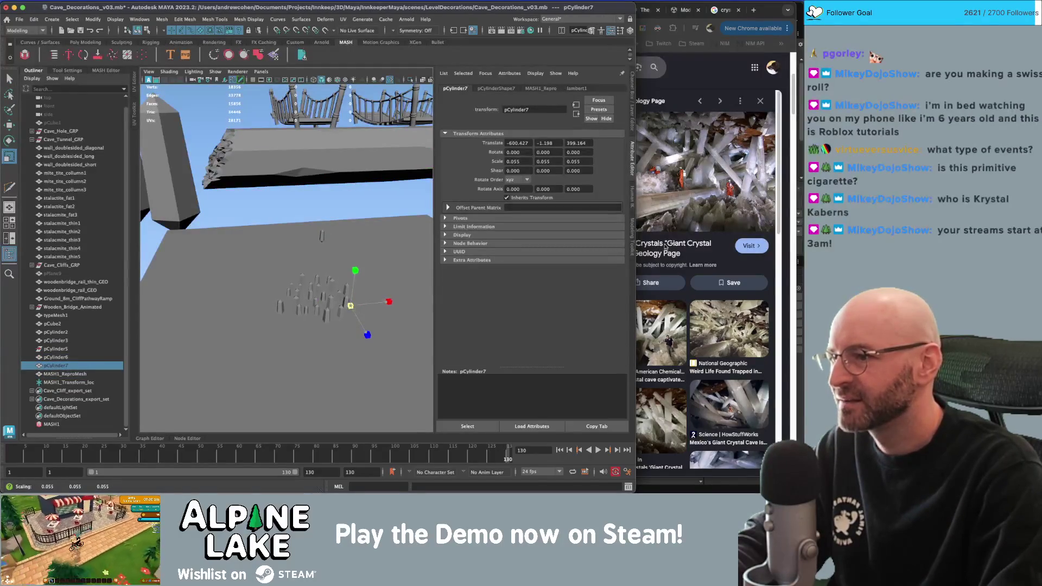
{"action": "left_click_drag", "start_coordinate": [351, 305], "coordinate": [350, 307]}
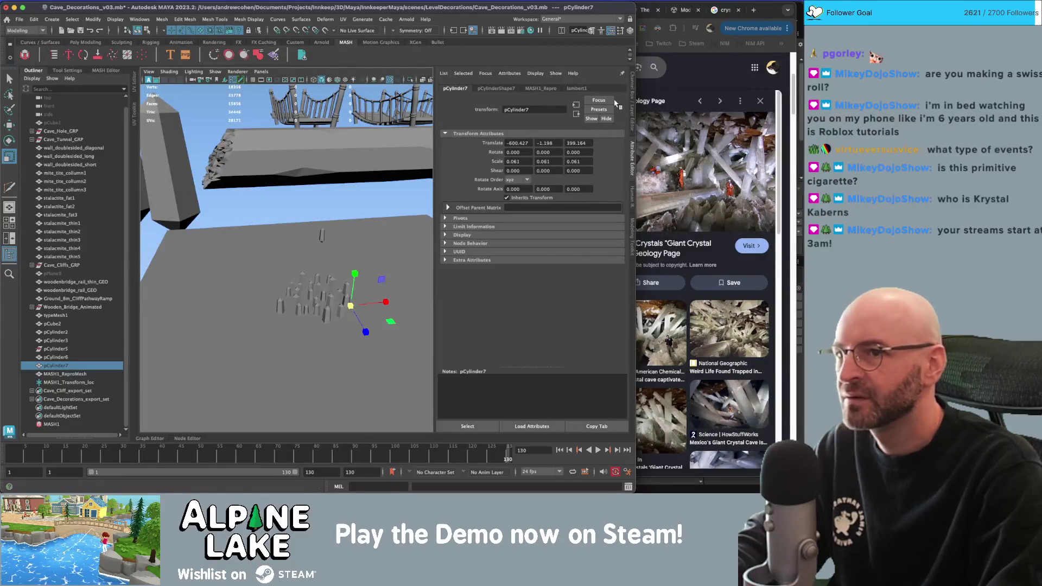
{"action": "left_click", "coordinate": [631, 97]}
{"action": "left_click_drag", "start_coordinate": [613, 144], "coordinate": [612, 150]}
{"action": "type", "text": "0.1"}
{"action": "key", "text": "Return"}
Unhide the source crystal pCylinder7 and reposition it.
{"action": "mouse_move", "coordinate": [391, 196]}
{"action": "left_mouse_down", "text": "alt"}
{"action": "mouse_move", "coordinate": [380, 282]}
{"action": "mouse_move", "coordinate": [441, 283]}
{"action": "mouse_move", "coordinate": [462, 242]}
{"action": "mouse_move", "coordinate": [451, 272]}
{"action": "mouse_move", "coordinate": [476, 275]}
{"action": "mouse_move", "coordinate": [447, 289]}
{"action": "mouse_move", "coordinate": [484, 136]}
{"action": "left_mouse_up", "text": "alt"}
{"action": "key", "text": "w"}
{"action": "key", "text": "shift+h"}
{"action": "key", "text": "r"}
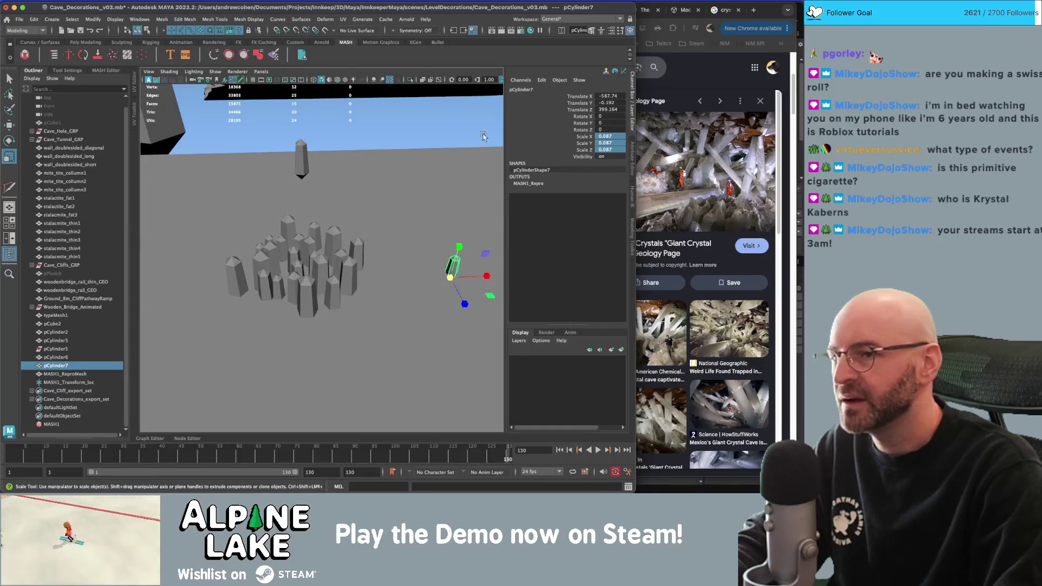
{"action": "left_click", "coordinate": [81, 374]}
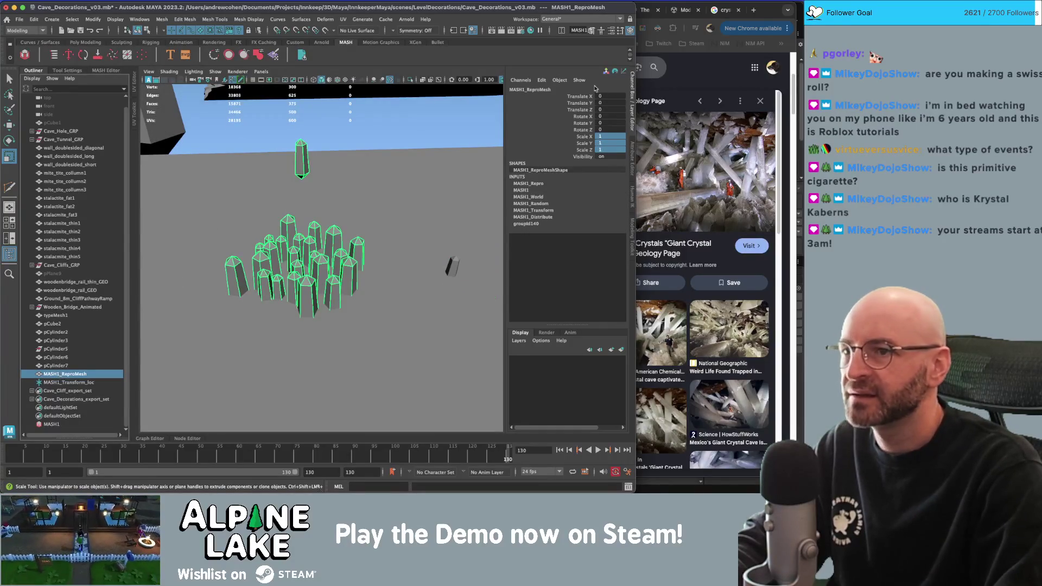
Bring up the crystal cluster's MASH1_Random node settings in the Attribute Editor.
{"action": "mouse_move", "coordinate": [376, 183]}
{"action": "left_mouse_down", "text": "alt"}
{"action": "mouse_move", "coordinate": [377, 158]}
{"action": "mouse_move", "coordinate": [376, 170]}
{"action": "left_mouse_up", "text": "alt"}
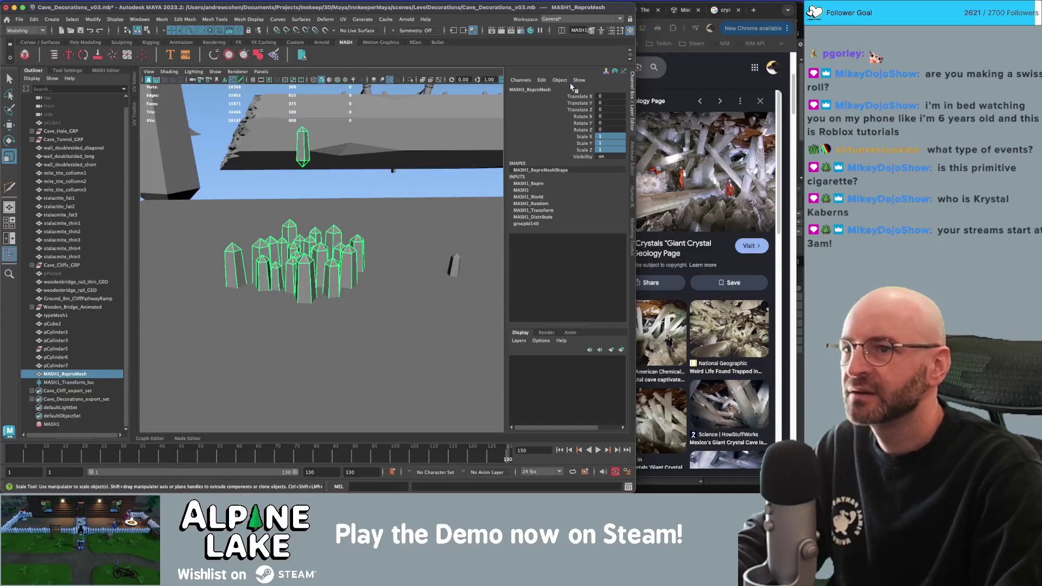
{"action": "key", "text": "ctrl+a"}
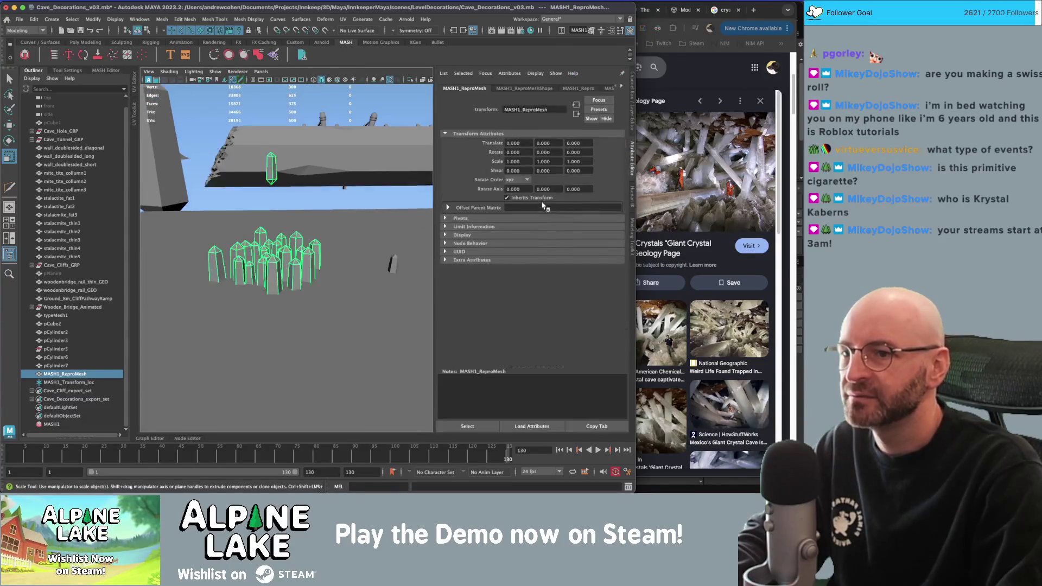
{"action": "left_click", "coordinate": [524, 88]}
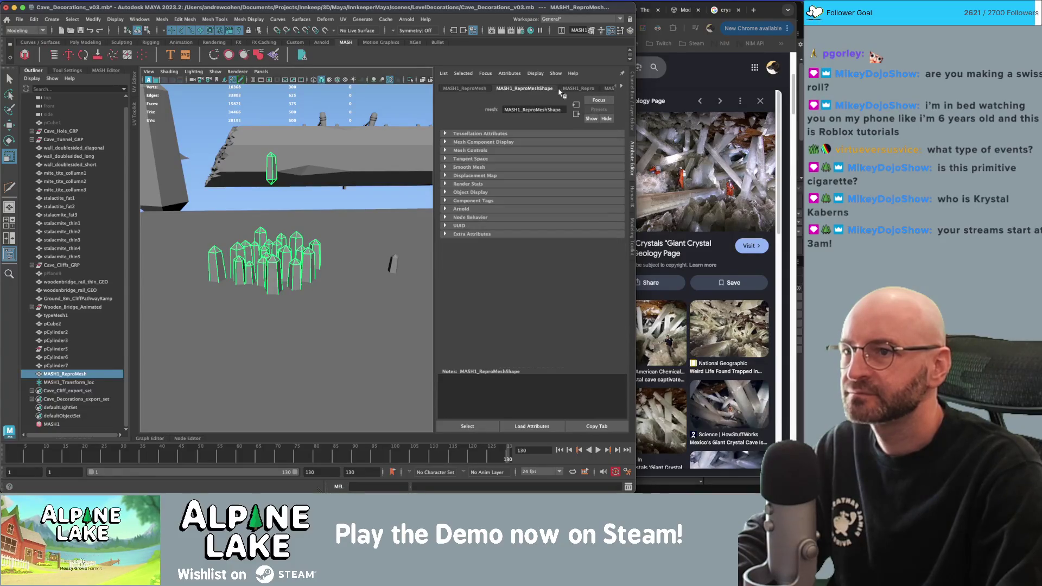
{"action": "left_click", "coordinate": [579, 88]}
{"action": "left_click", "coordinate": [609, 88]}
{"action": "left_click", "coordinate": [622, 86]}
{"action": "left_click", "coordinate": [621, 87]}
{"action": "left_click", "coordinate": [540, 88]}
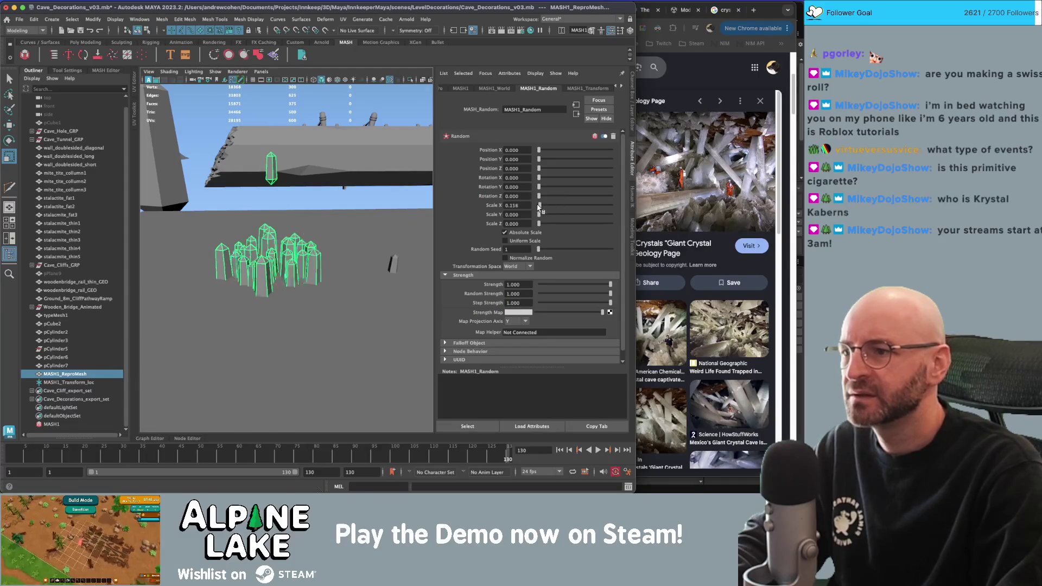
Increase random X and Y scale for taller crystals and turn off Absolute scaling.
{"action": "left_click_drag", "start_coordinate": [541, 207], "coordinate": [556, 206]}
{"action": "mouse_move", "coordinate": [293, 220]}
{"action": "left_mouse_down", "text": "alt"}
{"action": "mouse_move", "coordinate": [280, 217]}
{"action": "mouse_move", "coordinate": [304, 206]}
{"action": "left_mouse_up", "text": "alt"}
{"action": "left_click_drag", "start_coordinate": [539, 214], "coordinate": [550, 224]}
{"action": "left_click", "coordinate": [536, 234]}
{"action": "left_click_drag", "start_coordinate": [429, 239], "coordinate": [351, 223], "text": "alt"}
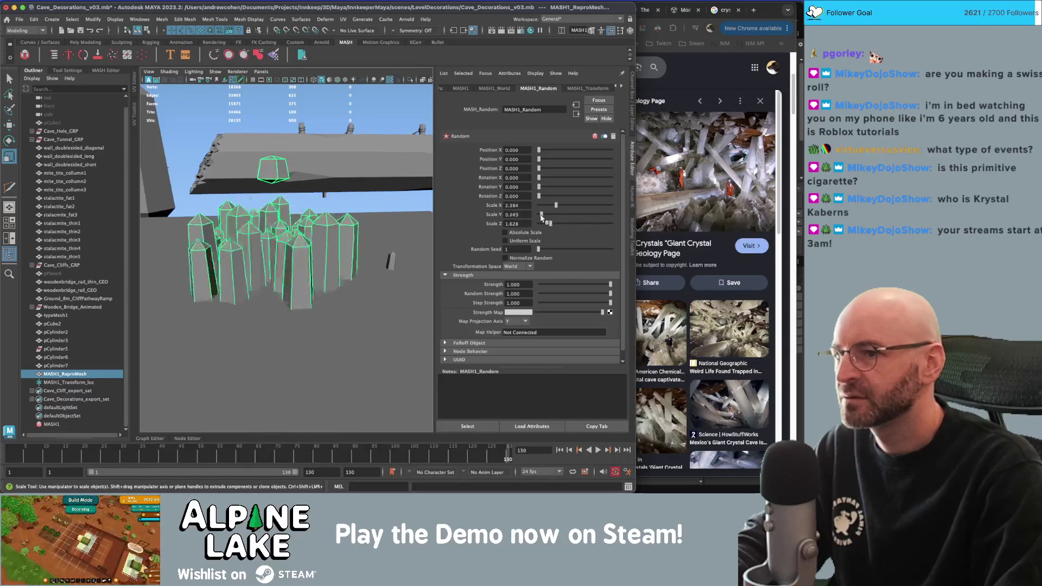
{"action": "key", "text": "q"}
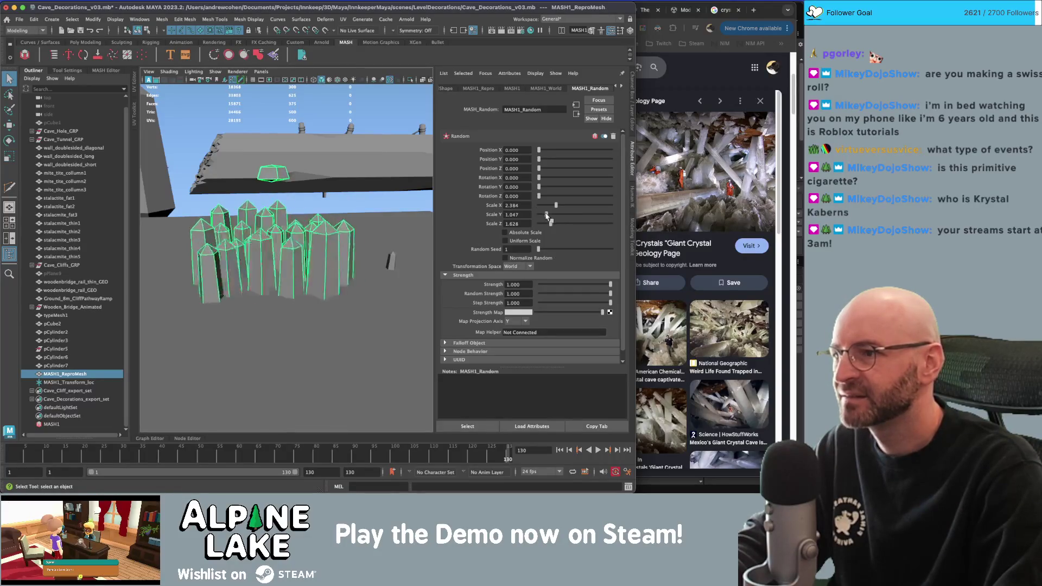
Set random Scale Y to 3.953 and Scale X to 0.872, leaving Uniform Scale off.
{"action": "mouse_move", "coordinate": [541, 215]}
{"action": "left_mouse_down"}
{"action": "mouse_move", "coordinate": [568, 223]}
{"action": "mouse_move", "coordinate": [567, 205]}
{"action": "left_mouse_up"}
{"action": "left_click", "coordinate": [524, 242]}
{"action": "left_click", "coordinate": [525, 242]}
{"action": "mouse_move", "coordinate": [277, 206]}
{"action": "left_mouse_down", "text": "alt"}
{"action": "mouse_move", "coordinate": [298, 200]}
{"action": "mouse_move", "coordinate": [288, 255]}
{"action": "mouse_move", "coordinate": [302, 178]}
{"action": "mouse_move", "coordinate": [287, 209]}
{"action": "left_mouse_up", "text": "alt"}
{"action": "left_click", "coordinate": [543, 206]}
{"action": "left_click_drag", "start_coordinate": [543, 206], "coordinate": [545, 206]}
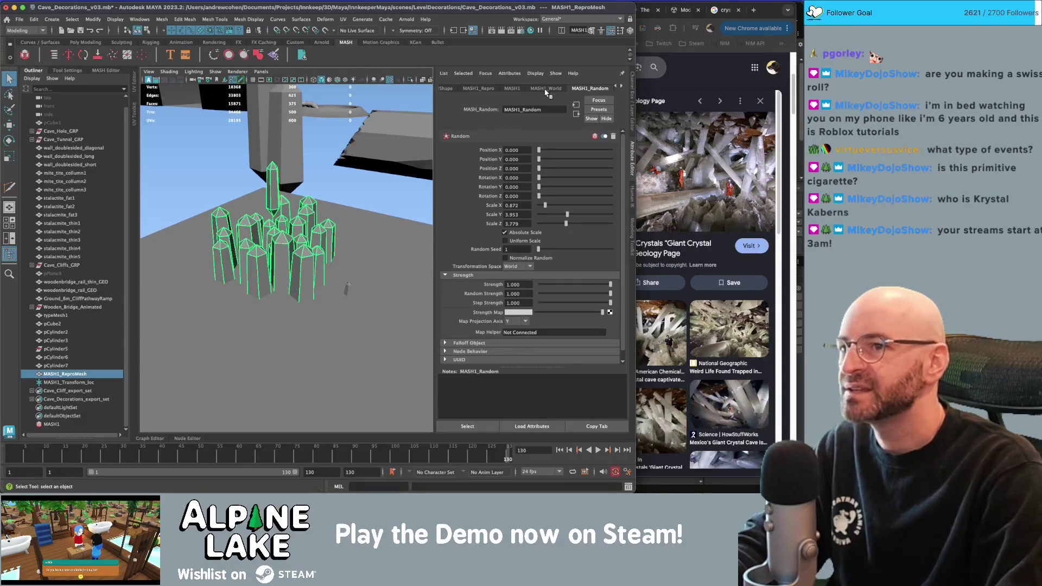
Move MASH1_World below MASH1_Random in the MASH node stack.
{"action": "left_click", "coordinate": [106, 71]}
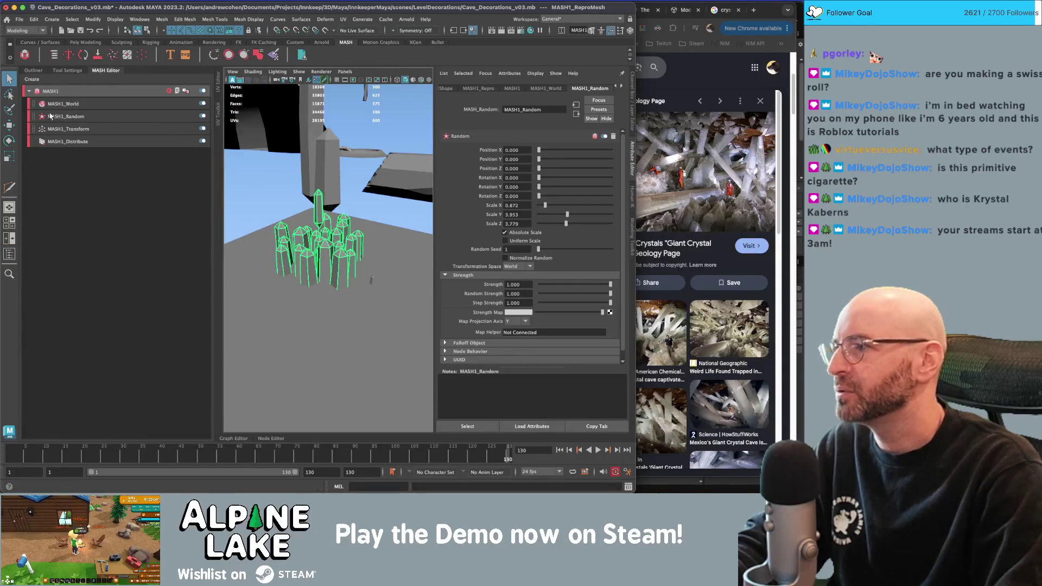
{"action": "left_click_drag", "start_coordinate": [36, 105], "coordinate": [34, 126]}
{"action": "left_click_drag", "start_coordinate": [288, 184], "coordinate": [302, 157], "text": "alt"}
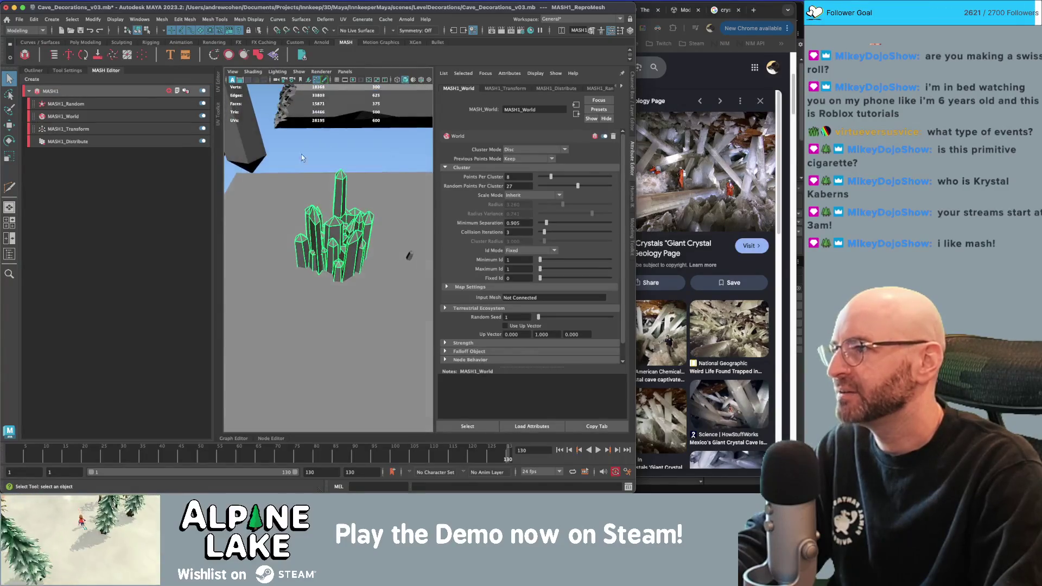
Test Uniform Scale in the Random node and lower random Scale Y to 1.337.
{"action": "left_click", "coordinate": [80, 104]}
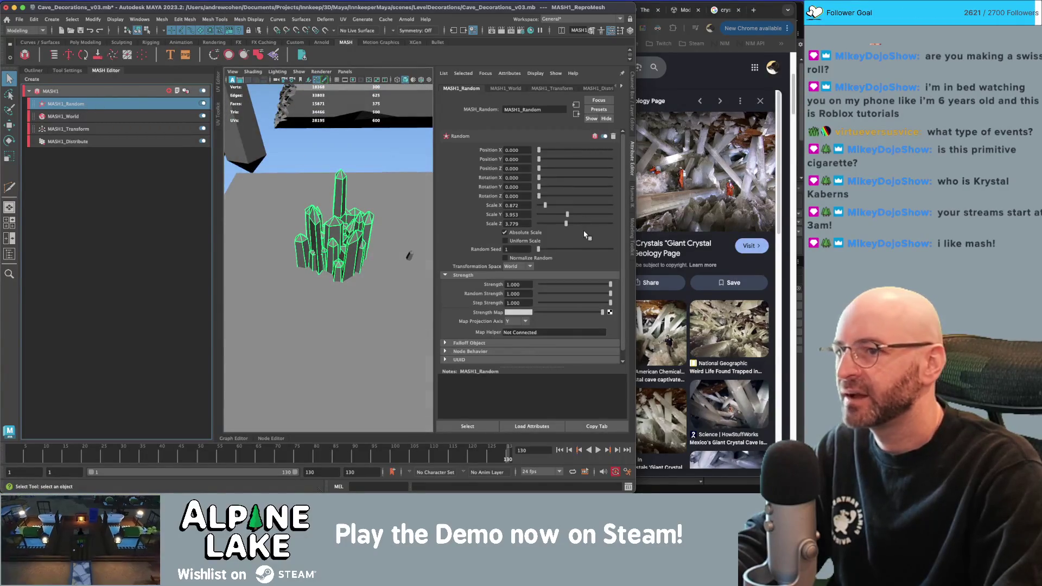
{"action": "left_click", "coordinate": [530, 242]}
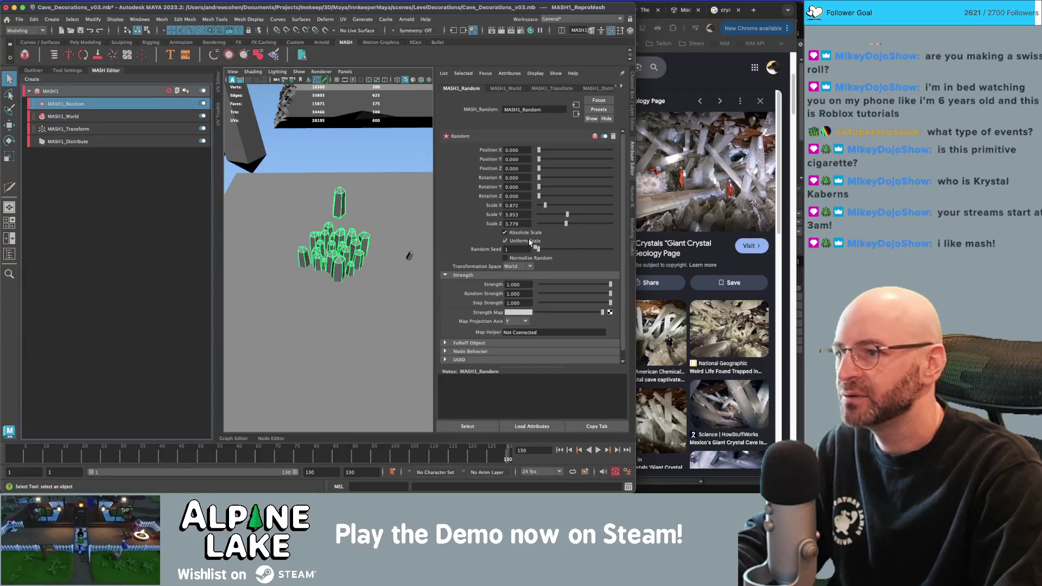
{"action": "key", "text": "f"}
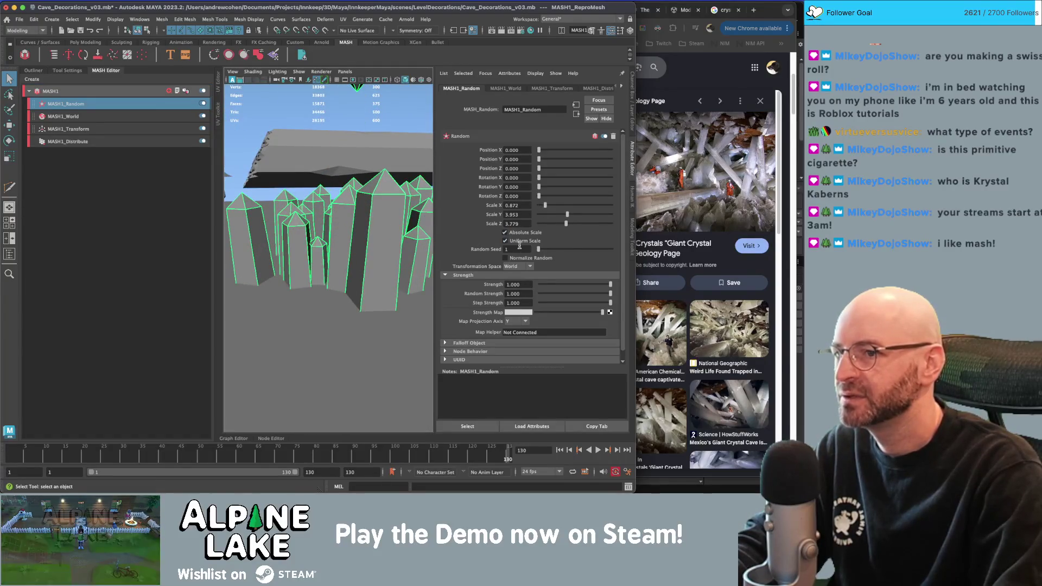
{"action": "left_click", "coordinate": [521, 243]}
{"action": "key", "text": "f"}
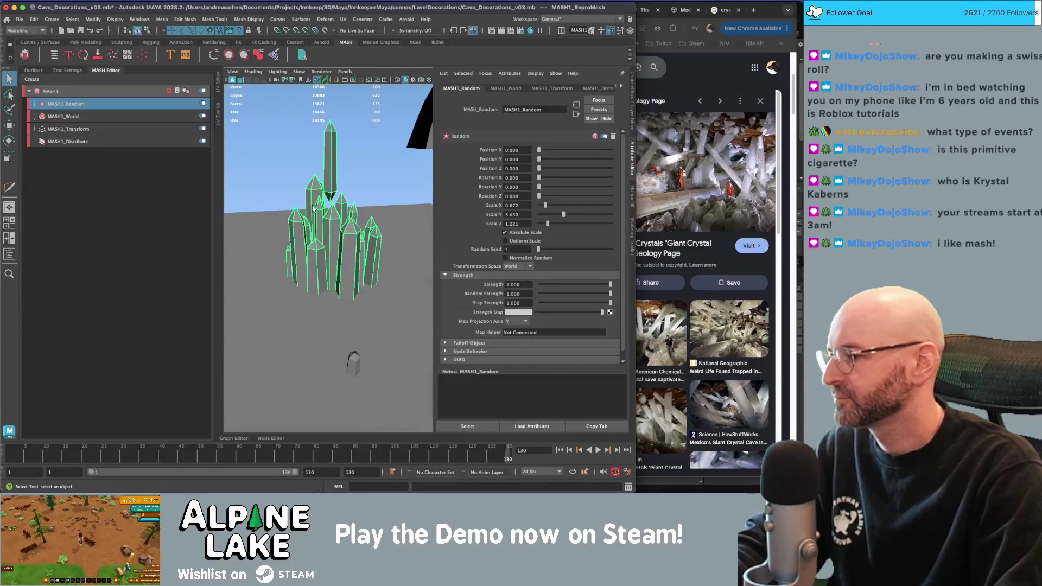
{"action": "mouse_move", "coordinate": [564, 214]}
{"action": "left_mouse_down"}
{"action": "mouse_move", "coordinate": [551, 224]}
{"action": "mouse_move", "coordinate": [547, 215]}
{"action": "left_mouse_up"}
{"action": "left_click_drag", "start_coordinate": [348, 244], "coordinate": [381, 221], "text": "alt"}
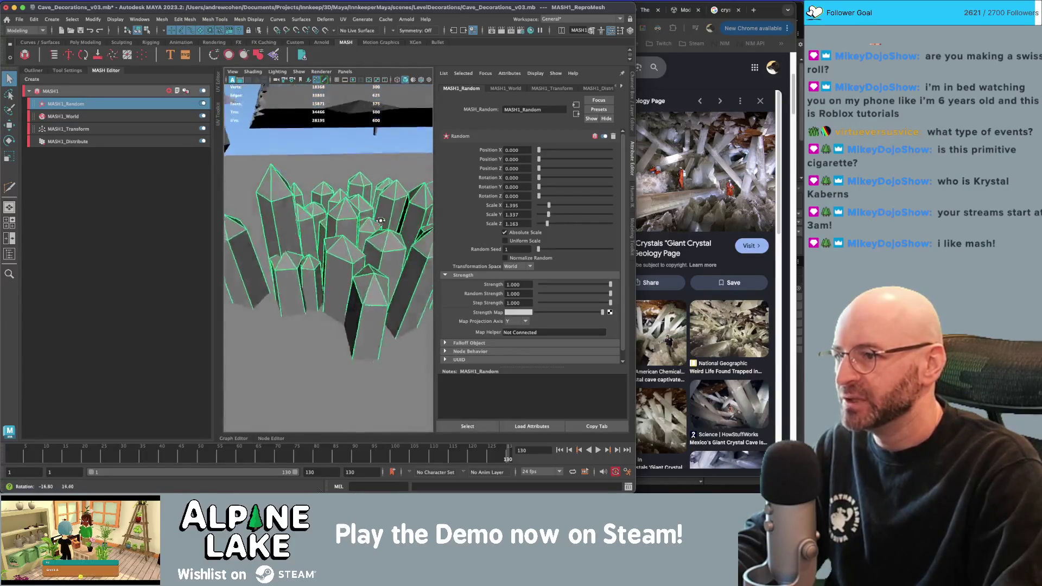
{"action": "key", "text": "f"}
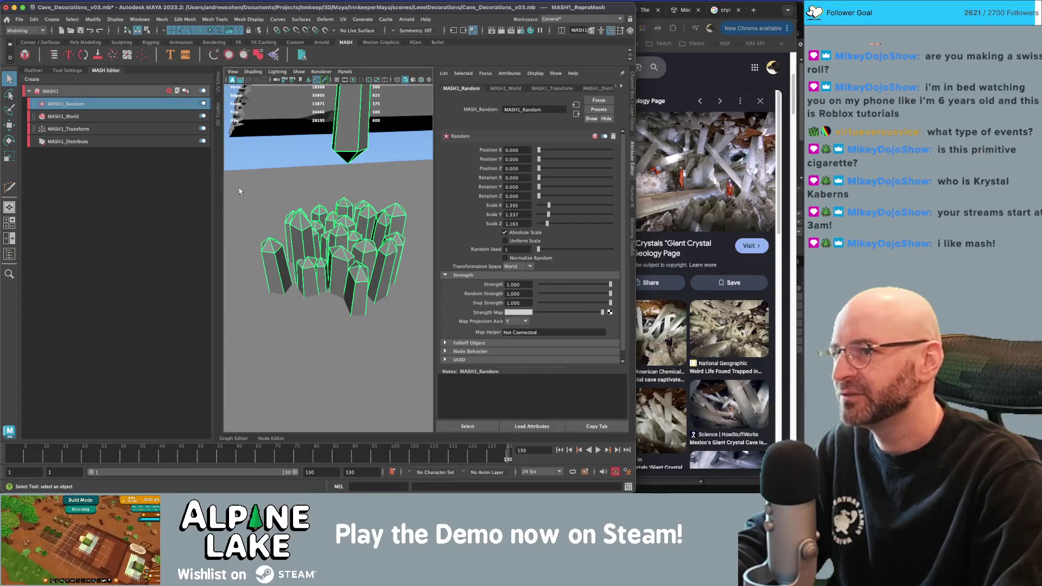
{"action": "key", "text": "f"}
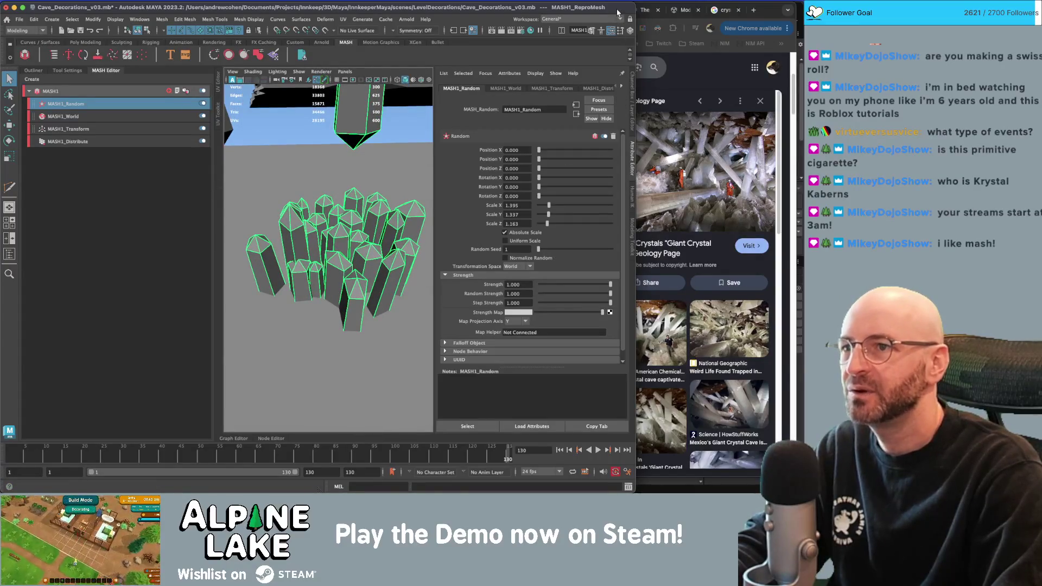
Maximize the workspace, enable Uniform random scaling and increase random Scale X.
{"action": "double_click", "coordinate": [618, 11]}
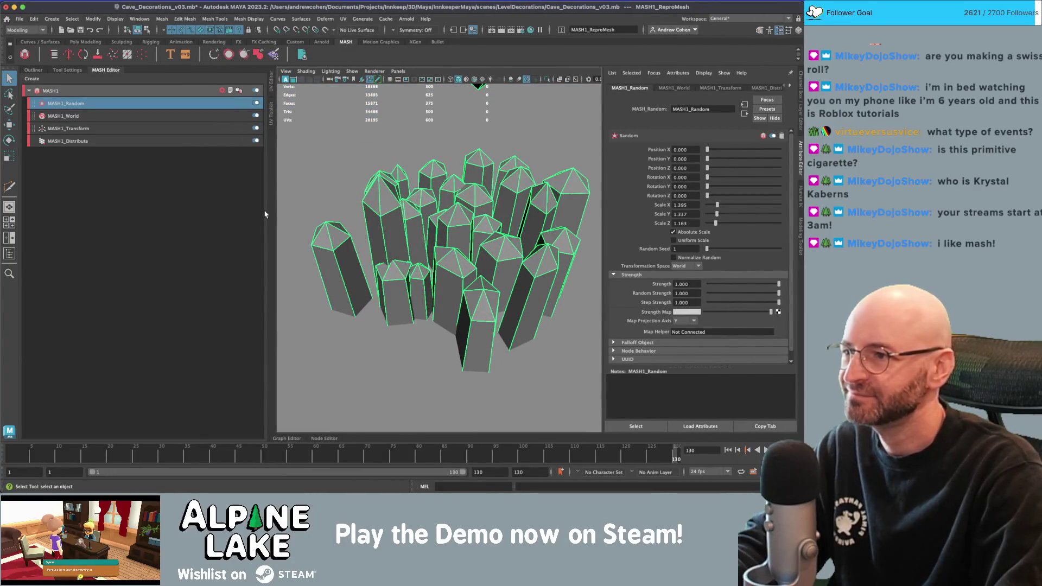
{"action": "left_click_drag", "start_coordinate": [267, 211], "coordinate": [149, 222]}
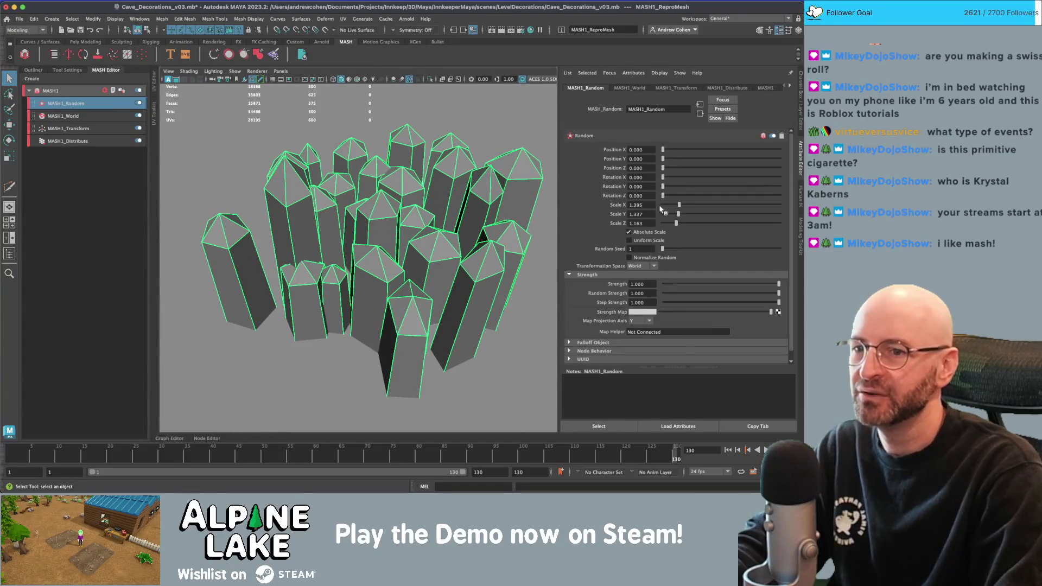
{"action": "left_click", "coordinate": [654, 240]}
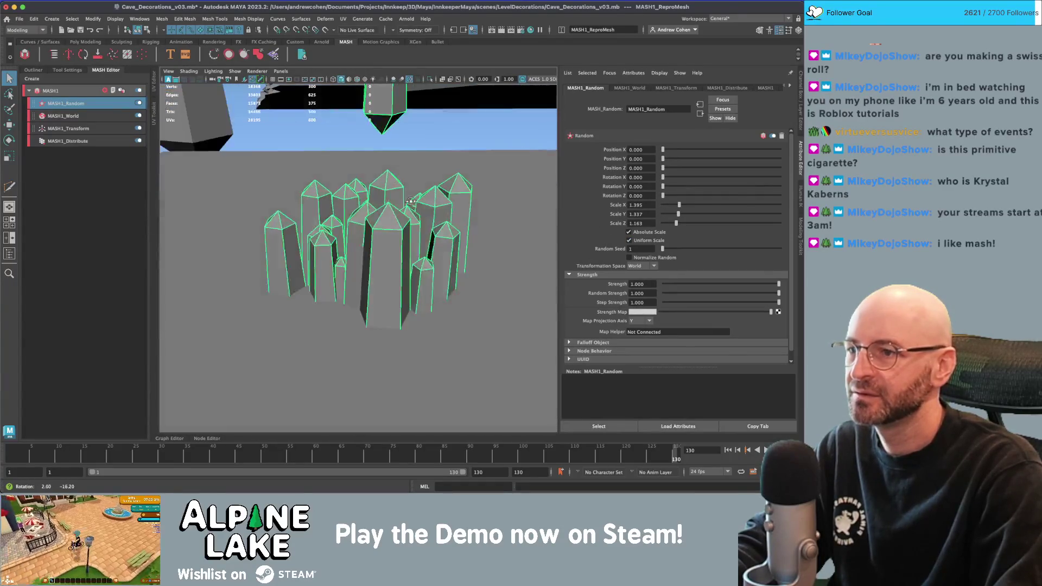
{"action": "left_click_drag", "start_coordinate": [679, 205], "coordinate": [686, 211]}
{"action": "mouse_move", "coordinate": [478, 206]}
{"action": "left_mouse_down", "text": "alt"}
{"action": "mouse_move", "coordinate": [454, 200]}
{"action": "mouse_move", "coordinate": [447, 234]}
{"action": "left_mouse_up", "text": "alt"}
{"action": "left_click", "coordinate": [465, 253]}
Stretch the crystal taller and scale its top vertices to lengthen the tip.
{"action": "key", "text": "f"}
{"action": "key", "text": "w"}
{"action": "key", "text": "r"}
{"action": "mouse_move", "coordinate": [359, 302]}
{"action": "left_mouse_down"}
{"action": "mouse_move", "coordinate": [377, 268]}
{"action": "mouse_move", "coordinate": [456, 266]}
{"action": "left_mouse_up"}
{"action": "key", "text": "w"}
{"action": "right_click", "coordinate": [404, 187]}
{"action": "key", "text": "q"}
{"action": "left_click_drag", "start_coordinate": [392, 117], "coordinate": [464, 164]}
{"action": "key", "text": "r"}
{"action": "left_click_drag", "start_coordinate": [427, 109], "coordinate": [430, 90]}
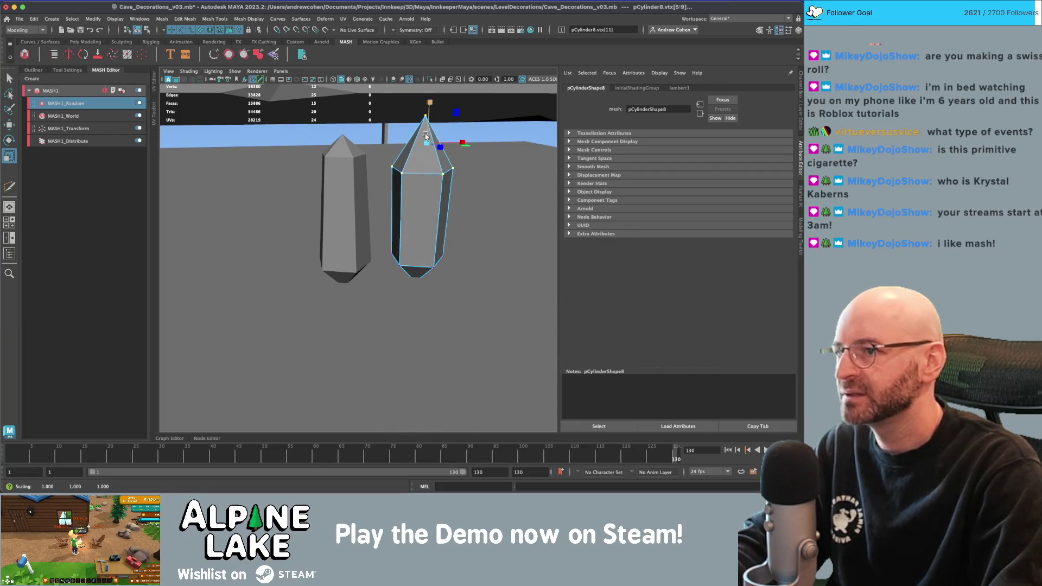
Duplicate the crystal and place the copy beside the others.
{"action": "key", "text": "F8"}
{"action": "key", "text": "w"}
{"action": "key", "text": "ctrl+d"}
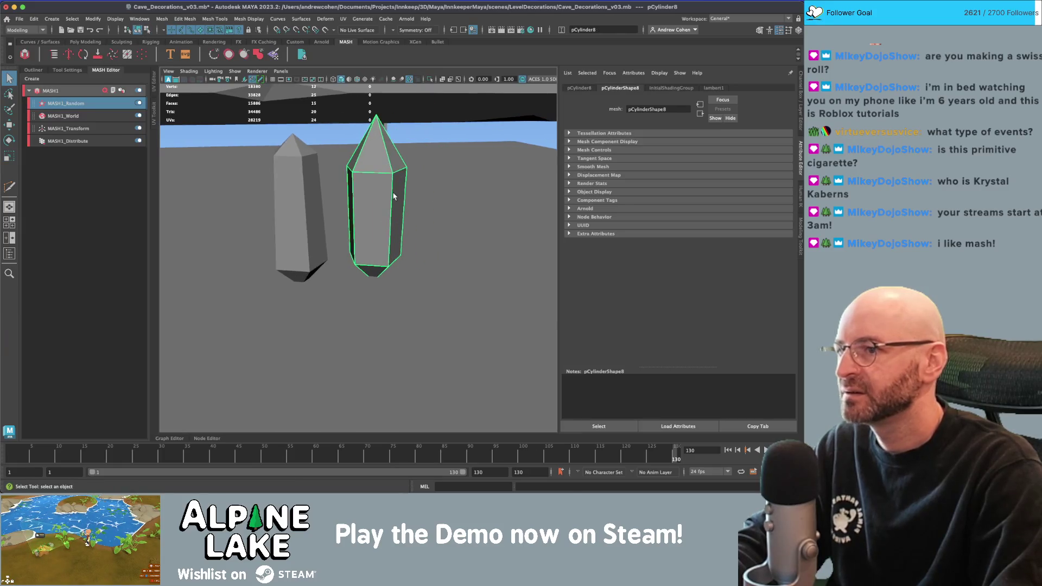
{"action": "mouse_move", "coordinate": [410, 259]}
{"action": "left_mouse_down"}
{"action": "mouse_move", "coordinate": [478, 259]}
{"action": "mouse_move", "coordinate": [375, 177]}
{"action": "left_mouse_up"}
{"action": "key", "text": "y"}
{"action": "key", "text": "q"}
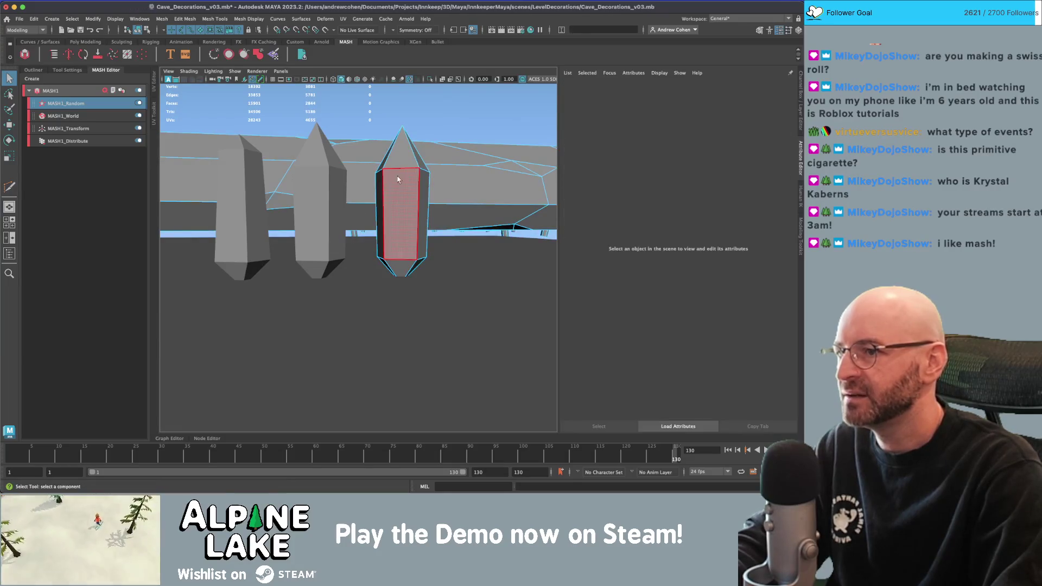
{"action": "key", "text": "ctrl+z"}
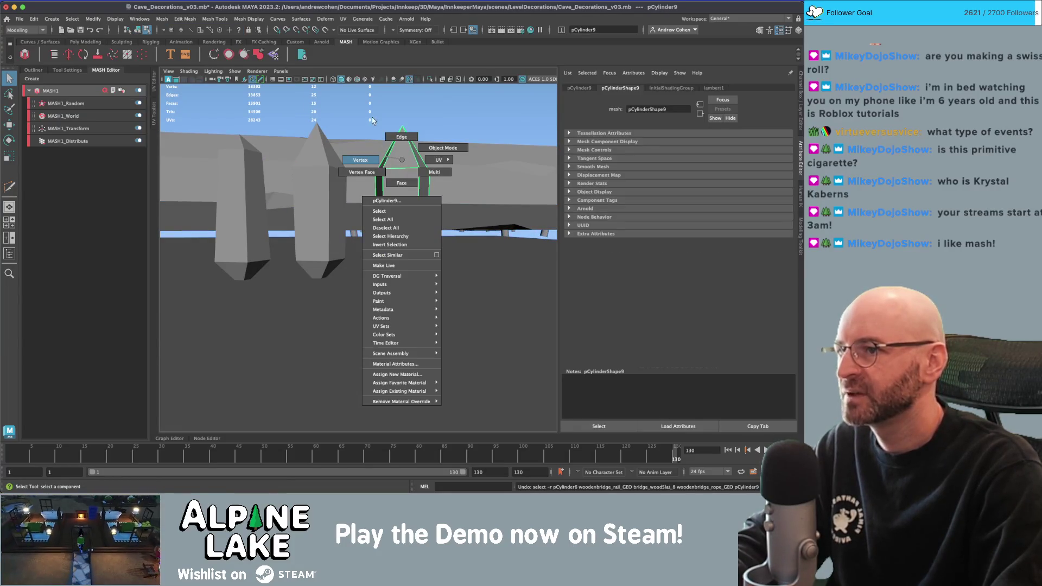
Lower the new crystal's tip vertex.
{"action": "right_click_drag", "start_coordinate": [372, 121], "coordinate": [375, 122]}
{"action": "left_click", "coordinate": [407, 127]}
{"action": "key", "text": "w"}
{"action": "mouse_move", "coordinate": [403, 110]}
{"action": "left_mouse_down"}
{"action": "mouse_move", "coordinate": [404, 132]}
{"action": "mouse_move", "coordinate": [443, 181]}
{"action": "left_mouse_up"}
{"action": "key", "text": "e"}
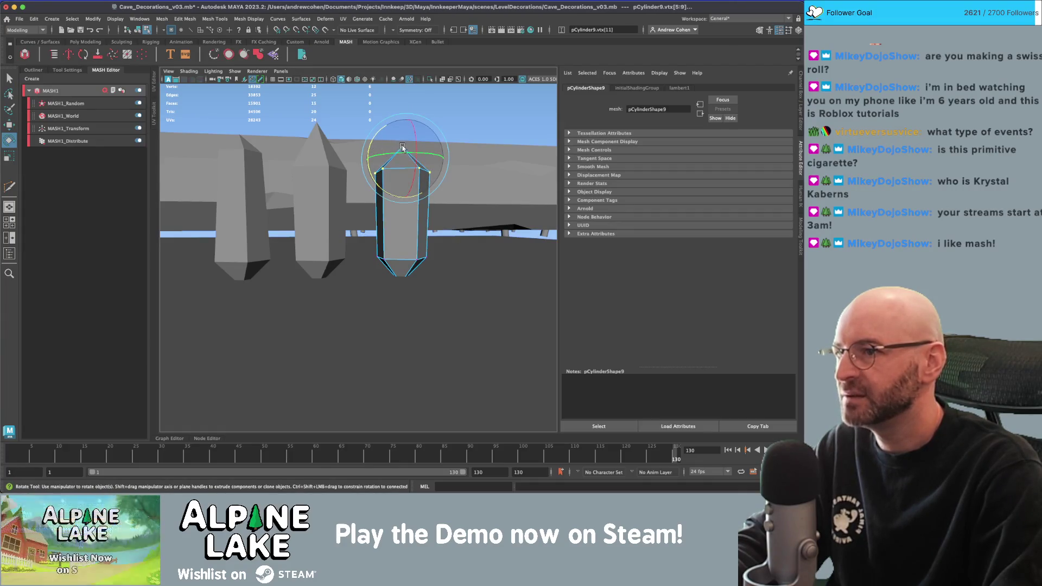
{"action": "left_click", "coordinate": [454, 131]}
Shift the upper vertex ring to slant the crystal and move the bottom ring down.
{"action": "left_click_drag", "start_coordinate": [438, 176], "coordinate": [369, 152]}
{"action": "key", "text": "w"}
{"action": "left_click_drag", "start_coordinate": [430, 139], "coordinate": [412, 179]}
{"action": "mouse_move", "coordinate": [352, 228]}
{"action": "left_mouse_down"}
{"action": "mouse_move", "coordinate": [440, 271]}
{"action": "mouse_move", "coordinate": [400, 251]}
{"action": "mouse_move", "coordinate": [397, 180]}
{"action": "left_mouse_up"}
{"action": "key", "text": "r"}
{"action": "key", "text": "w"}
{"action": "key", "text": "q"}
Rotate and move the middle crystal's top vertices to reshape its tip.
{"action": "left_click", "coordinate": [137, 30]}
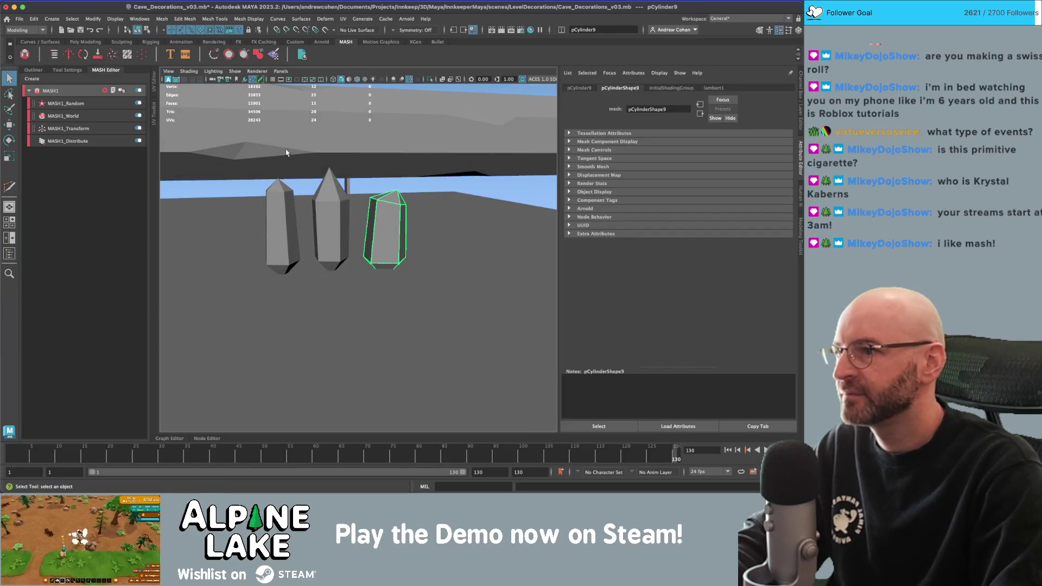
{"action": "left_click", "coordinate": [330, 199]}
{"action": "right_click", "coordinate": [331, 198]}
{"action": "left_click_drag", "start_coordinate": [295, 187], "coordinate": [365, 213]}
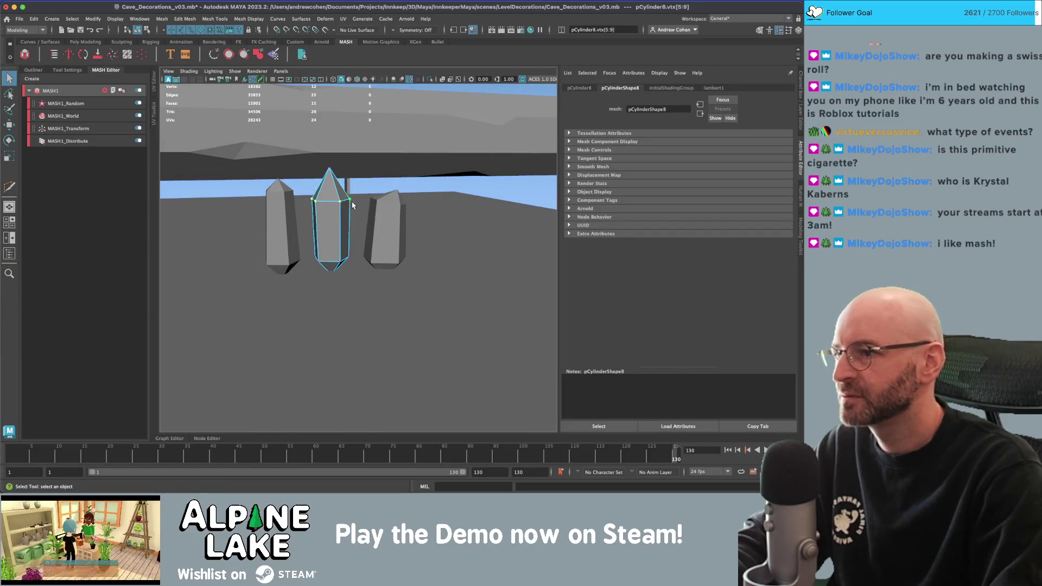
{"action": "key", "text": "e"}
{"action": "key", "text": "w"}
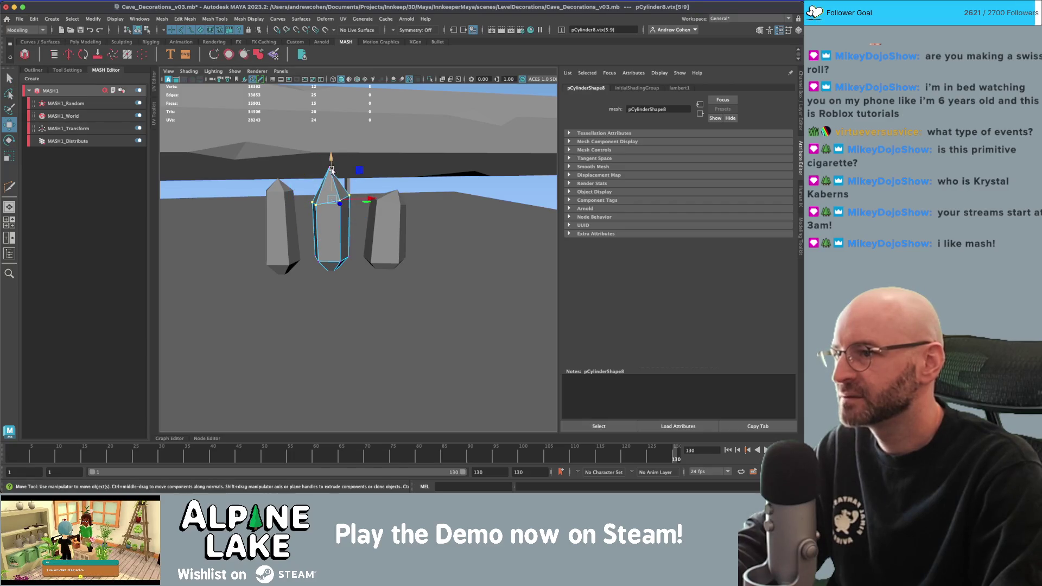
{"action": "key", "text": "q"}
Duplicate the left crystal and slide the copy to the right of the group.
{"action": "left_click_drag", "start_coordinate": [321, 165], "coordinate": [313, 197], "text": "alt"}
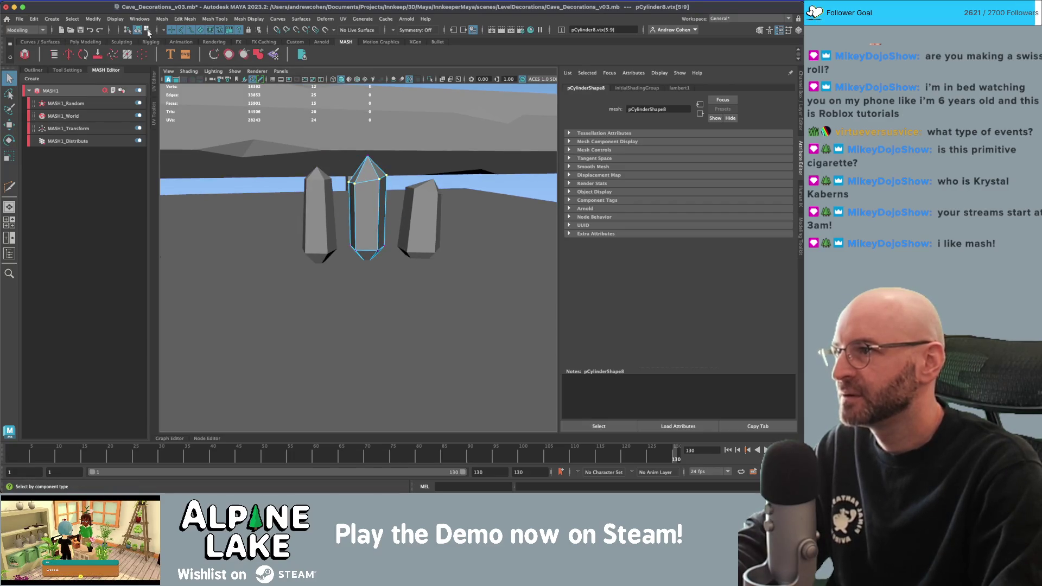
{"action": "key", "text": "F8"}
{"action": "left_click", "coordinate": [313, 197]}
{"action": "key", "text": "ctrl+d"}
{"action": "key", "text": "w"}
{"action": "left_click_drag", "start_coordinate": [343, 251], "coordinate": [490, 244]}
Chamfer the new crystal's tip vertex into a small face at width 0.250.
{"action": "key", "text": "f"}
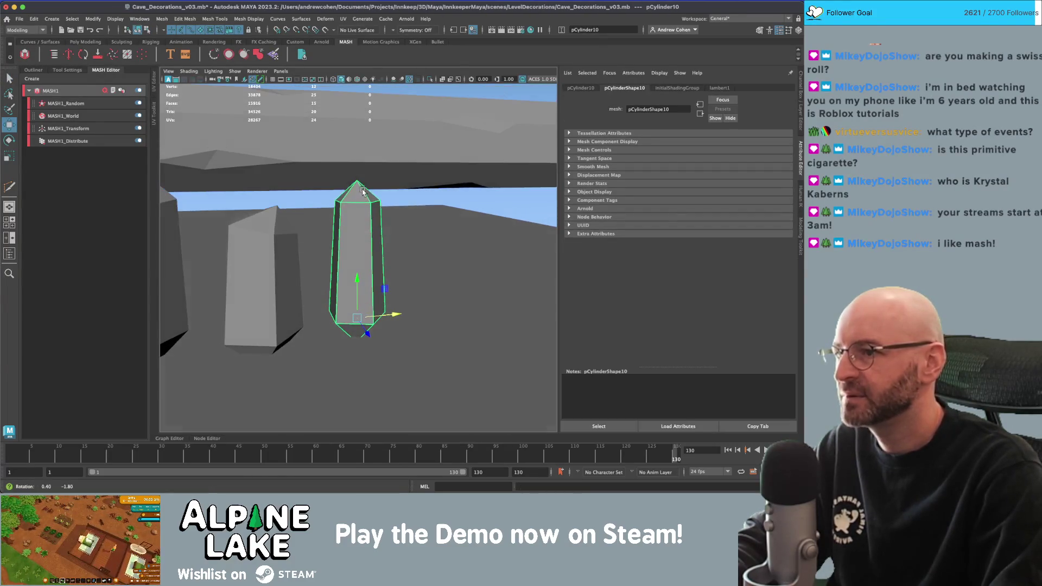
{"action": "right_click", "coordinate": [353, 179]}
{"action": "left_click_drag", "start_coordinate": [364, 186], "coordinate": [365, 185]}
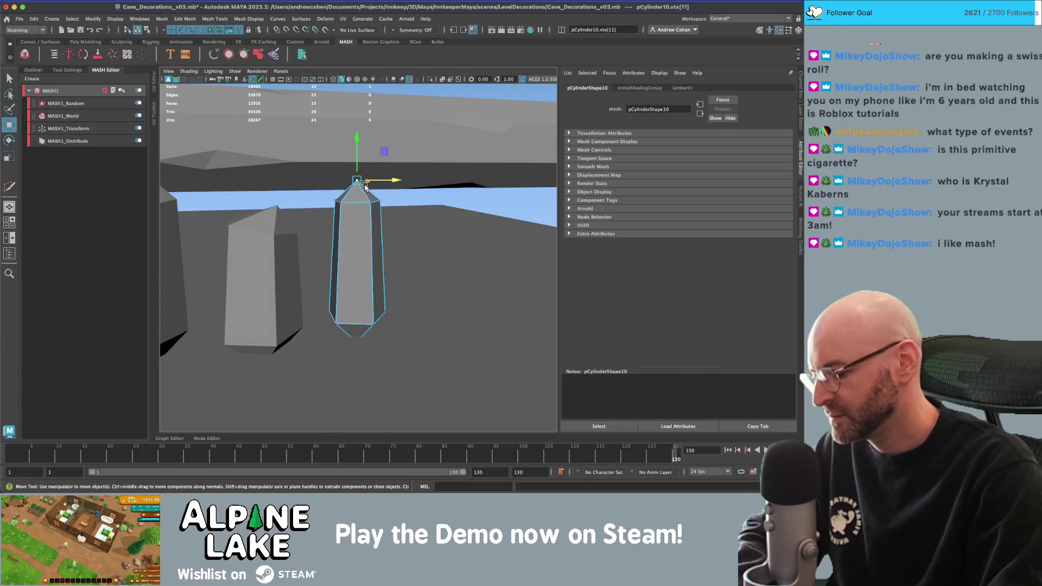
{"action": "right_click_drag", "start_coordinate": [364, 186], "coordinate": [375, 186], "text": "shift"}
Scale, rotate and move the fourth crystal's chamfered tip vertices.
{"action": "key", "text": "q"}
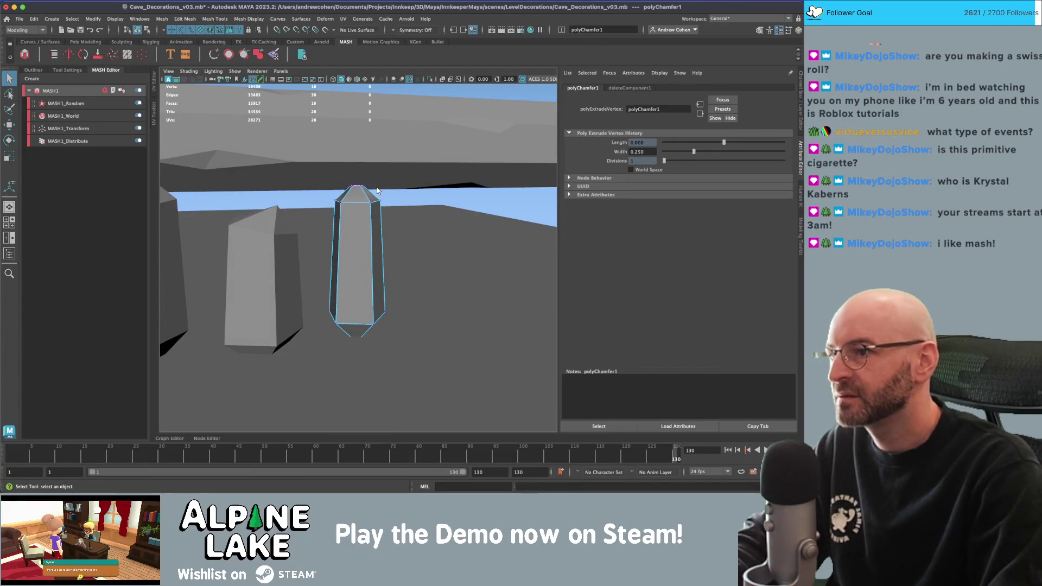
{"action": "left_click_drag", "start_coordinate": [336, 238], "coordinate": [380, 271]}
{"action": "key", "text": "r"}
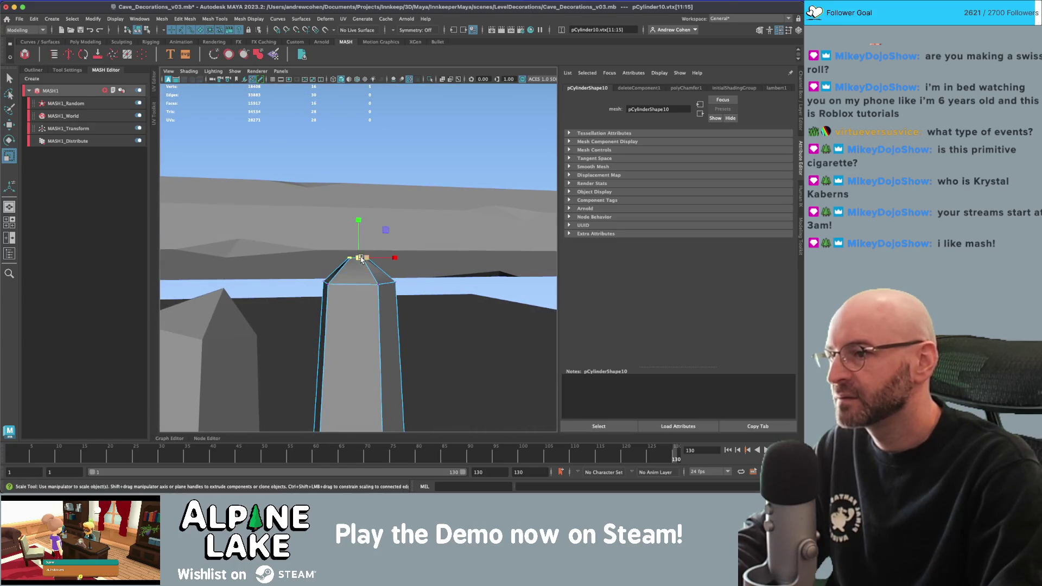
{"action": "key", "text": "e"}
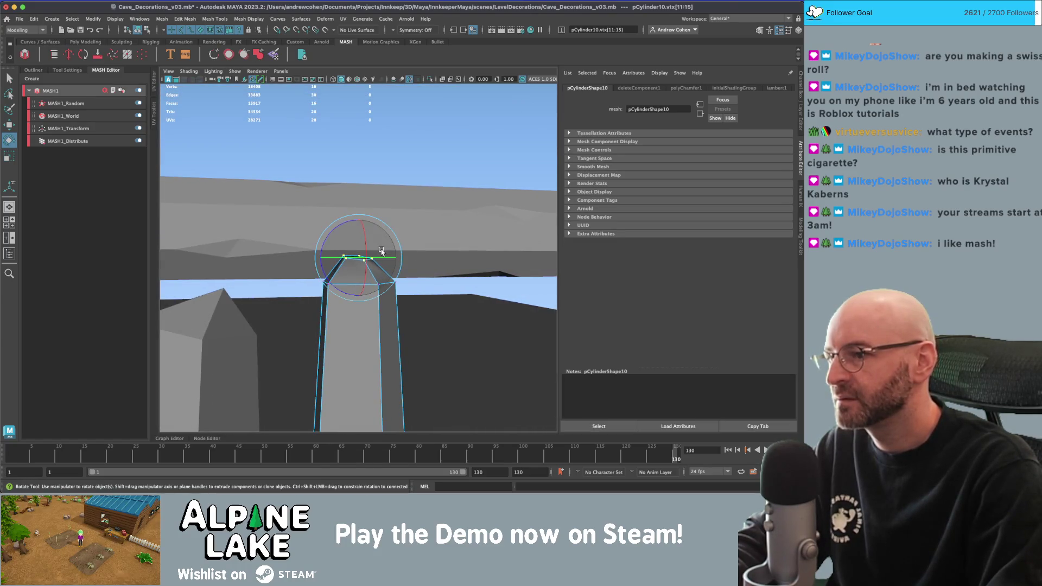
{"action": "key", "text": "w"}
{"action": "left_click", "coordinate": [138, 30]}
Delete the crystal's construction history and select the row of crystals.
{"action": "scroll", "coordinate": [313, 118], "scroll_direction": "down", "scroll_amount": 5}
{"action": "key", "text": "q"}
{"action": "key", "text": "alt+shift+d"}
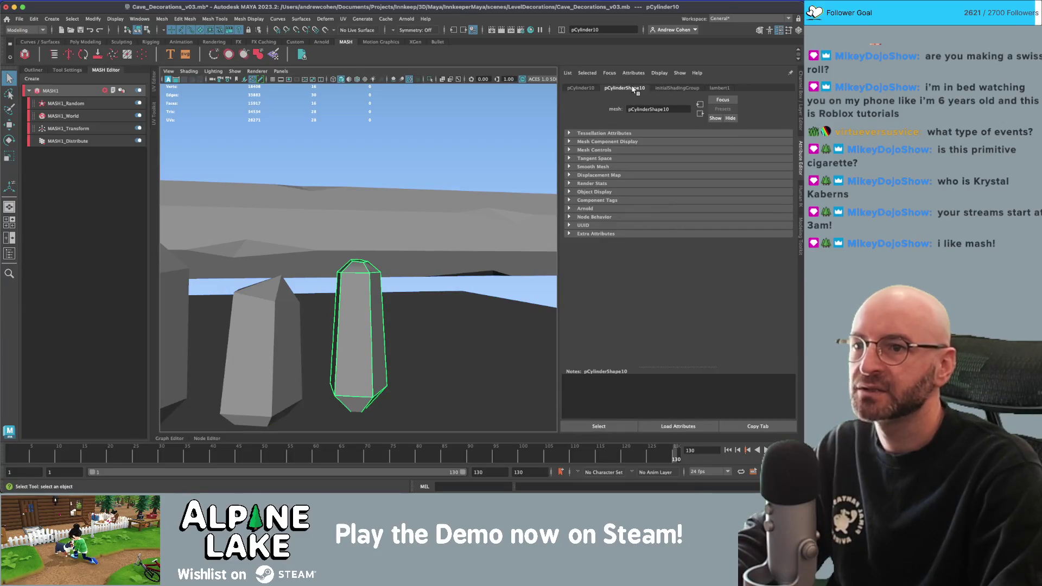
{"action": "middle_click_drag", "start_coordinate": [286, 326], "coordinate": [428, 325], "text": "alt"}
{"action": "left_click", "coordinate": [408, 347], "text": "shift"}
{"action": "left_click", "coordinate": [306, 336], "text": "shift"}
{"action": "left_click", "coordinate": [209, 336], "text": "shift"}
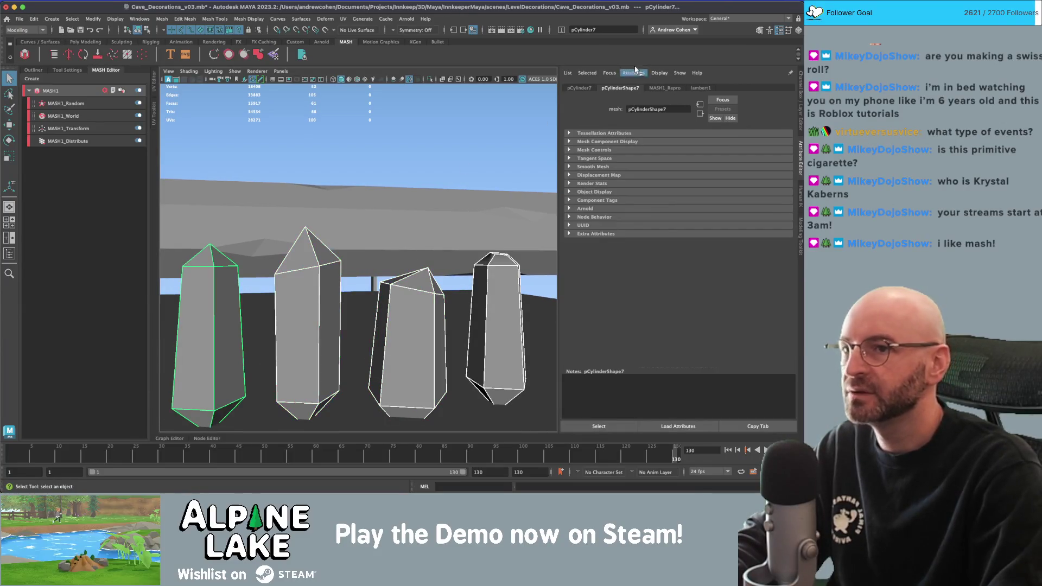
Duplicate the rightmost crystal and move the copy further right.
{"action": "left_click", "coordinate": [483, 302]}
{"action": "mouse_move", "coordinate": [483, 302]}
{"action": "left_mouse_down", "text": "alt"}
{"action": "mouse_move", "coordinate": [428, 342]}
{"action": "mouse_move", "coordinate": [444, 353]}
{"action": "mouse_move", "coordinate": [493, 354]}
{"action": "left_mouse_up", "text": "alt"}
{"action": "key", "text": "ctrl+d"}
{"action": "key", "text": "w"}
{"action": "right_click_drag", "start_coordinate": [465, 233], "coordinate": [459, 239]}
Move and scale the duplicate's top vertices to form a tall, slim spire.
{"action": "key", "text": "q"}
{"action": "mouse_move", "coordinate": [425, 237]}
{"action": "left_mouse_down"}
{"action": "mouse_move", "coordinate": [456, 259]}
{"action": "mouse_move", "coordinate": [464, 163]}
{"action": "mouse_move", "coordinate": [457, 172]}
{"action": "left_mouse_up"}
{"action": "key", "text": "w"}
{"action": "key", "text": "r"}
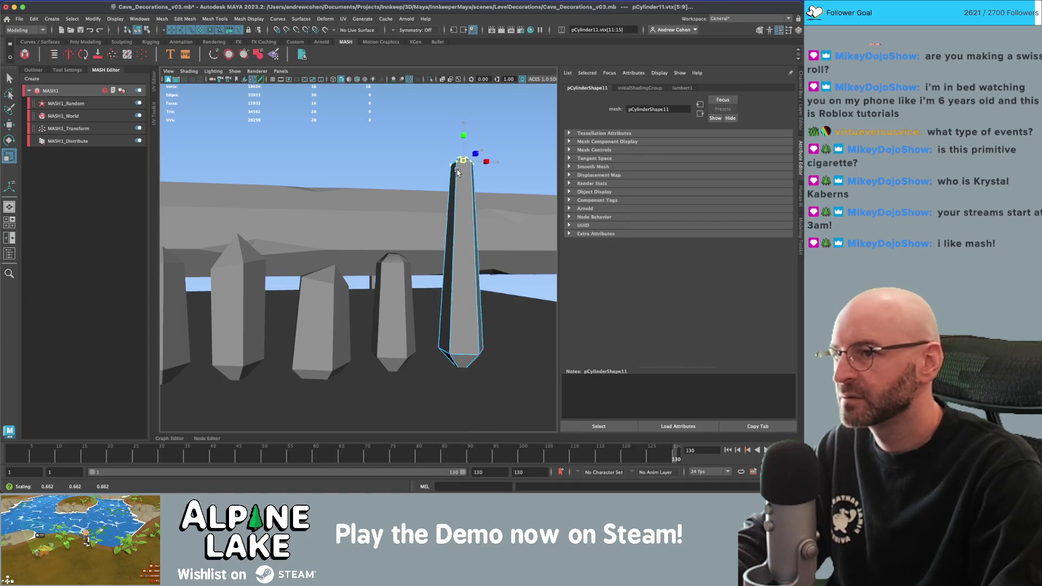
{"action": "mouse_move", "coordinate": [464, 96]}
{"action": "left_mouse_down"}
{"action": "mouse_move", "coordinate": [461, 152]}
{"action": "mouse_move", "coordinate": [463, 130]}
{"action": "left_mouse_up"}
Select all five crystals, from the new tall one to the leftmost.
{"action": "left_click", "coordinate": [146, 31]}
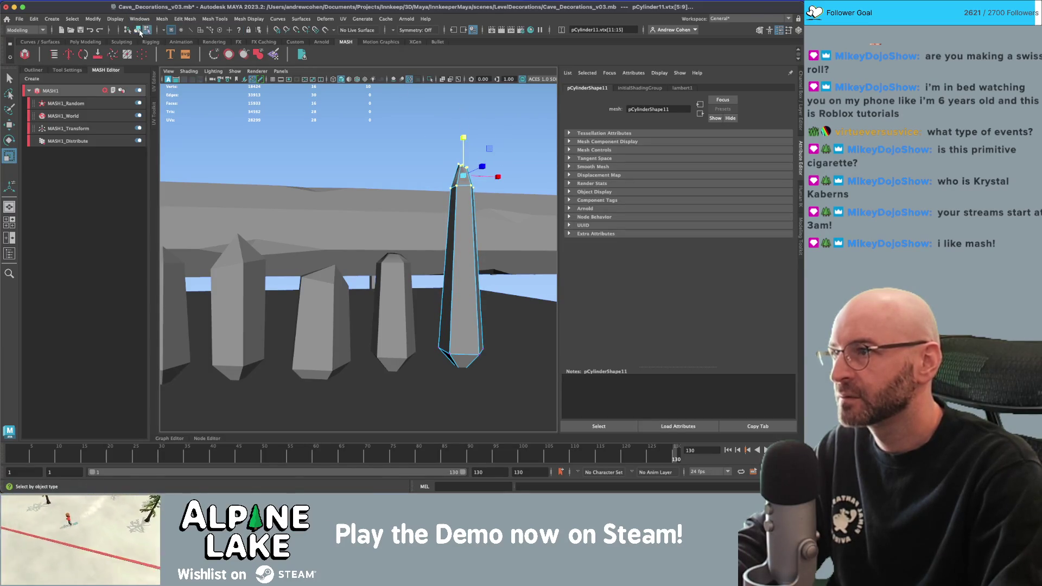
{"action": "left_click", "coordinate": [358, 380]}
{"action": "left_click_drag", "start_coordinate": [358, 325], "coordinate": [380, 282], "text": "alt"}
{"action": "left_click", "coordinate": [426, 271]}
{"action": "left_click", "coordinate": [377, 293], "text": "shift"}
{"action": "left_click", "coordinate": [332, 293], "text": "shift"}
{"action": "left_click", "coordinate": [289, 271], "text": "shift"}
{"action": "left_click", "coordinate": [258, 272], "text": "shift"}
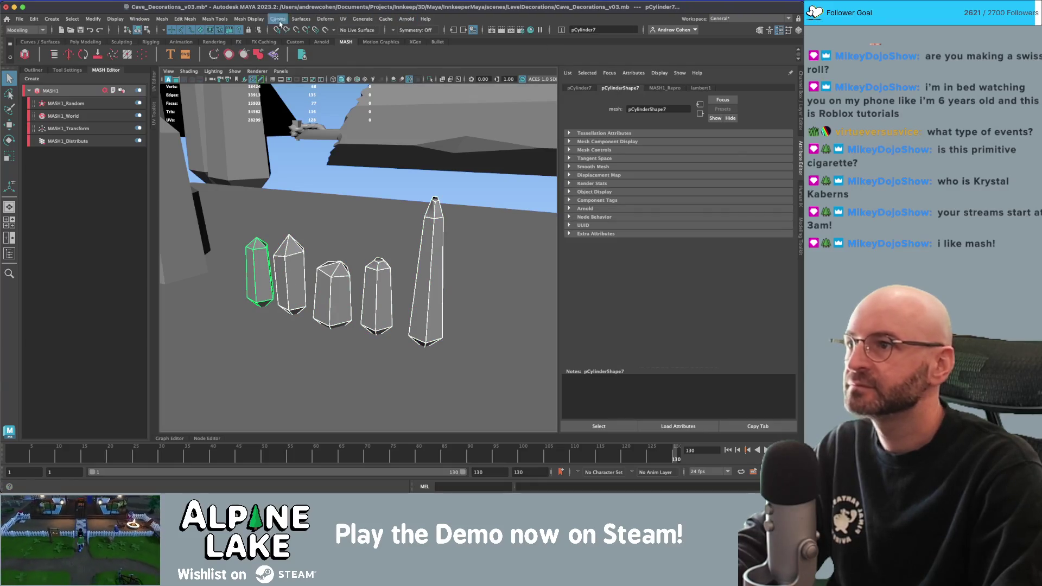
Soften the edges of the selected crystals with Mesh Display > Soften Edge.
{"action": "left_click", "coordinate": [237, 20]}
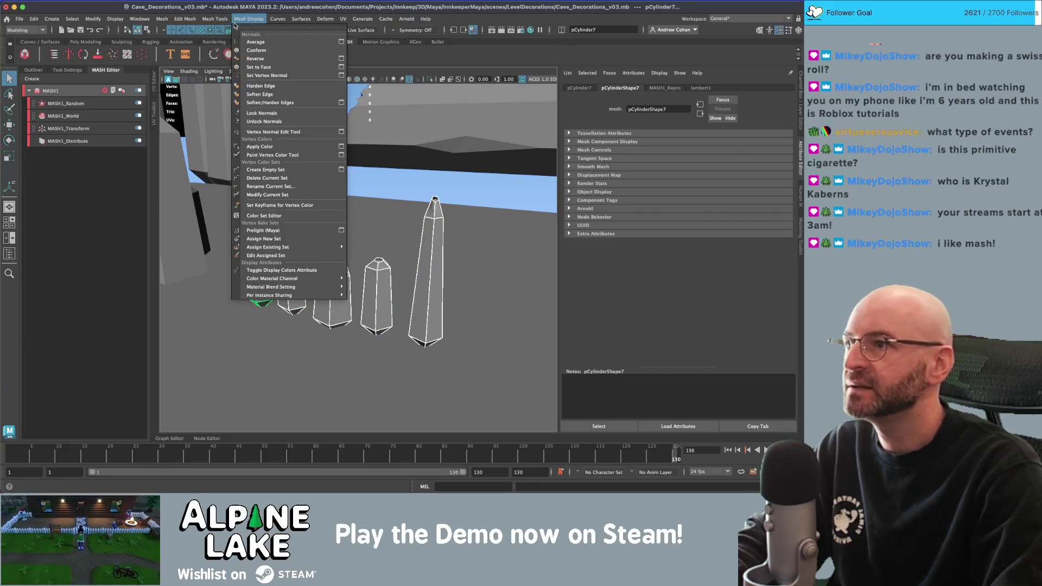
{"action": "left_click", "coordinate": [264, 94]}
{"action": "left_click", "coordinate": [138, 30]}
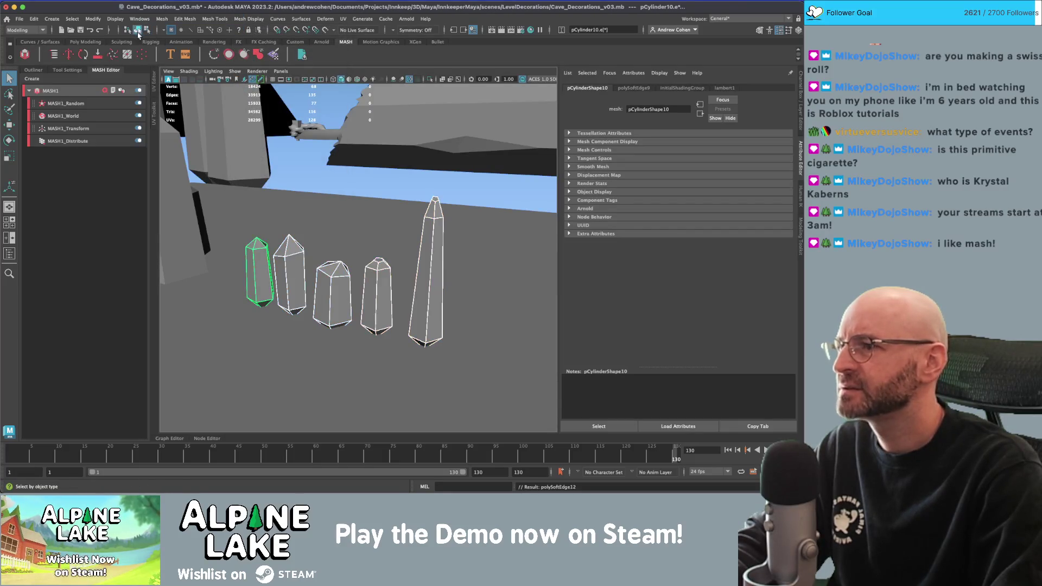
{"action": "left_click", "coordinate": [359, 380]}
Select the top face of the fourth crystal, pCylinder10.
{"action": "mouse_move", "coordinate": [358, 380]}
{"action": "left_mouse_down", "text": "alt"}
{"action": "mouse_move", "coordinate": [391, 228]}
{"action": "mouse_move", "coordinate": [419, 184]}
{"action": "mouse_move", "coordinate": [365, 191]}
{"action": "mouse_move", "coordinate": [367, 239]}
{"action": "left_mouse_up", "text": "alt"}
{"action": "left_click", "coordinate": [388, 274]}
{"action": "scroll", "coordinate": [389, 274], "scroll_direction": "up", "scroll_amount": 3}
{"action": "right_click", "coordinate": [441, 271]}
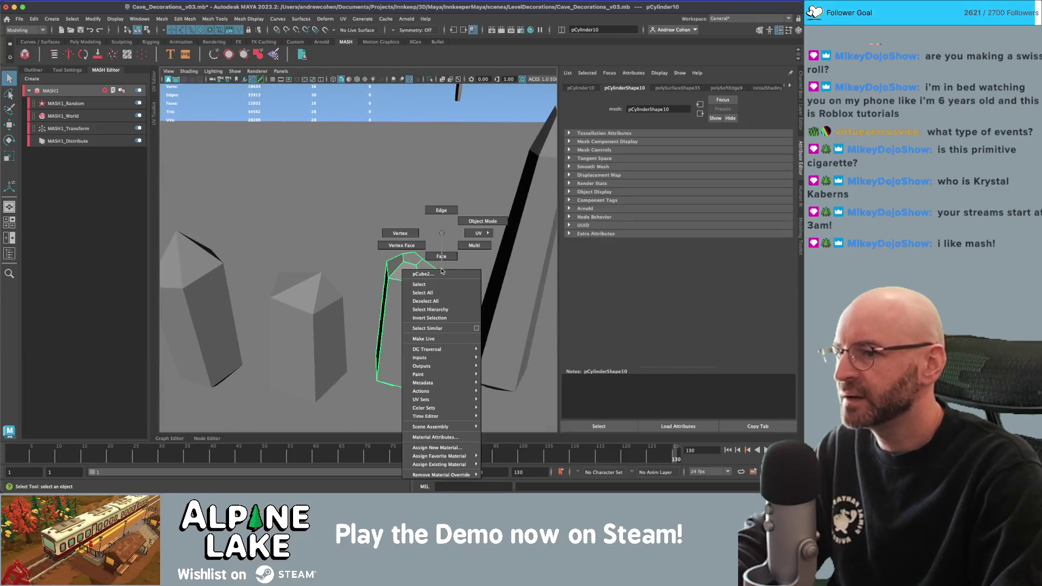
{"action": "mouse_move", "coordinate": [443, 234]}
{"action": "left_mouse_down", "text": "alt"}
{"action": "mouse_move", "coordinate": [360, 263]}
{"action": "mouse_move", "coordinate": [442, 232]}
{"action": "mouse_move", "coordinate": [418, 222]}
{"action": "mouse_move", "coordinate": [373, 291]}
{"action": "left_mouse_up", "text": "alt"}
{"action": "left_click", "coordinate": [407, 248]}
{"action": "left_click", "coordinate": [318, 282]}
{"action": "right_click", "coordinate": [315, 233]}
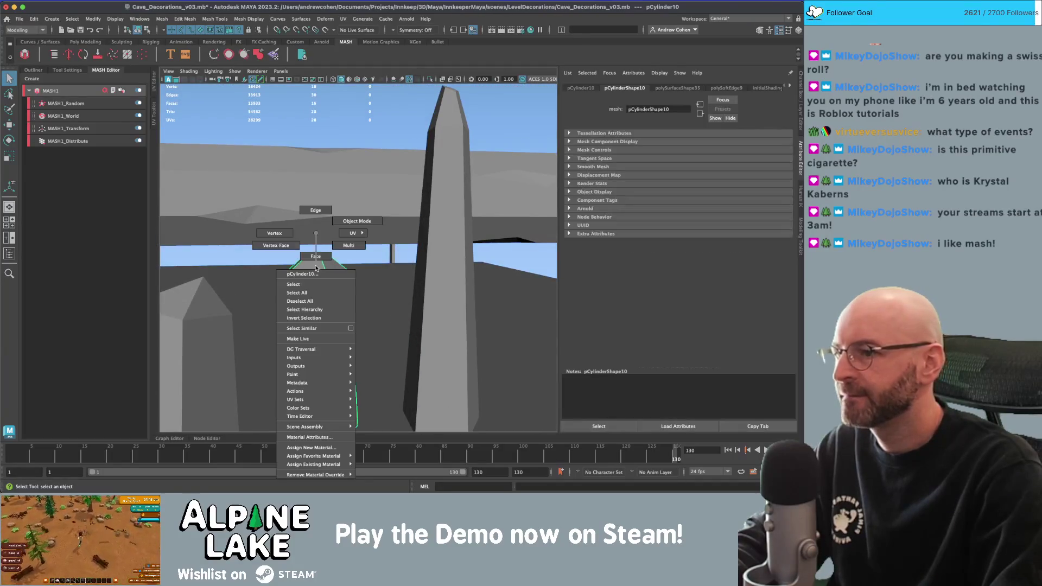
{"action": "left_click", "coordinate": [317, 256]}
Merge the top face to center and lower the resulting tip vertex.
{"action": "key", "text": "r"}
{"action": "left_click_drag", "start_coordinate": [318, 257], "coordinate": [319, 259]}
{"action": "right_click_drag", "start_coordinate": [309, 262], "coordinate": [317, 258], "text": "shift"}
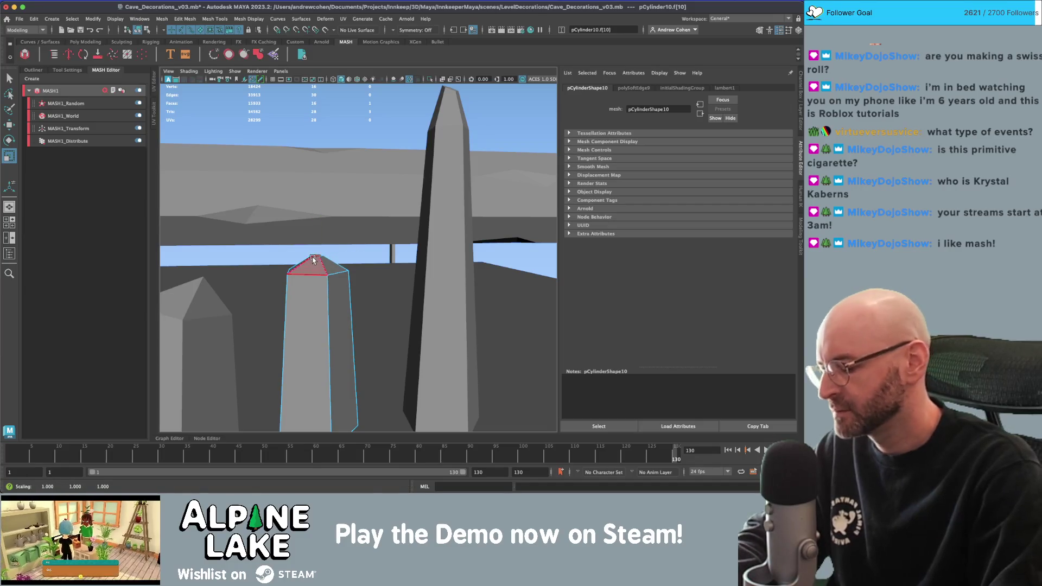
{"action": "key", "text": "w"}
{"action": "mouse_move", "coordinate": [317, 258]}
{"action": "left_mouse_down"}
{"action": "mouse_move", "coordinate": [317, 267]}
{"action": "mouse_move", "coordinate": [384, 279]}
{"action": "mouse_move", "coordinate": [248, 173]}
{"action": "left_mouse_up"}
Rotate and move the vertex ring below the tip, then bring up the MASH1 network settings.
{"action": "mouse_move", "coordinate": [346, 241]}
{"action": "left_mouse_down", "text": "alt"}
{"action": "mouse_move", "coordinate": [159, 252]}
{"action": "mouse_move", "coordinate": [304, 326]}
{"action": "mouse_move", "coordinate": [391, 293]}
{"action": "mouse_move", "coordinate": [384, 228]}
{"action": "mouse_move", "coordinate": [409, 237]}
{"action": "mouse_move", "coordinate": [400, 202]}
{"action": "mouse_move", "coordinate": [418, 225]}
{"action": "left_mouse_up", "text": "alt"}
{"action": "key", "text": "q"}
{"action": "key", "text": "e"}
{"action": "key", "text": "w"}
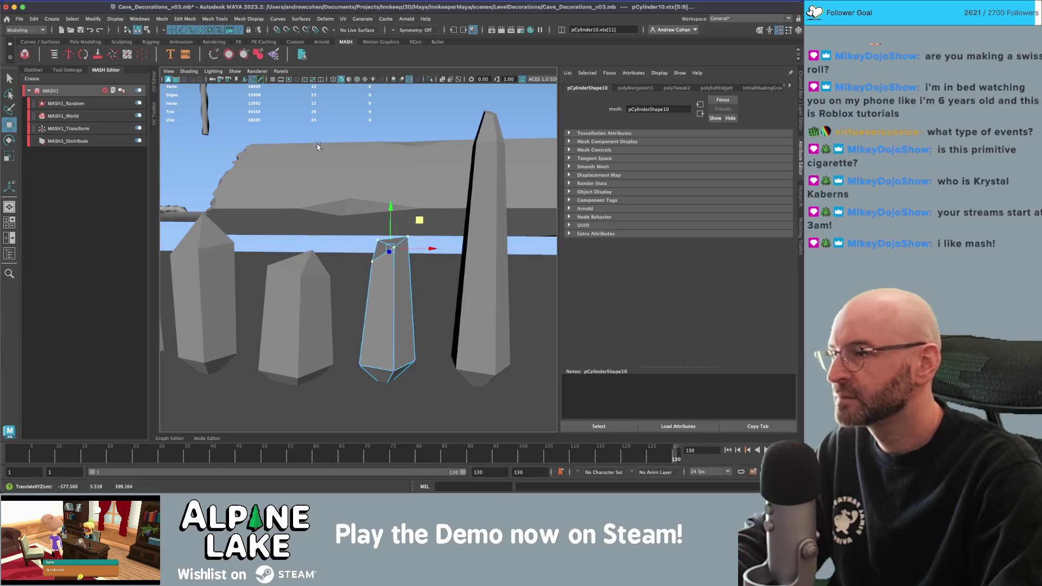
{"action": "left_click", "coordinate": [137, 30]}
{"action": "key", "text": "q"}
{"action": "mouse_move", "coordinate": [326, 271]}
{"action": "left_mouse_down", "text": "alt"}
{"action": "mouse_move", "coordinate": [380, 249]}
{"action": "mouse_move", "coordinate": [372, 223]}
{"action": "mouse_move", "coordinate": [378, 238]}
{"action": "mouse_move", "coordinate": [268, 250]}
{"action": "mouse_move", "coordinate": [344, 252]}
{"action": "mouse_move", "coordinate": [186, 169]}
{"action": "left_mouse_up", "text": "alt"}
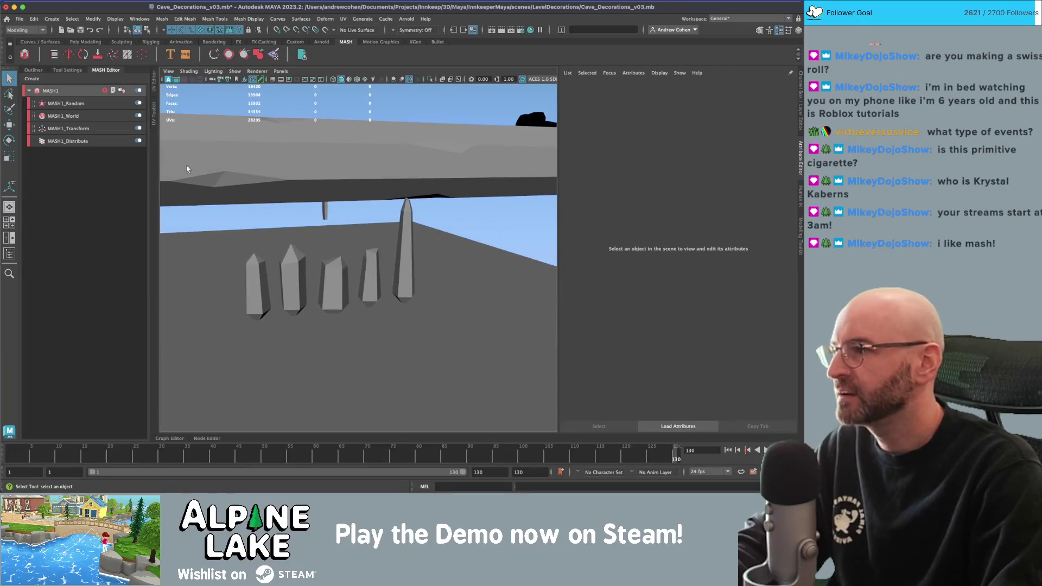
{"action": "left_click", "coordinate": [77, 91]}
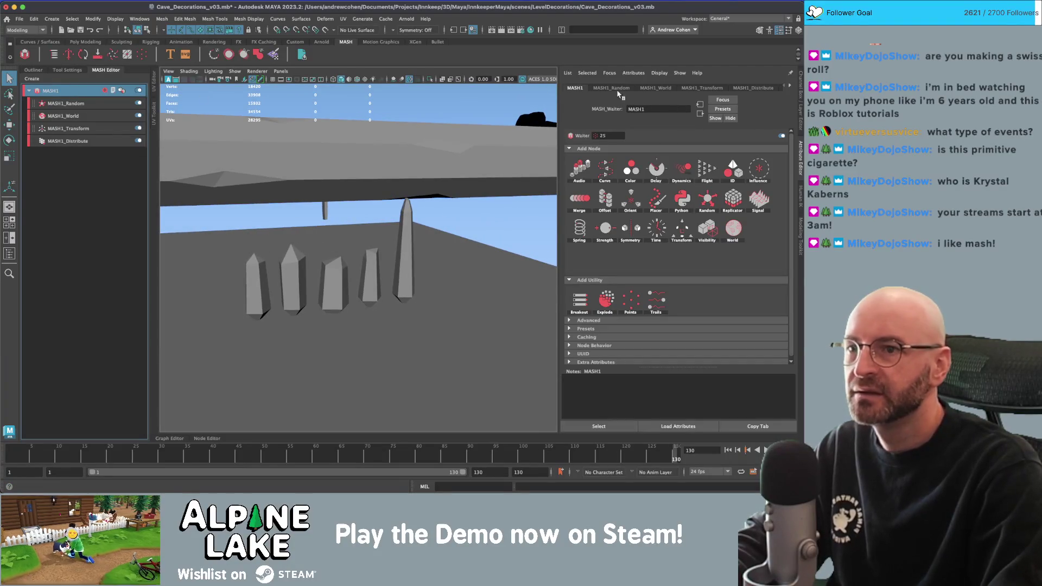
Browse the MASH node pages and open the MASH1_Repro settings.
{"action": "left_click", "coordinate": [754, 88]}
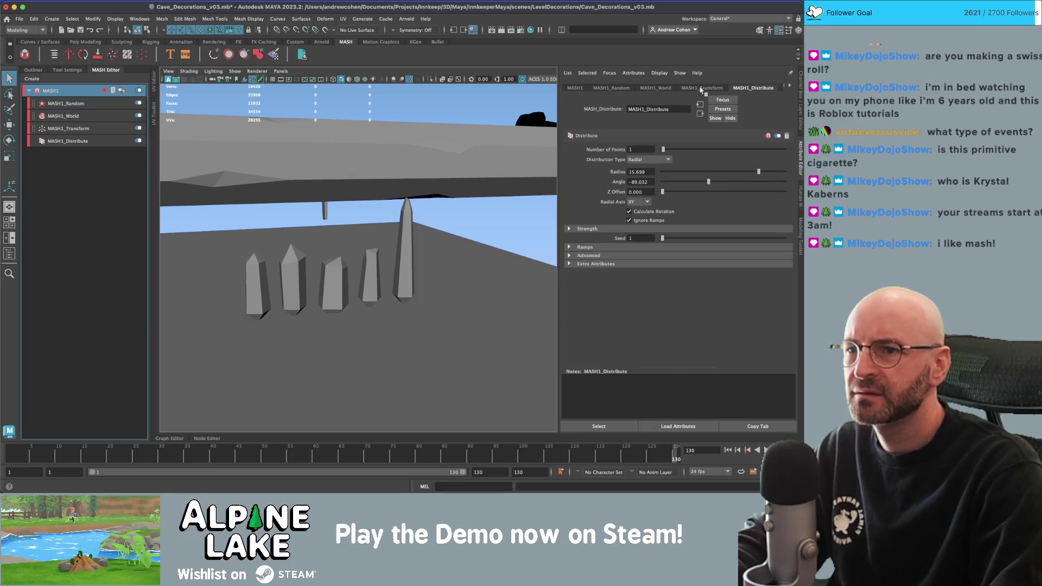
{"action": "left_click", "coordinate": [627, 89]}
{"action": "left_click", "coordinate": [587, 89]}
{"action": "left_click", "coordinate": [627, 89]}
{"action": "left_click", "coordinate": [667, 89]}
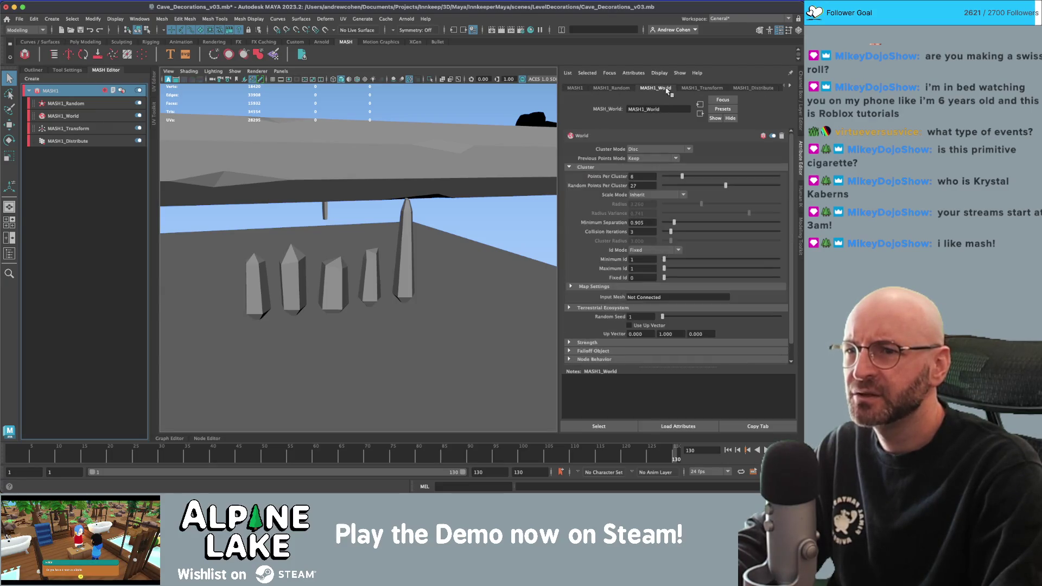
{"action": "left_click", "coordinate": [753, 88]}
{"action": "left_click", "coordinate": [790, 86]}
{"action": "left_click", "coordinate": [766, 88]}
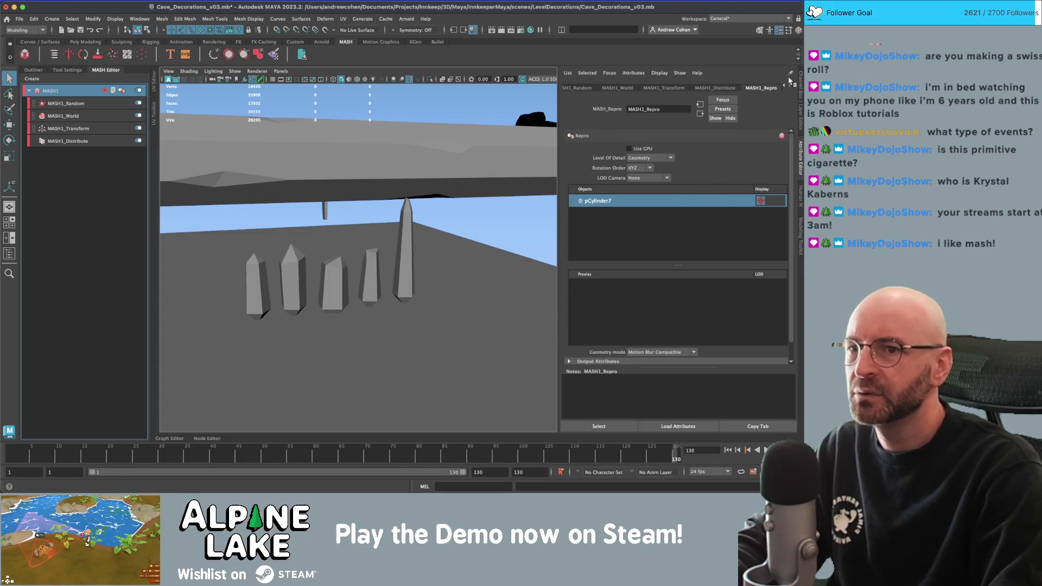
Add pCylinder8 through pCylinder11 to the MASH1_Repro objects list.
{"action": "left_click", "coordinate": [34, 70]}
{"action": "scroll", "coordinate": [70, 271], "scroll_direction": "down", "scroll_amount": 3}
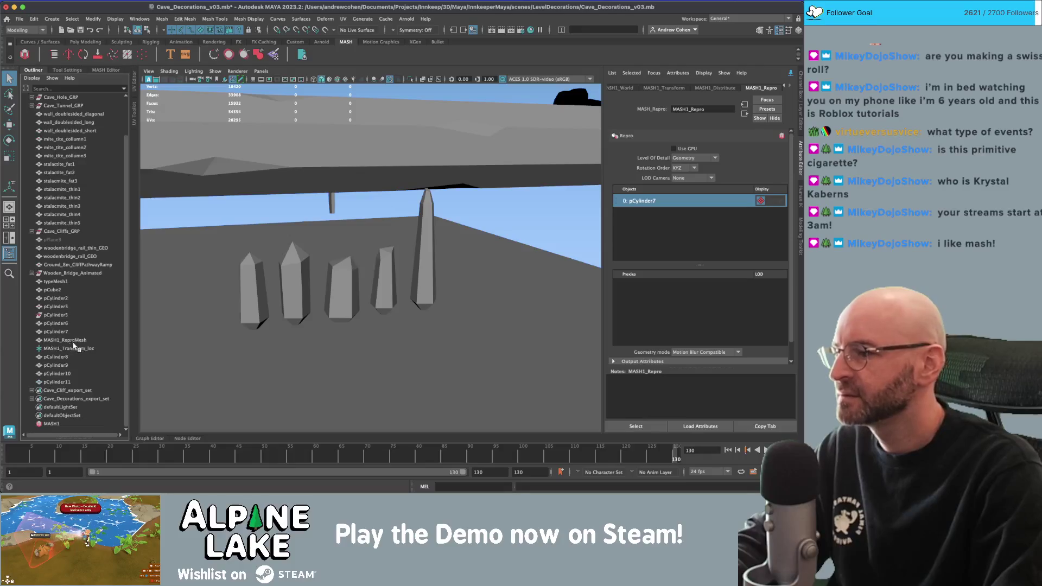
{"action": "left_click", "coordinate": [289, 277]}
{"action": "left_click", "coordinate": [339, 287], "text": "shift"}
{"action": "left_click", "coordinate": [384, 279], "text": "shift"}
{"action": "left_click", "coordinate": [425, 255], "text": "shift"}
{"action": "mouse_move", "coordinate": [56, 357]}
{"action": "left_mouse_down"}
{"action": "mouse_move", "coordinate": [62, 368]}
{"action": "mouse_move", "coordinate": [705, 233]}
{"action": "left_mouse_up"}
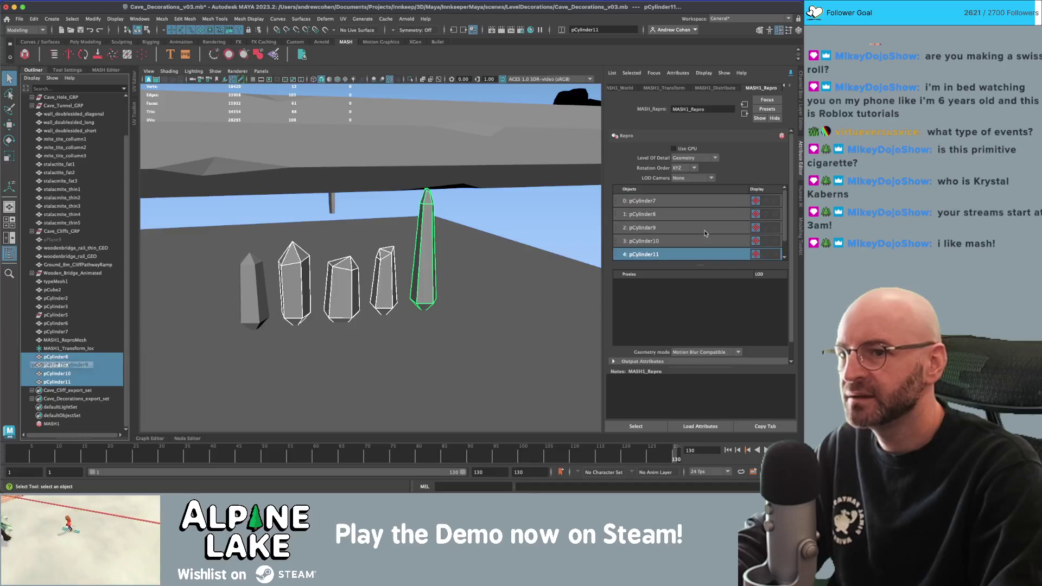
{"action": "mouse_move", "coordinate": [296, 282]}
{"action": "left_mouse_down", "text": "alt"}
{"action": "mouse_move", "coordinate": [458, 247]}
{"action": "mouse_move", "coordinate": [347, 237]}
{"action": "left_mouse_up", "text": "alt"}
{"action": "left_click", "coordinate": [347, 238]}
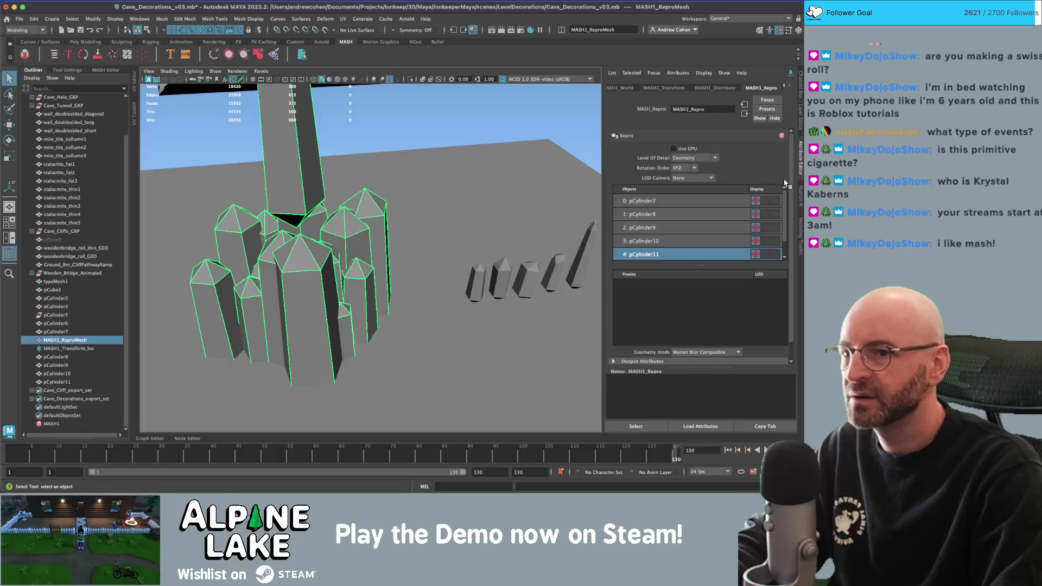
Add pCylinder7 and pCylinder8 to the crystal network's source objects.
{"action": "left_click", "coordinate": [720, 202]}
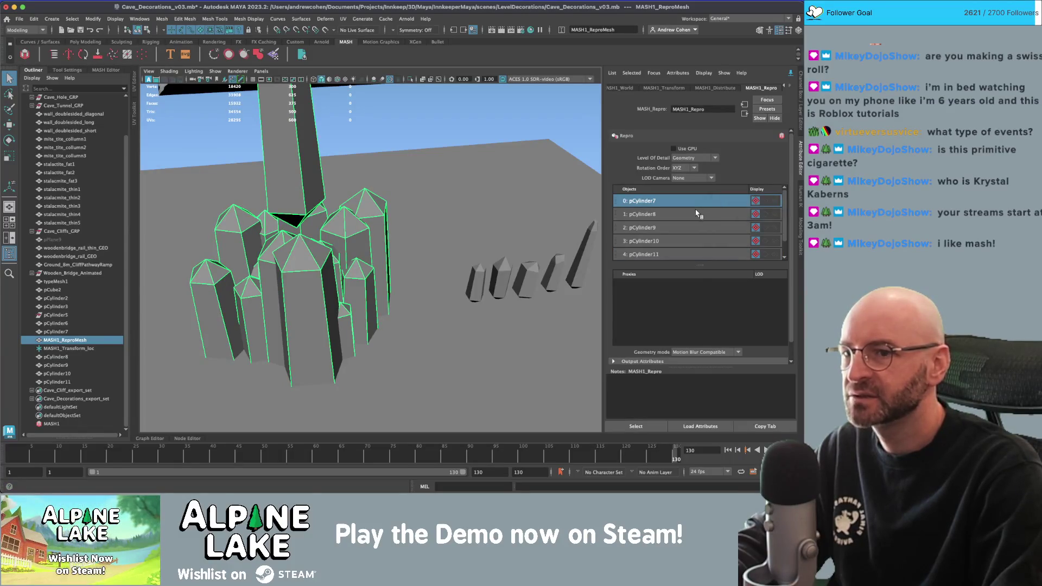
{"action": "left_click", "coordinate": [697, 214]}
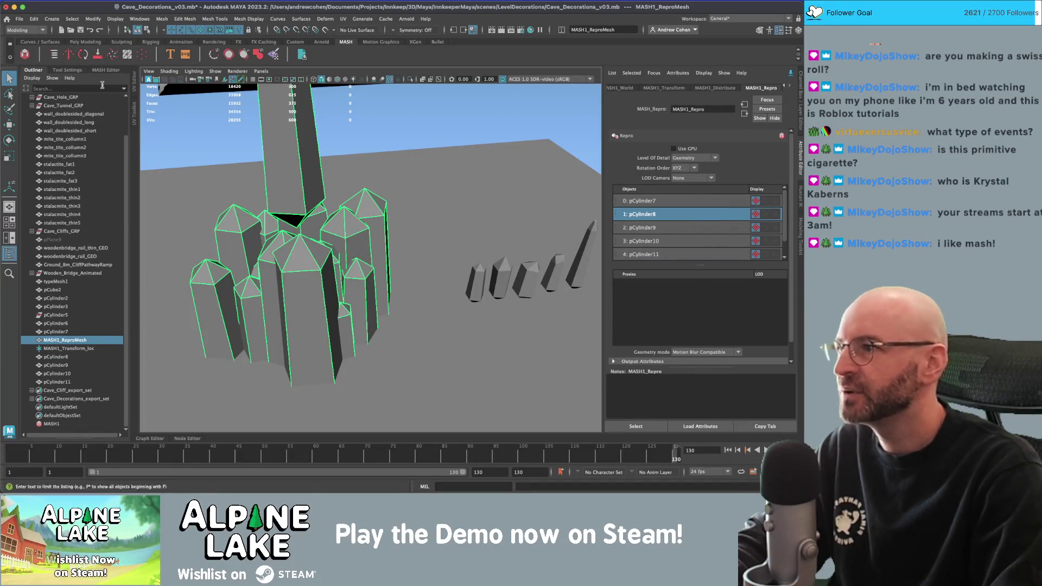
{"action": "left_click", "coordinate": [67, 70]}
{"action": "left_click", "coordinate": [107, 70]}
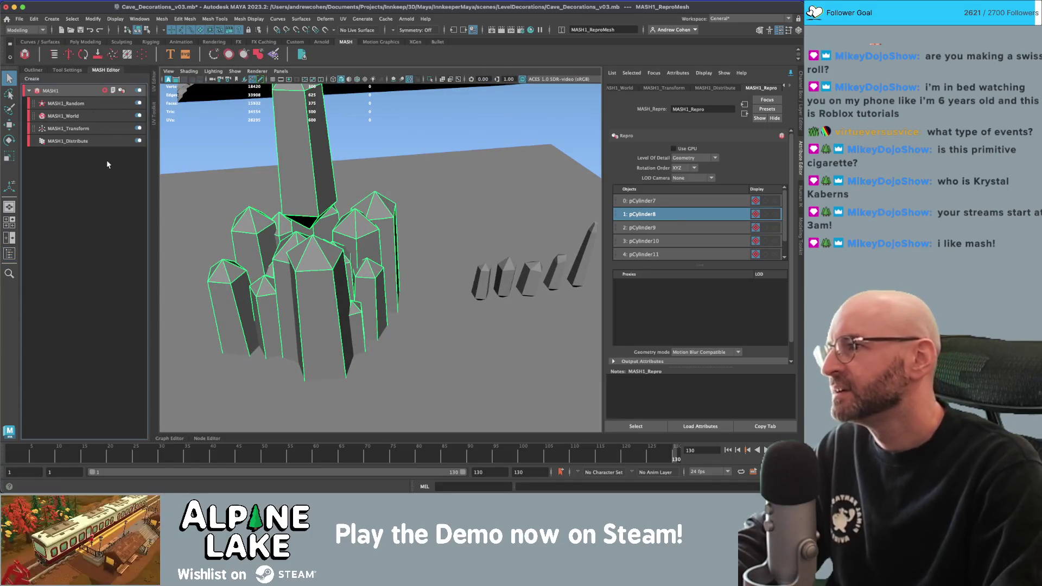
Add an ID node to the crystal network and place it below the Random node.
{"action": "left_click", "coordinate": [96, 128]}
{"action": "left_click", "coordinate": [99, 104]}
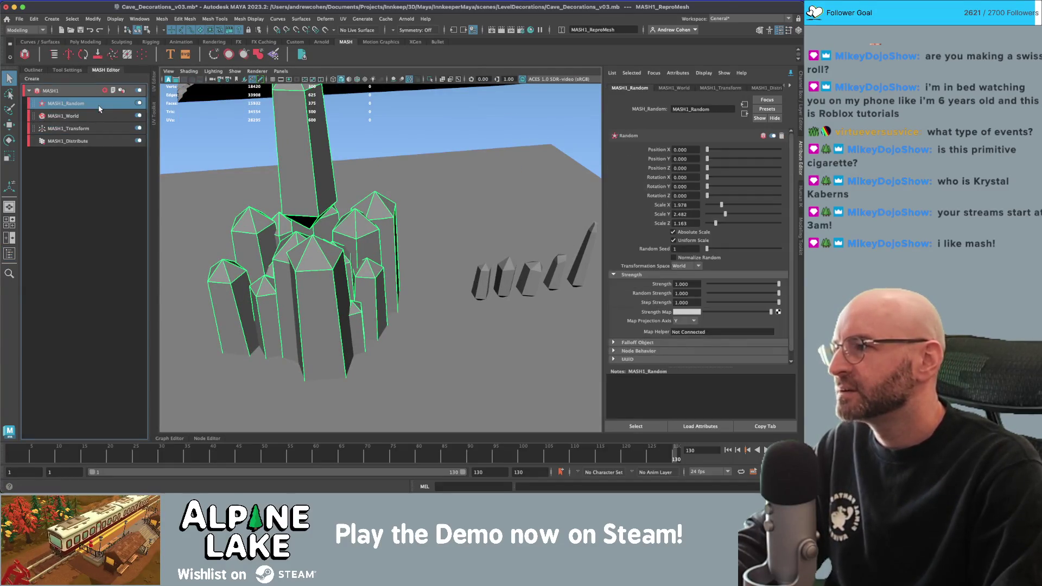
{"action": "left_click", "coordinate": [106, 92]}
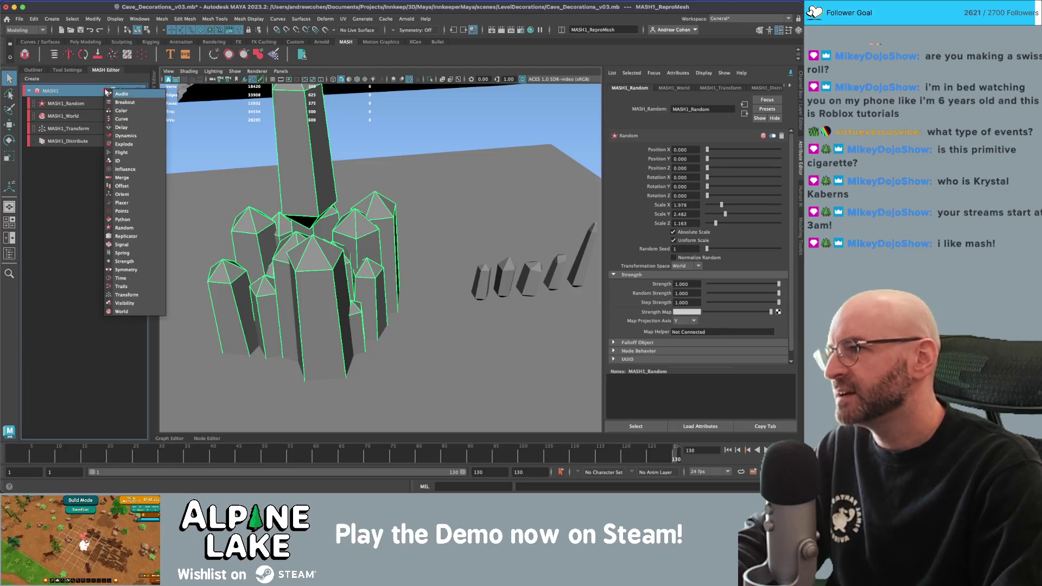
{"action": "left_click", "coordinate": [133, 165]}
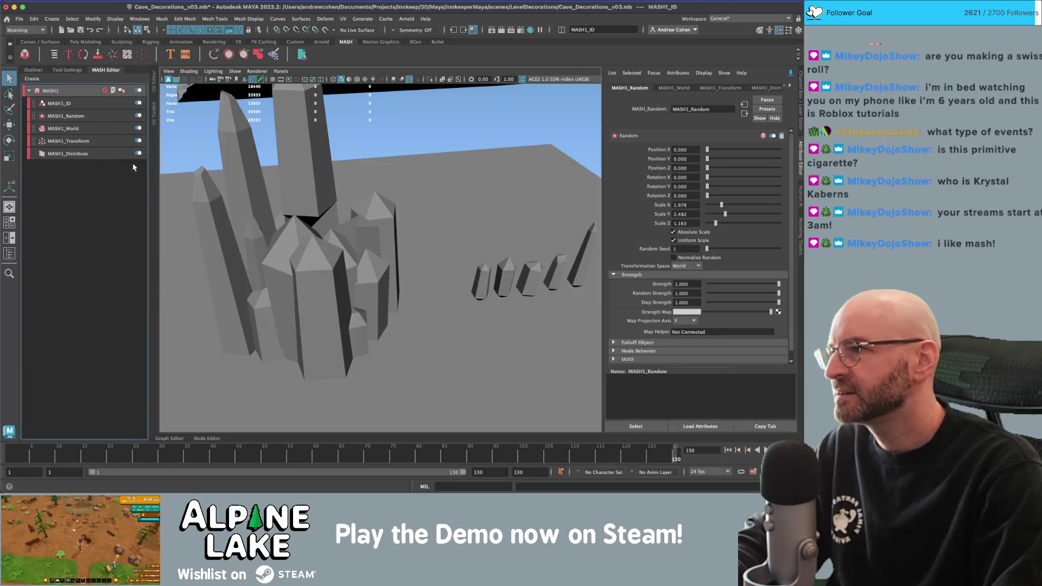
{"action": "left_click", "coordinate": [58, 103]}
{"action": "mouse_move", "coordinate": [349, 205]}
{"action": "left_mouse_down", "text": "alt"}
{"action": "mouse_move", "coordinate": [349, 175]}
{"action": "mouse_move", "coordinate": [348, 189]}
{"action": "mouse_move", "coordinate": [386, 184]}
{"action": "left_mouse_up", "text": "alt"}
{"action": "left_click_drag", "start_coordinate": [33, 106], "coordinate": [32, 127]}
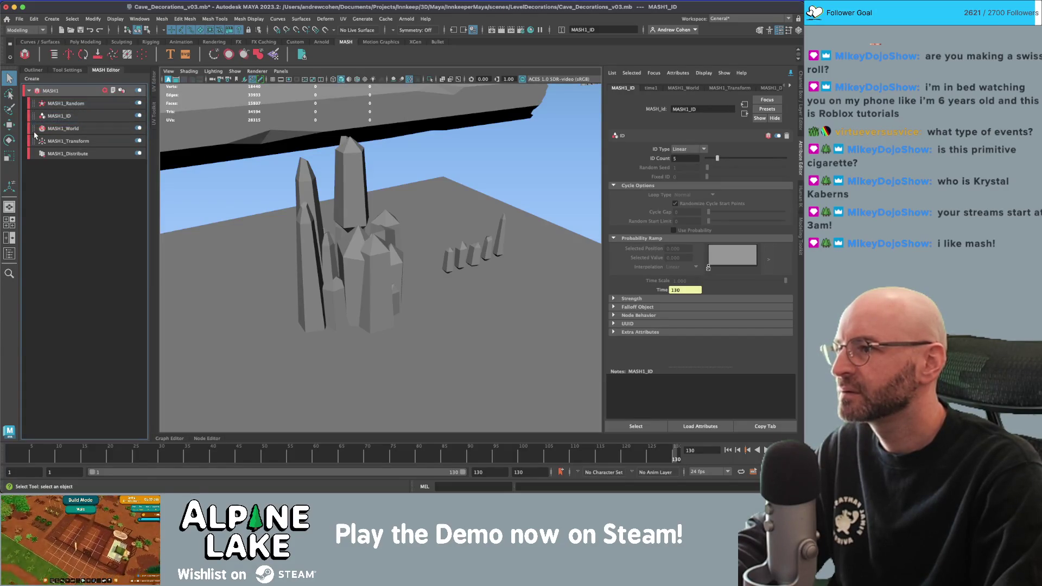
{"action": "left_click_drag", "start_coordinate": [35, 128], "coordinate": [33, 112]}
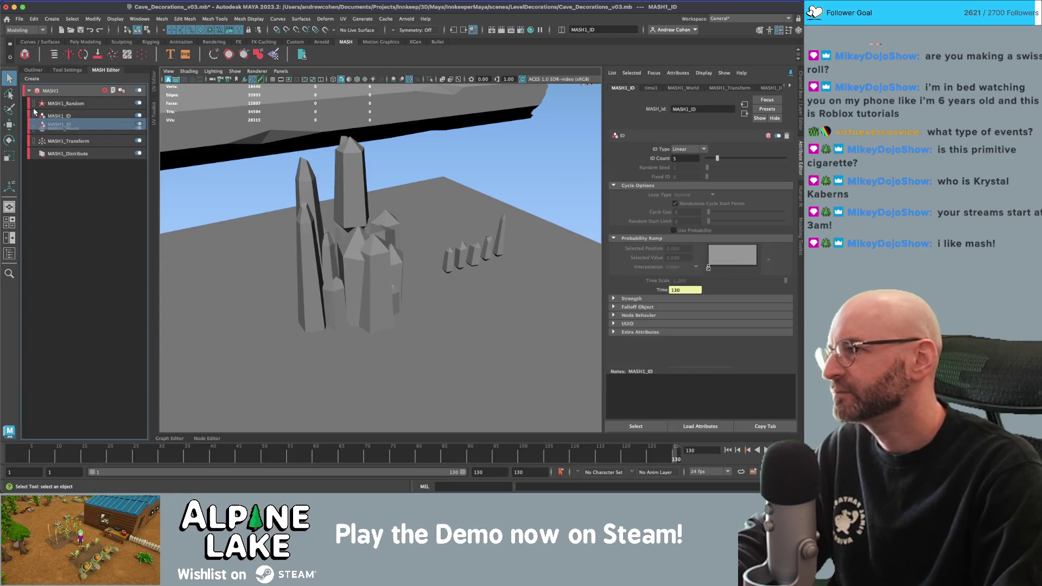
Disable the ID node and set the MASH1_World Id Mode to Random.
{"action": "mouse_move", "coordinate": [361, 186]}
{"action": "left_mouse_down", "text": "alt"}
{"action": "mouse_move", "coordinate": [358, 239]}
{"action": "mouse_move", "coordinate": [356, 227]}
{"action": "left_mouse_up", "text": "alt"}
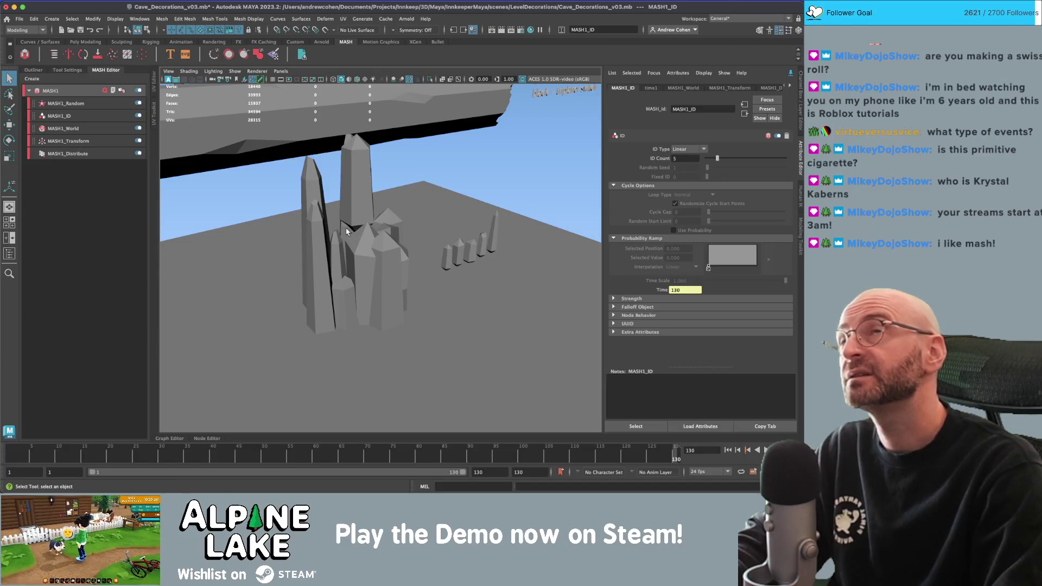
{"action": "left_click", "coordinate": [66, 130]}
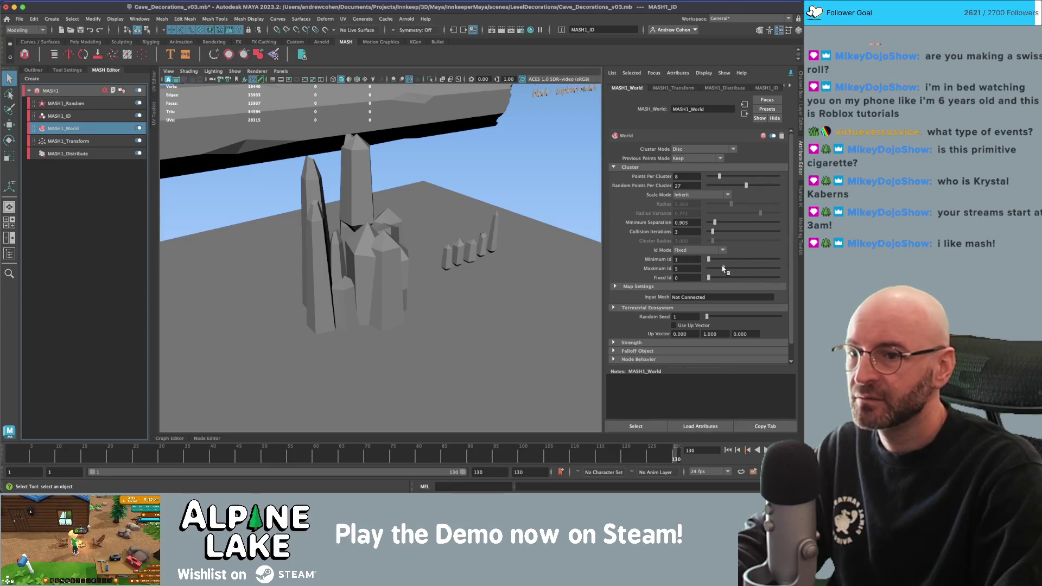
{"action": "left_click", "coordinate": [139, 116]}
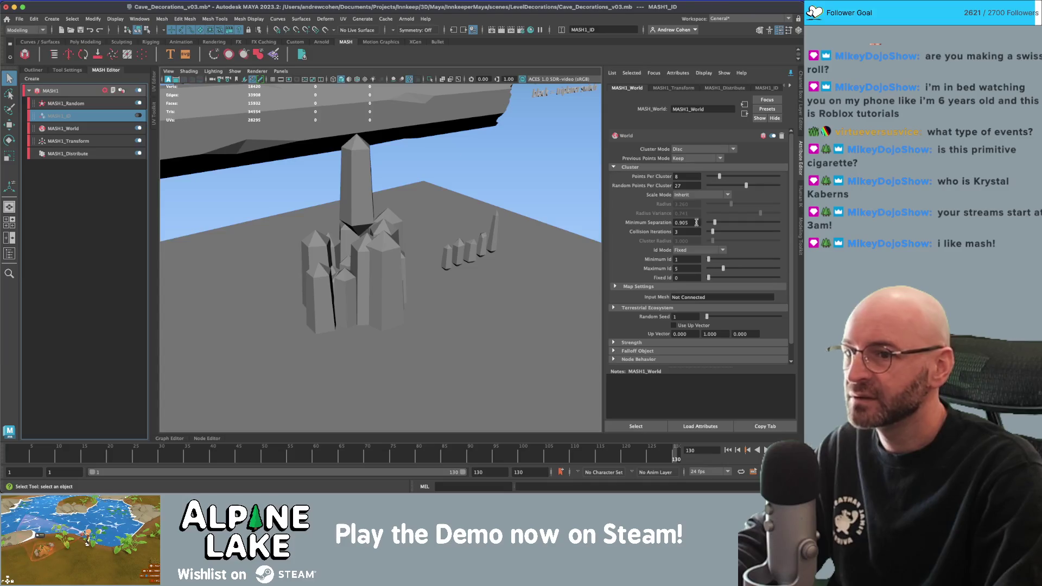
{"action": "left_click", "coordinate": [711, 251]}
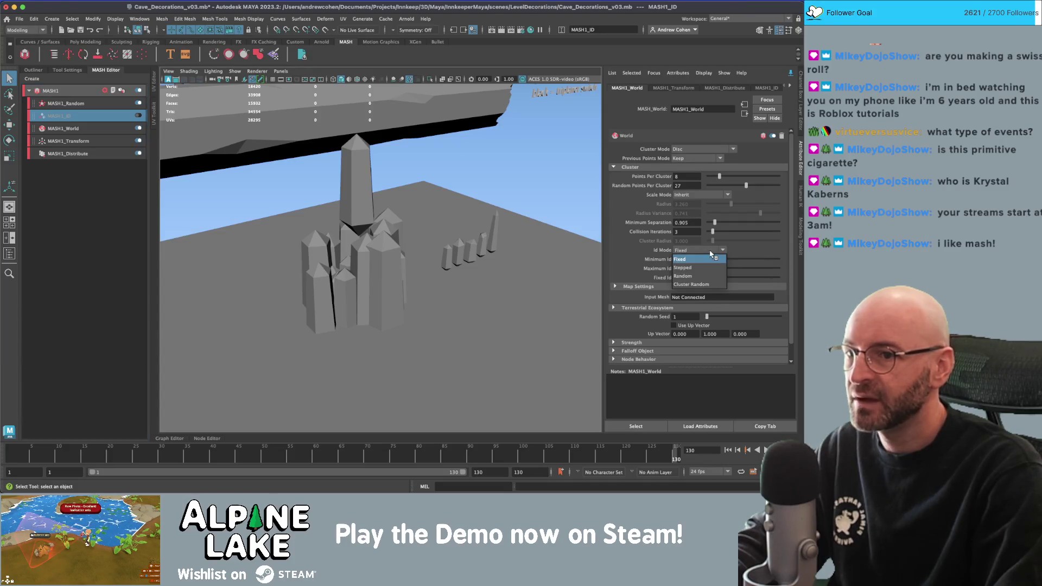
{"action": "left_click", "coordinate": [700, 275]}
Delete the MASH1_ID node, confirming Yes, and save the scene.
{"action": "left_click_drag", "start_coordinate": [380, 217], "coordinate": [341, 191], "text": "alt"}
{"action": "key", "text": "Delete"}
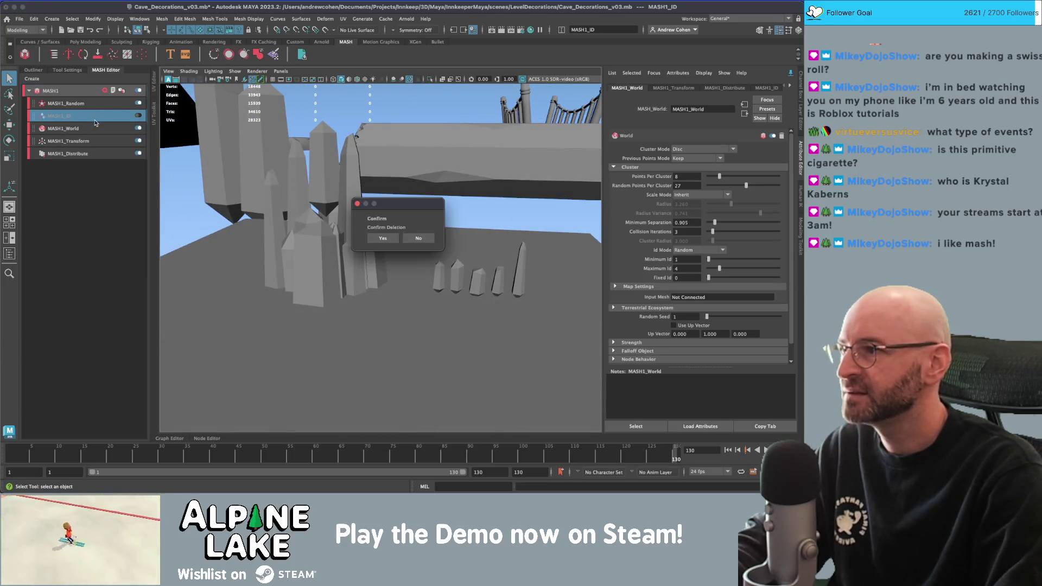
{"action": "left_click", "coordinate": [384, 239]}
{"action": "key", "text": "ctrl+s"}
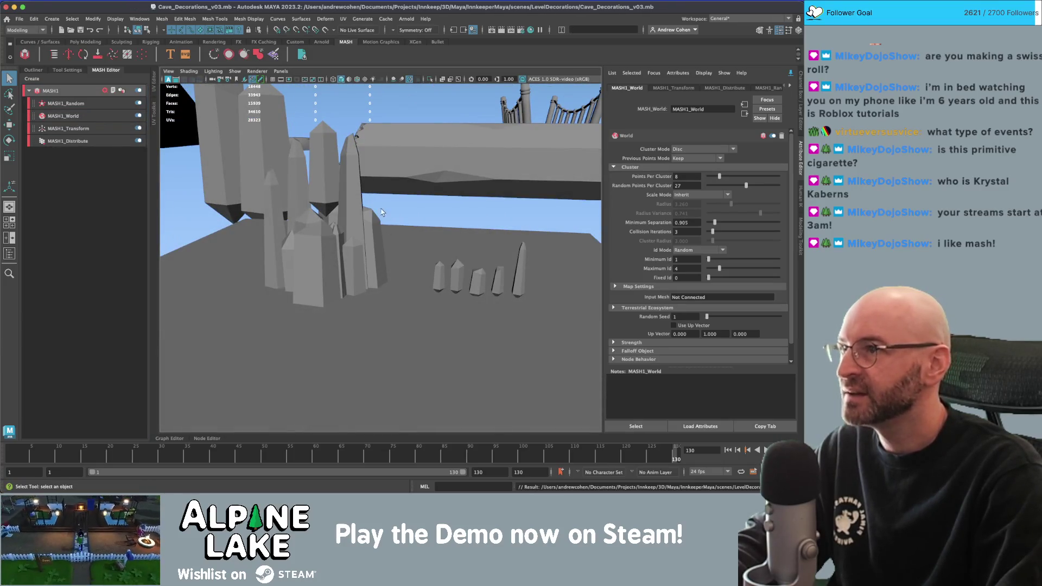
Save a new version of the scene as Cave_Decorations_v04.mb.
{"action": "key", "text": "ctrl+shift+s"}
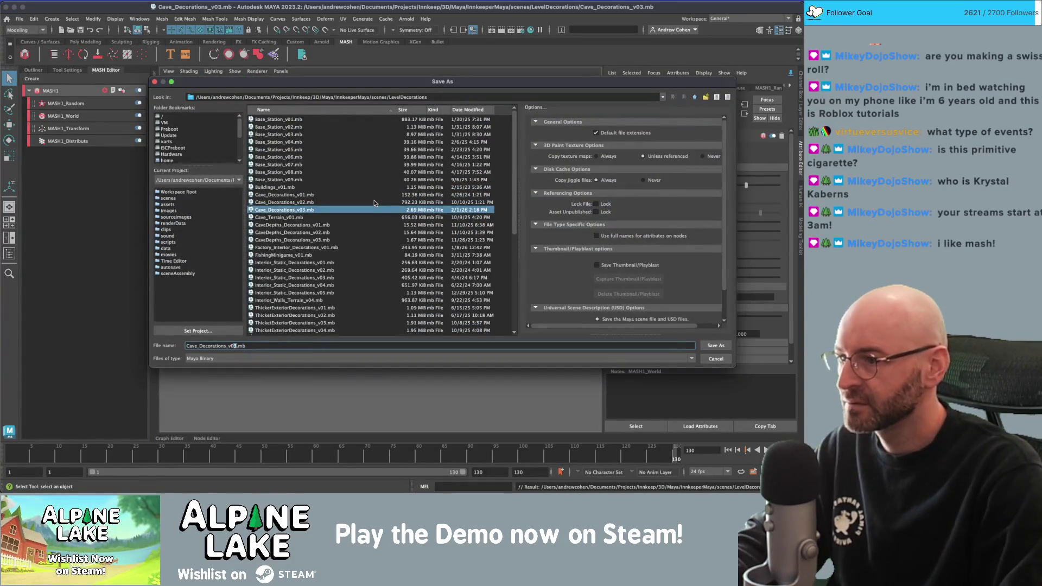
{"action": "key", "text": "Escape"}
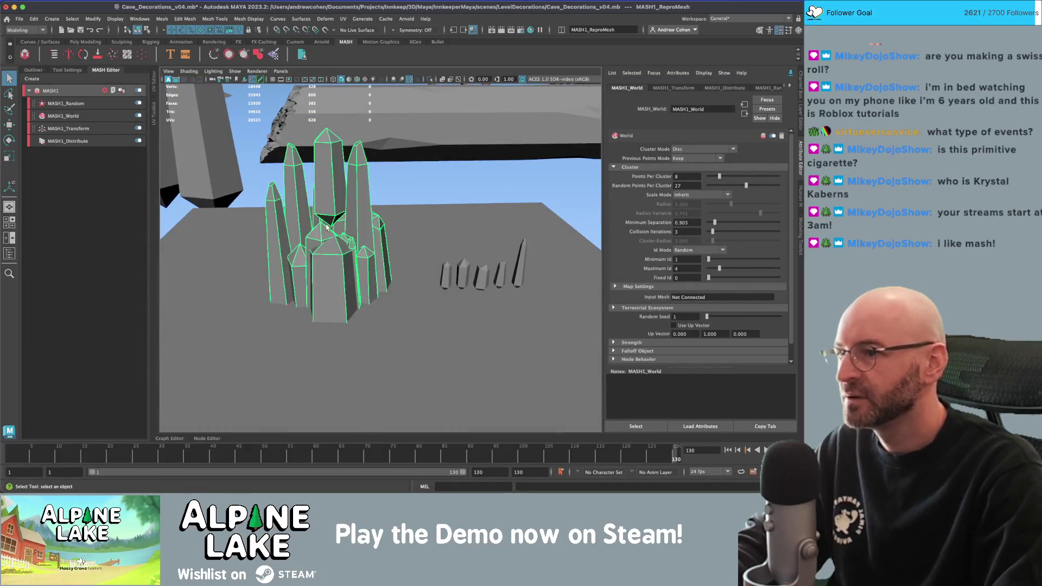
{"action": "left_click_drag", "start_coordinate": [371, 195], "coordinate": [244, 148], "text": "alt"}
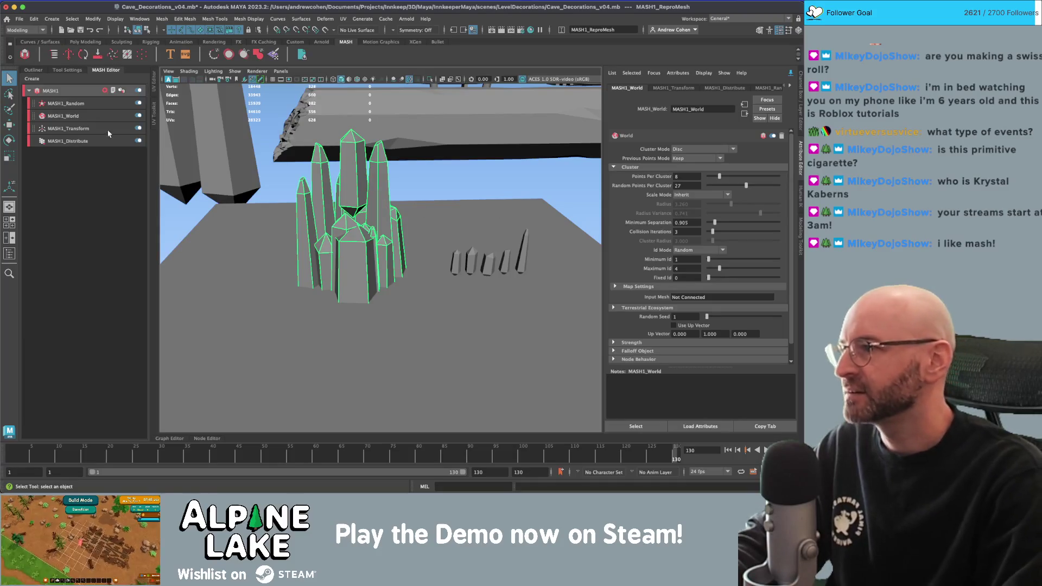
Raise the Random node's Rotation Y to 180 so crystals twist randomly.
{"action": "scroll", "coordinate": [651, 281], "scroll_direction": "down", "scroll_amount": 1}
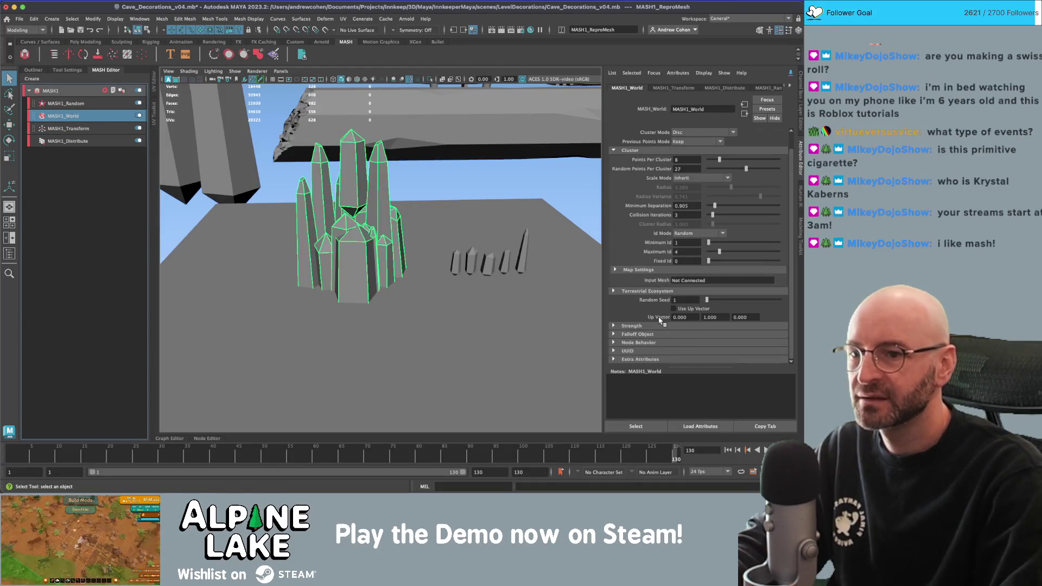
{"action": "scroll", "coordinate": [668, 210], "scroll_direction": "up", "scroll_amount": 1}
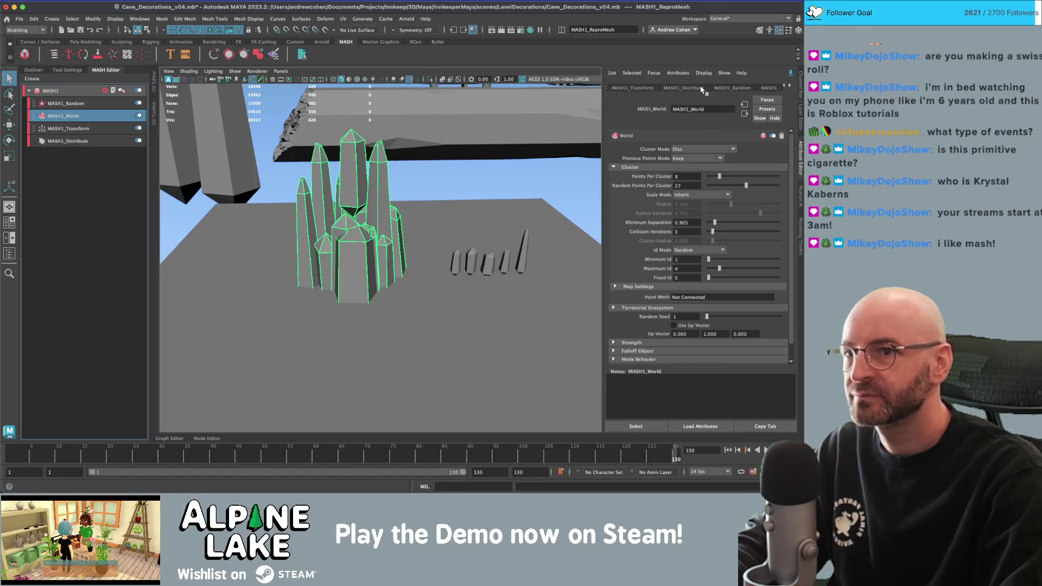
{"action": "left_click", "coordinate": [732, 88]}
{"action": "mouse_move", "coordinate": [705, 189]}
{"action": "left_mouse_down"}
{"action": "mouse_move", "coordinate": [739, 189]}
{"action": "mouse_move", "coordinate": [706, 198]}
{"action": "mouse_move", "coordinate": [712, 179]}
{"action": "left_mouse_up"}
Inspect the top vertices of the standalone crystal pCylinder11.
{"action": "mouse_move", "coordinate": [435, 185]}
{"action": "left_mouse_down", "text": "alt"}
{"action": "mouse_move", "coordinate": [431, 228]}
{"action": "mouse_move", "coordinate": [427, 196]}
{"action": "left_mouse_up", "text": "alt"}
{"action": "left_click", "coordinate": [539, 227]}
{"action": "right_click", "coordinate": [535, 218]}
{"action": "key", "text": "w"}
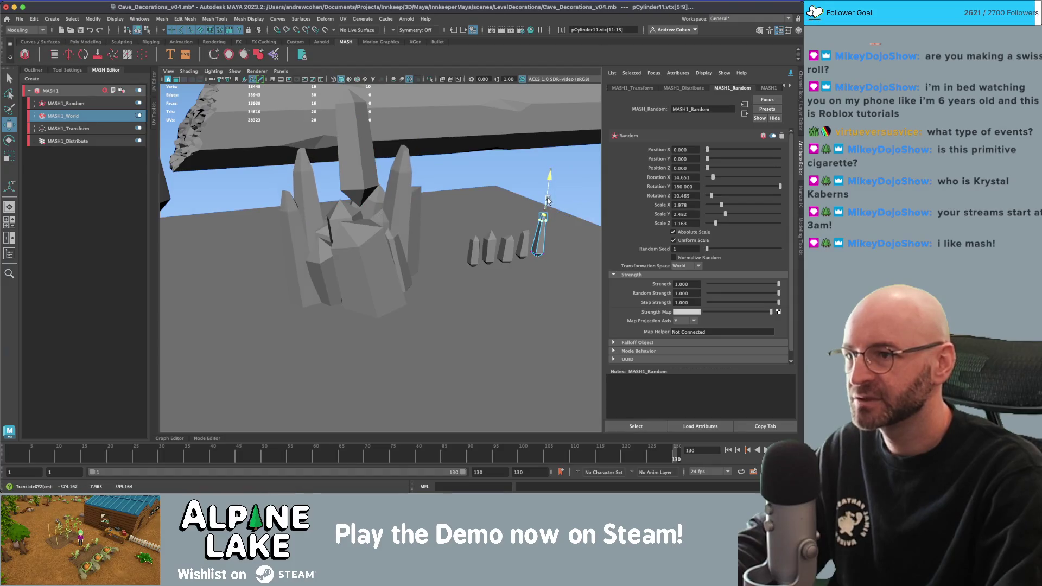
{"action": "key", "text": "f"}
{"action": "key", "text": "q"}
{"action": "left_click_drag", "start_coordinate": [536, 210], "coordinate": [423, 190], "text": "alt"}
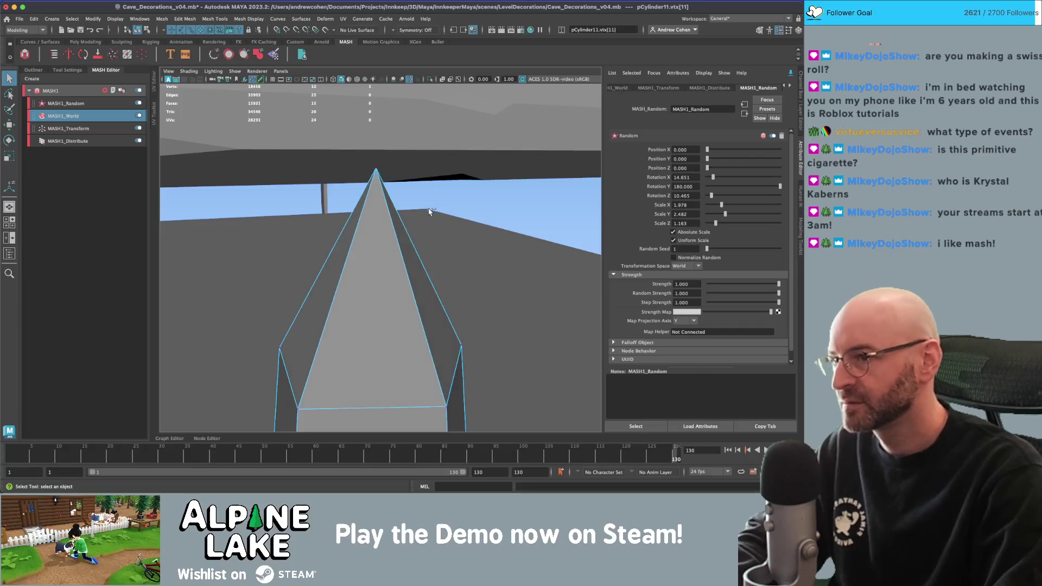
{"action": "scroll", "coordinate": [418, 173], "scroll_direction": "down", "scroll_amount": 5}
{"action": "right_click_drag", "start_coordinate": [419, 175], "coordinate": [320, 184], "text": "alt"}
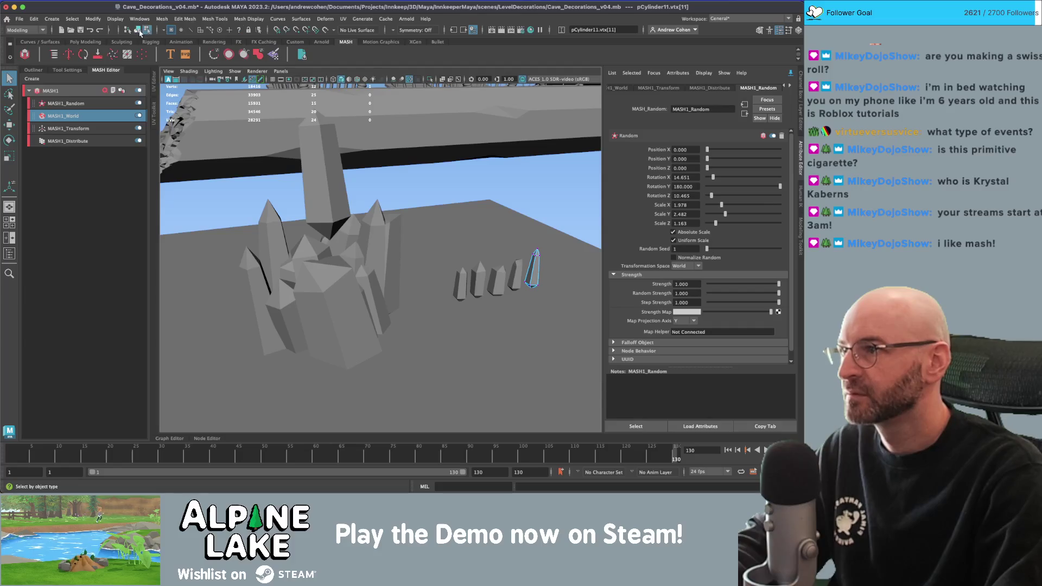
Return to object mode and select the crystal cluster ReproMesh.
{"action": "key", "text": "F8"}
{"action": "left_click", "coordinate": [521, 166]}
{"action": "mouse_move", "coordinate": [521, 166]}
{"action": "left_mouse_down", "text": "alt"}
{"action": "mouse_move", "coordinate": [469, 204]}
{"action": "mouse_move", "coordinate": [498, 196]}
{"action": "mouse_move", "coordinate": [455, 216]}
{"action": "left_mouse_up", "text": "alt"}
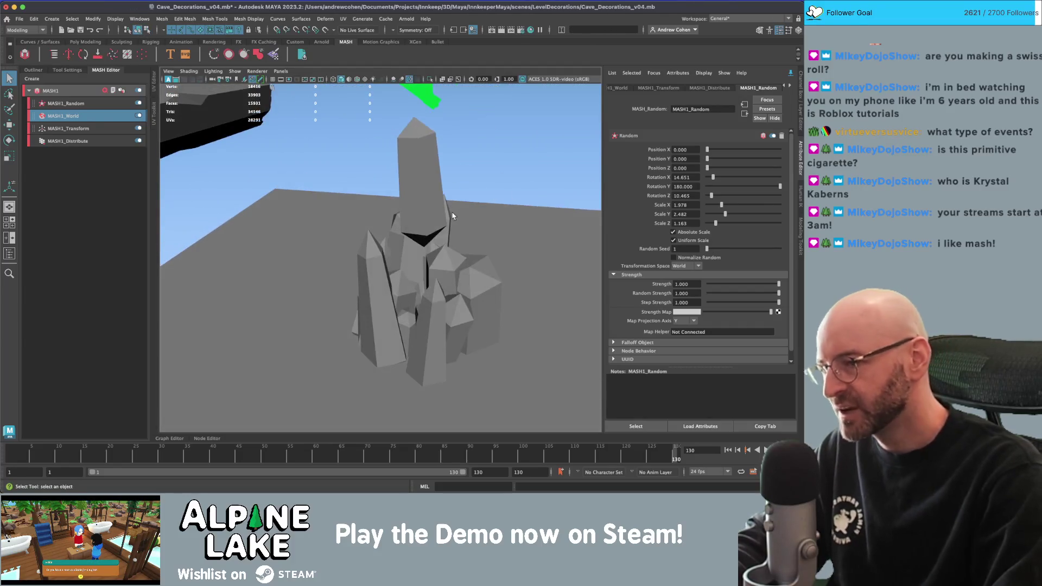
{"action": "scroll", "coordinate": [455, 217], "scroll_direction": "up", "scroll_amount": 3}
{"action": "left_click", "coordinate": [298, 186]}
{"action": "left_click_drag", "start_coordinate": [301, 182], "coordinate": [334, 159], "text": "alt"}
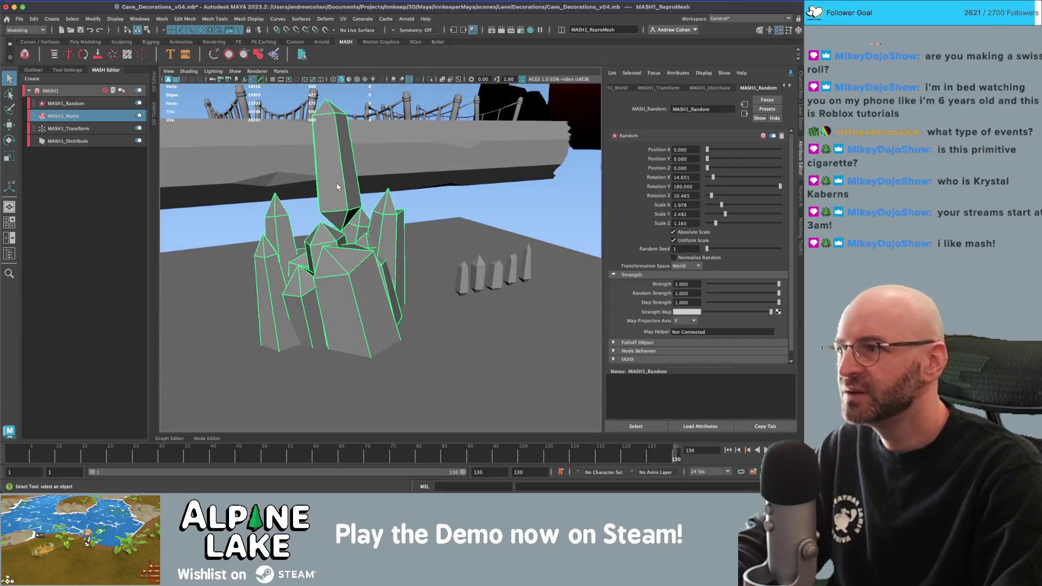
Toggle MASH1_Transform off and back on, then disable MASH1_World.
{"action": "left_click", "coordinate": [122, 129]}
{"action": "left_click", "coordinate": [138, 128]}
{"action": "left_click", "coordinate": [138, 128]}
{"action": "left_click", "coordinate": [139, 117]}
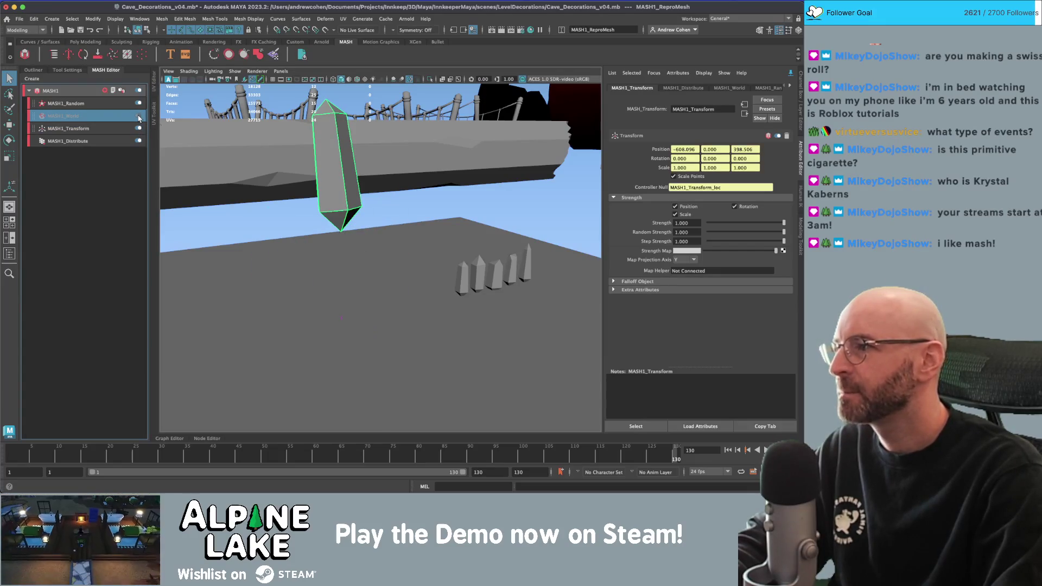
Re-enable the World node and set the Distribute node's type to Linear.
{"action": "left_click", "coordinate": [139, 116]}
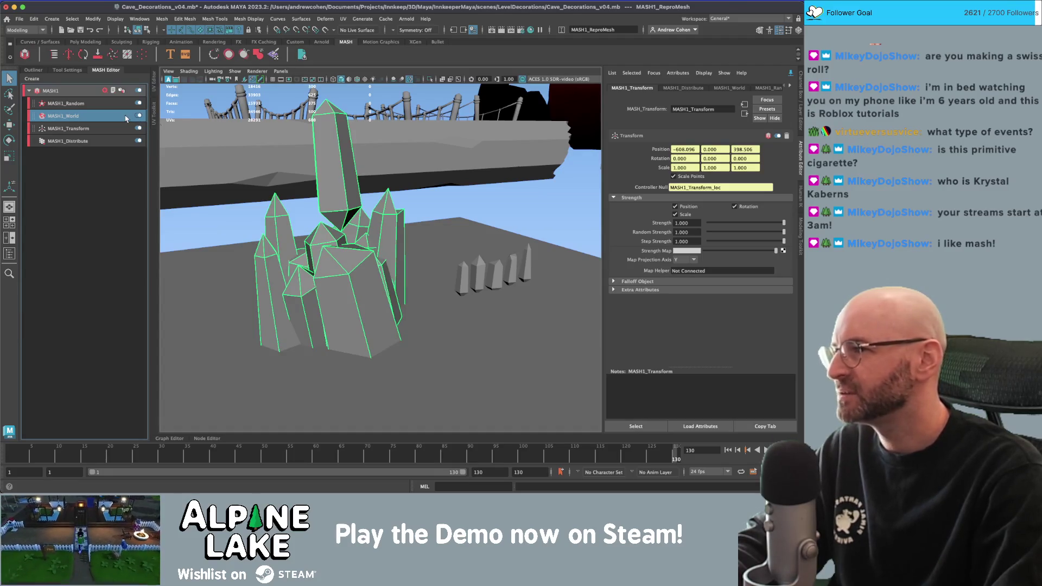
{"action": "left_click", "coordinate": [107, 116]}
{"action": "left_click", "coordinate": [104, 142]}
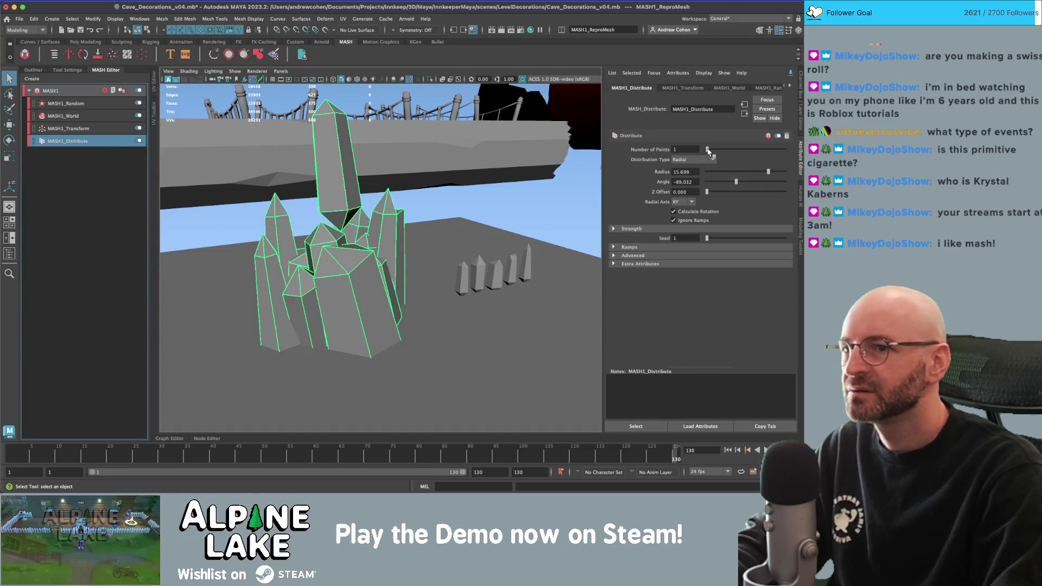
{"action": "left_click", "coordinate": [704, 163]}
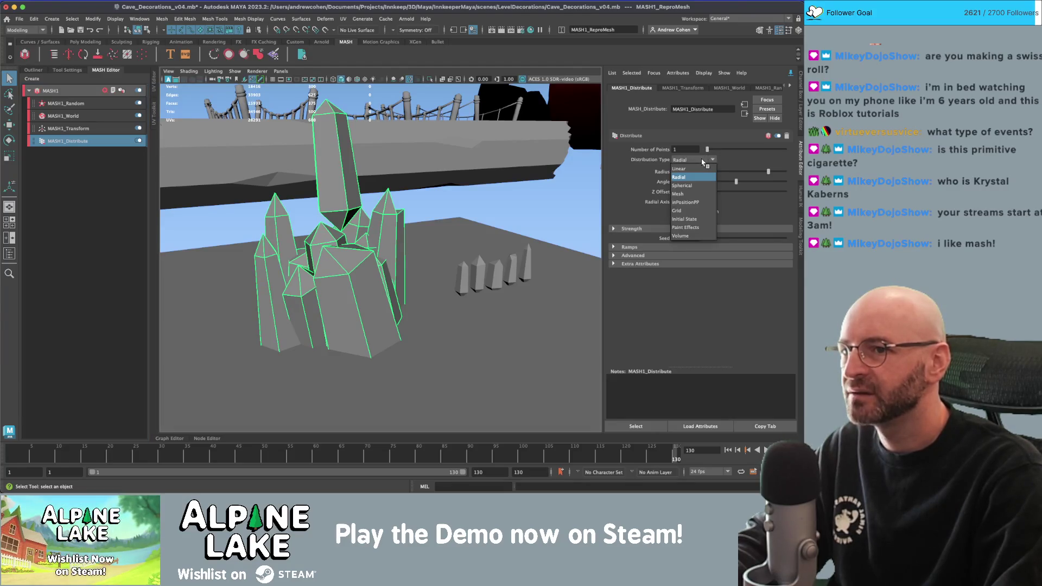
{"action": "left_click", "coordinate": [687, 163]}
Adjust the World node's minimum separation between crystals.
{"action": "left_click_drag", "start_coordinate": [326, 228], "coordinate": [391, 236], "text": "alt"}
{"action": "scroll", "coordinate": [395, 235], "scroll_direction": "up", "scroll_amount": 2}
{"action": "middle_click_drag", "start_coordinate": [395, 235], "coordinate": [442, 214], "text": "alt"}
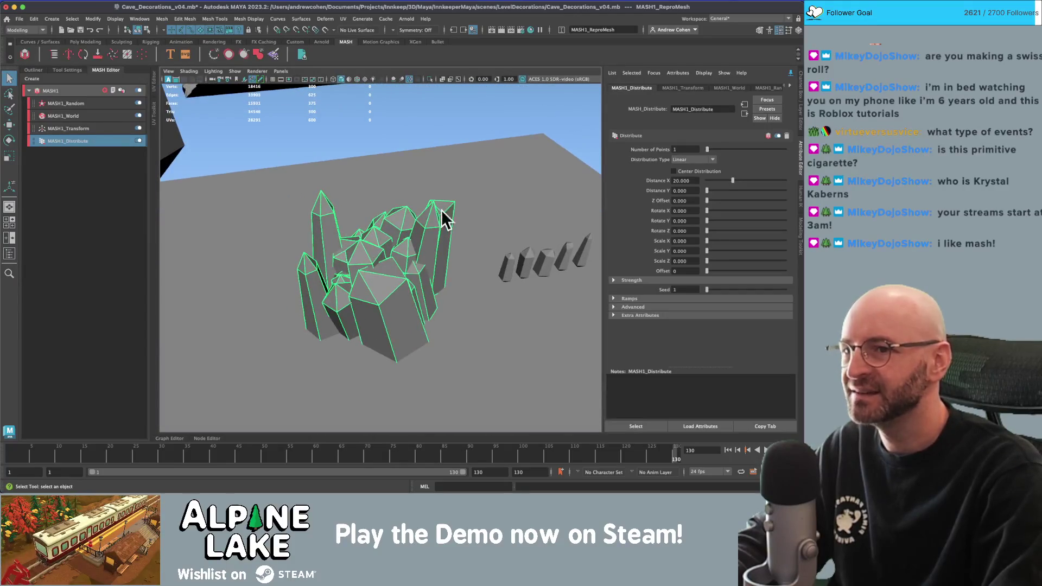
{"action": "scroll", "coordinate": [442, 213], "scroll_direction": "up", "scroll_amount": 3}
{"action": "left_click_drag", "start_coordinate": [380, 234], "coordinate": [413, 217], "text": "alt"}
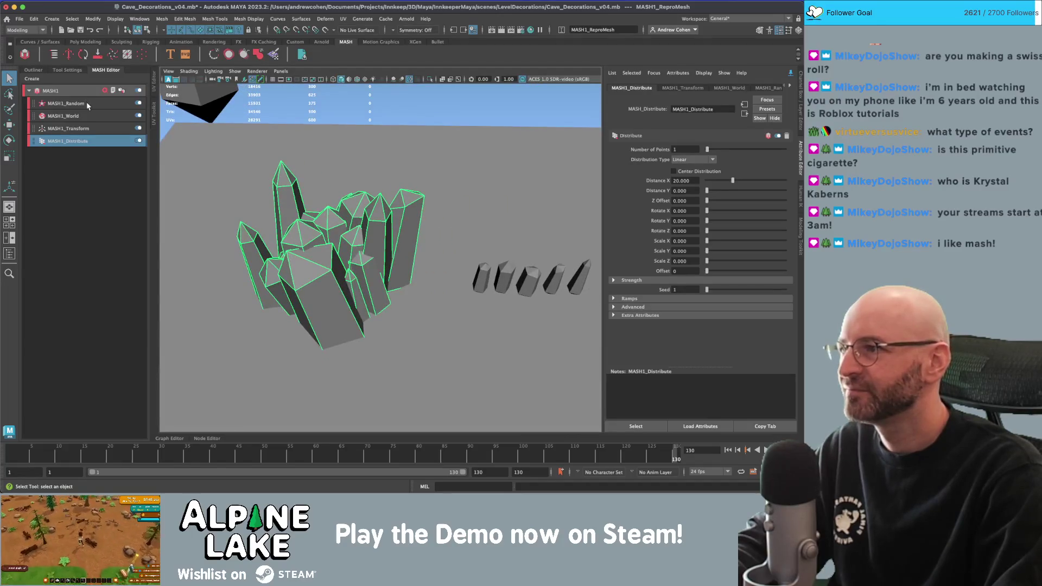
{"action": "left_click", "coordinate": [88, 116]}
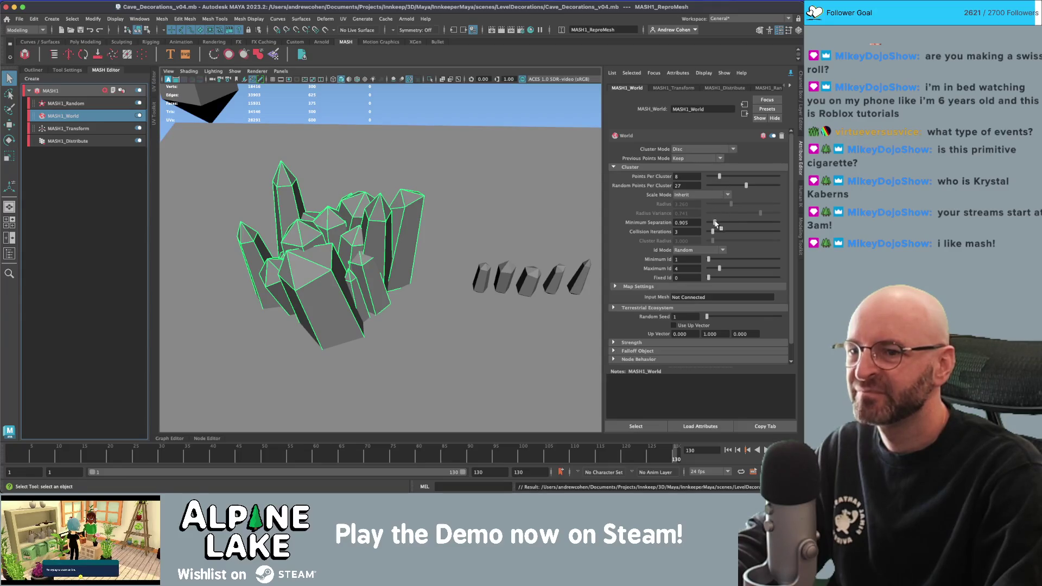
{"action": "left_click_drag", "start_coordinate": [715, 223], "coordinate": [714, 223]}
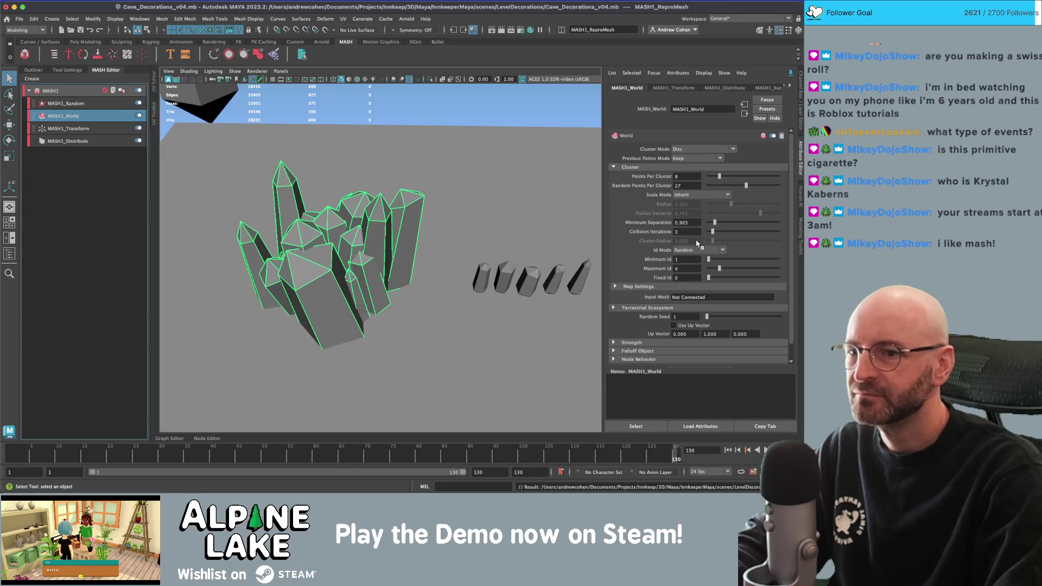
Try the World Scale Mode options Normal, Scale map and Expand to nearest.
{"action": "left_click", "coordinate": [688, 195]}
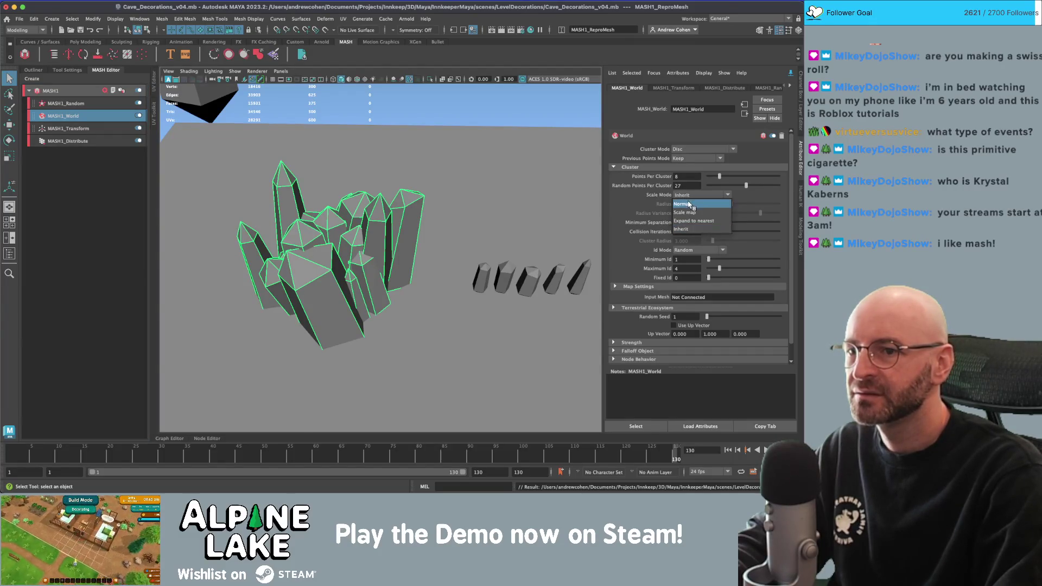
{"action": "left_click", "coordinate": [688, 204]}
{"action": "left_click", "coordinate": [688, 195]}
{"action": "left_click", "coordinate": [687, 196]}
{"action": "left_click", "coordinate": [687, 196]}
{"action": "left_click", "coordinate": [688, 214]}
{"action": "left_click", "coordinate": [687, 195]}
{"action": "left_click", "coordinate": [690, 204]}
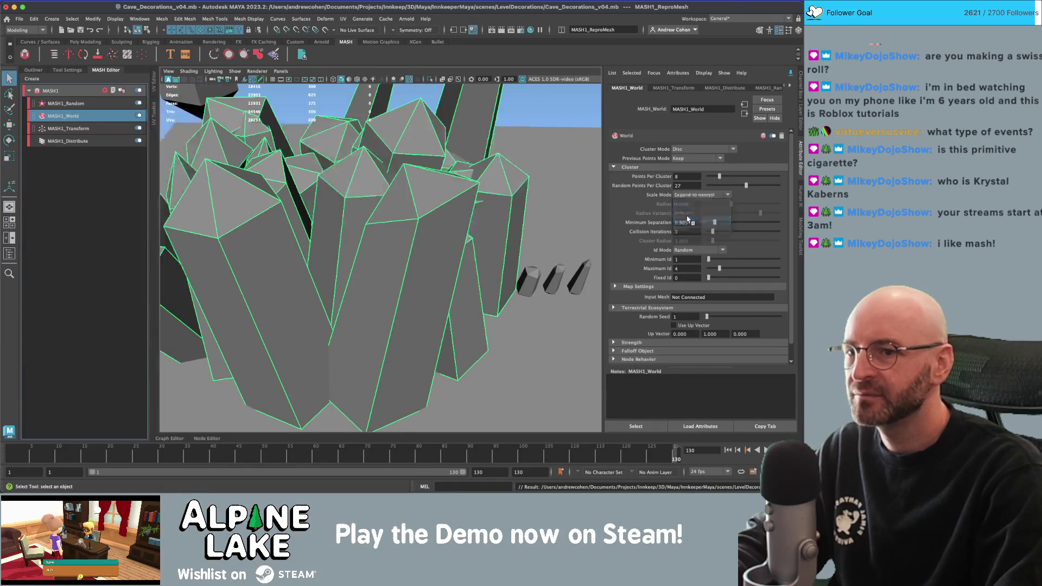
Settle the World node's Scale Mode on Inherit.
{"action": "left_click", "coordinate": [696, 196]}
{"action": "mouse_move", "coordinate": [513, 201]}
{"action": "left_mouse_down", "text": "alt"}
{"action": "mouse_move", "coordinate": [434, 282]}
{"action": "mouse_move", "coordinate": [366, 182]}
{"action": "left_mouse_up", "text": "alt"}
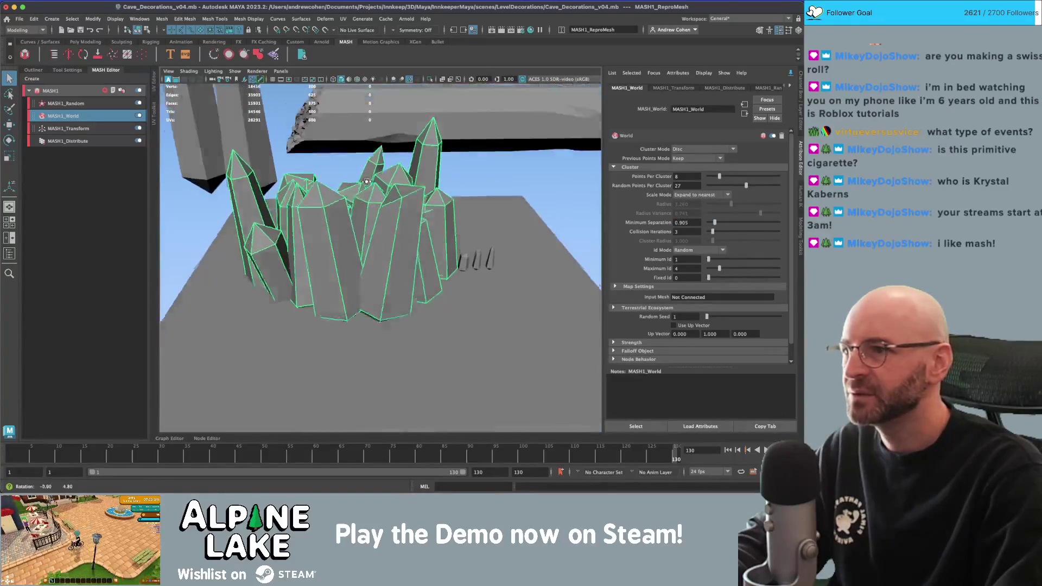
{"action": "left_click", "coordinate": [705, 197]}
{"action": "left_click", "coordinate": [703, 204]}
{"action": "left_click", "coordinate": [702, 197]}
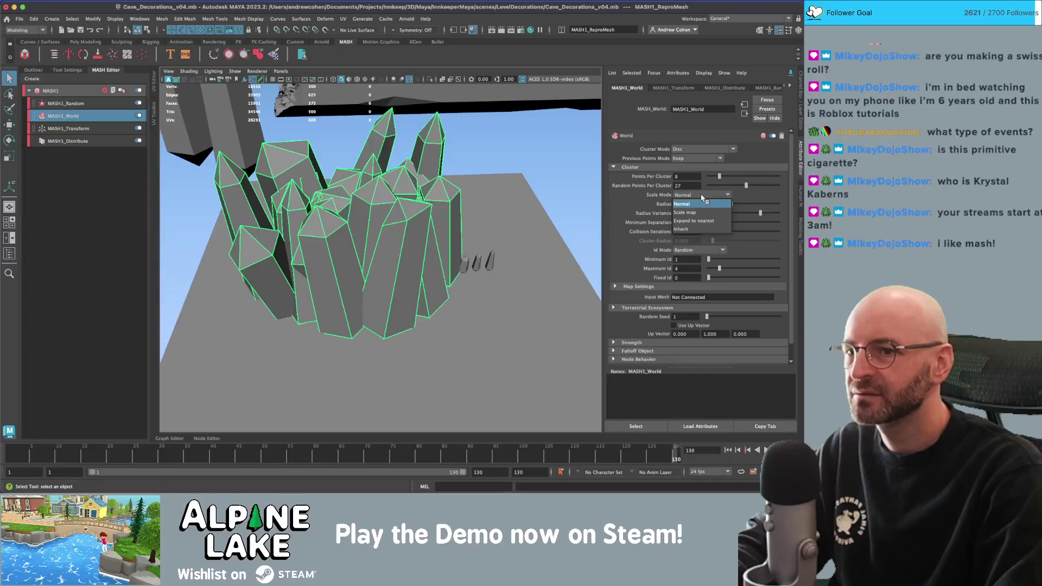
{"action": "left_click", "coordinate": [698, 229]}
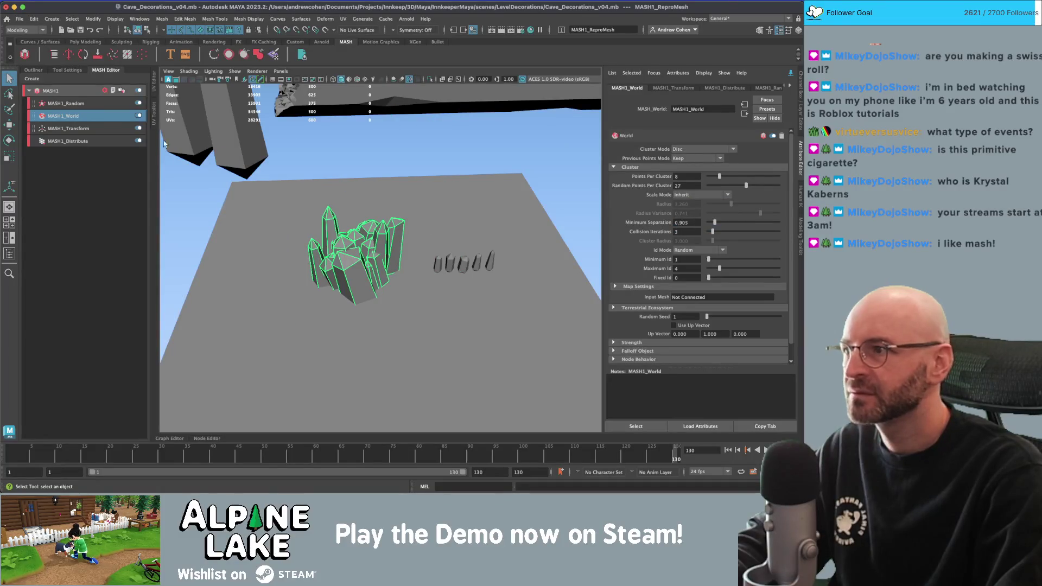
{"action": "left_click", "coordinate": [84, 103]}
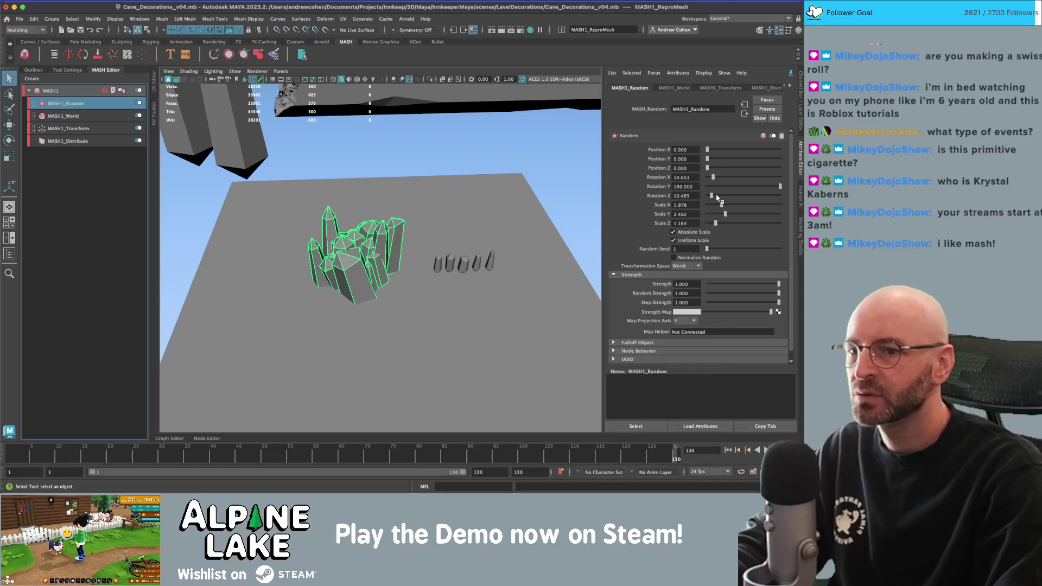
Turn off Uniform Scale and adjust the random Scale X and Z ranges.
{"action": "left_click_drag", "start_coordinate": [720, 207], "coordinate": [715, 209]}
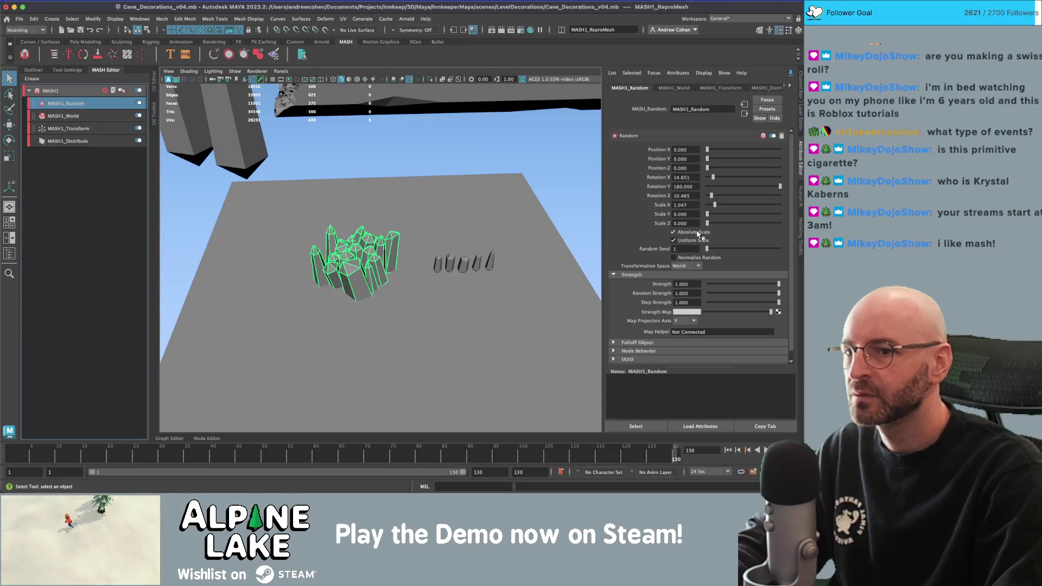
{"action": "left_click", "coordinate": [697, 242]}
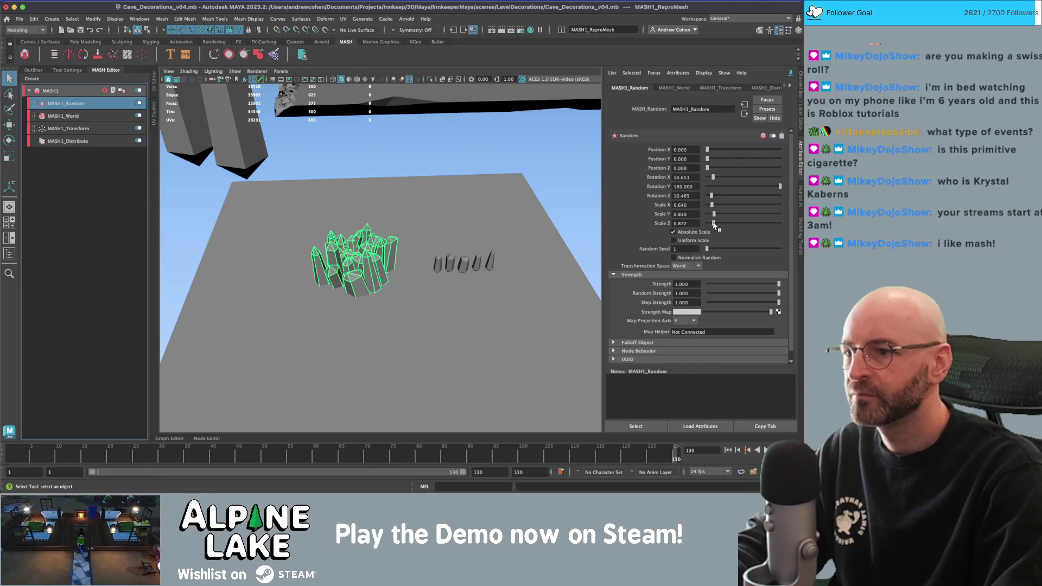
{"action": "left_click_drag", "start_coordinate": [715, 224], "coordinate": [715, 224]}
{"action": "left_click_drag", "start_coordinate": [459, 227], "coordinate": [528, 190], "text": "alt"}
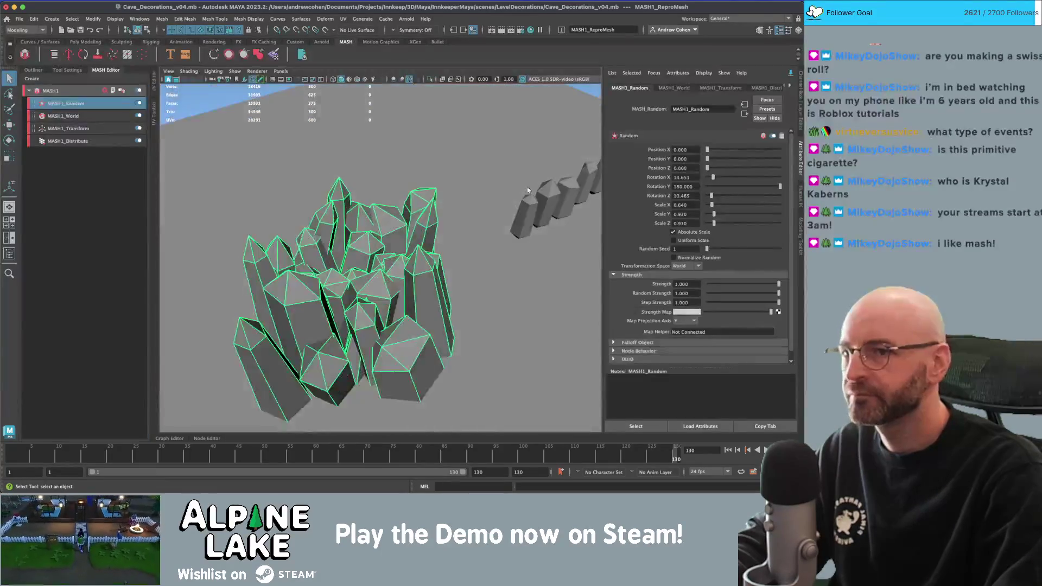
Raise random rotation to X 35.181, Y 82.674 and Z 28.256.
{"action": "left_click_drag", "start_coordinate": [712, 177], "coordinate": [718, 195]}
{"action": "left_click_drag", "start_coordinate": [516, 207], "coordinate": [484, 169], "text": "alt"}
{"action": "left_click", "coordinate": [427, 109]}
{"action": "mouse_move", "coordinate": [427, 109]}
{"action": "left_mouse_down", "text": "alt"}
{"action": "mouse_move", "coordinate": [355, 220]}
{"action": "mouse_move", "coordinate": [326, 204]}
{"action": "mouse_move", "coordinate": [430, 205]}
{"action": "left_mouse_up", "text": "alt"}
{"action": "left_click", "coordinate": [356, 219]}
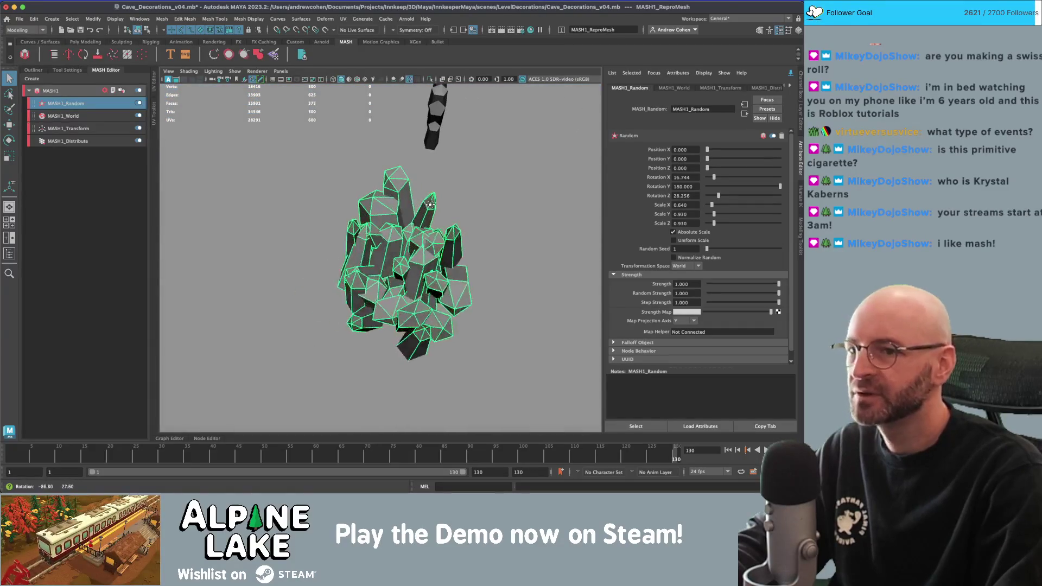
{"action": "mouse_move", "coordinate": [714, 178]}
{"action": "left_mouse_down"}
{"action": "mouse_move", "coordinate": [715, 187]}
{"action": "mouse_move", "coordinate": [696, 187]}
{"action": "mouse_move", "coordinate": [740, 187]}
{"action": "left_mouse_up"}
{"action": "mouse_move", "coordinate": [432, 209]}
{"action": "left_mouse_down", "text": "alt"}
{"action": "mouse_move", "coordinate": [336, 171]}
{"action": "mouse_move", "coordinate": [374, 206]}
{"action": "left_mouse_up", "text": "alt"}
{"action": "left_click", "coordinate": [338, 175]}
{"action": "right_click_drag", "start_coordinate": [374, 206], "coordinate": [441, 189], "text": "alt"}
{"action": "left_click", "coordinate": [396, 193]}
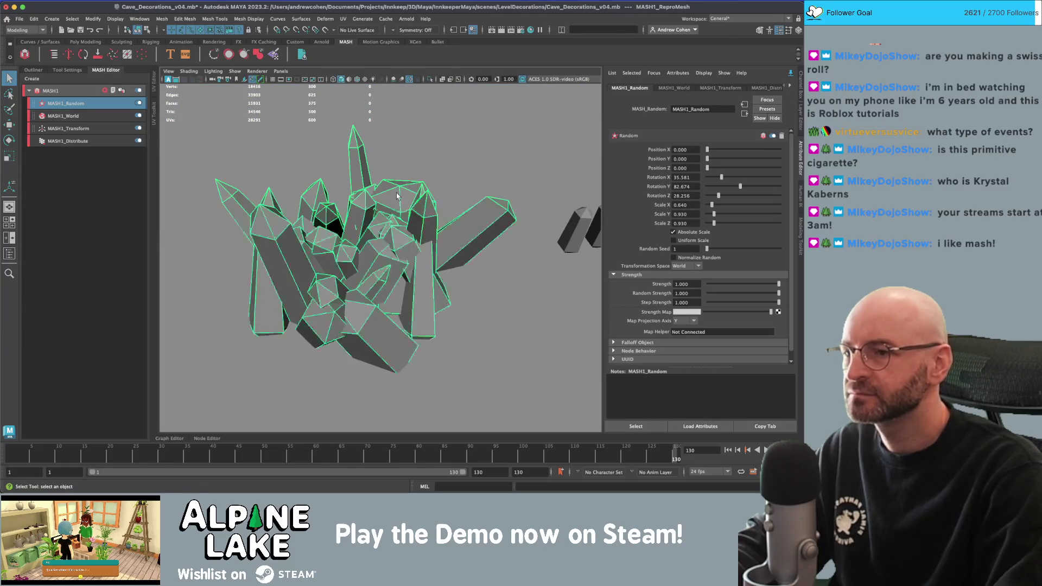
{"action": "left_click", "coordinate": [64, 116]}
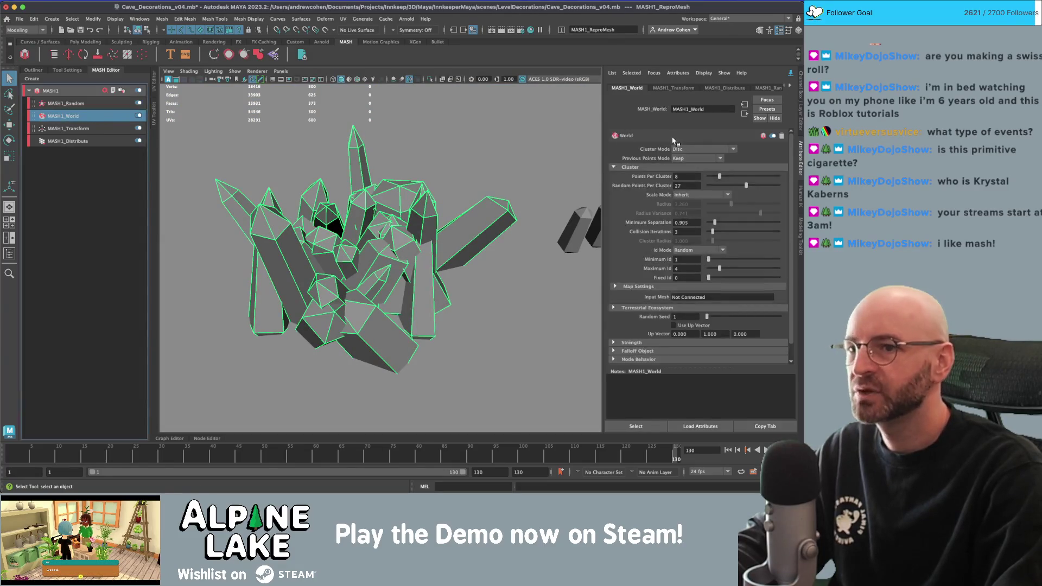
Set Random Points Per Cluster to 0 and Points Per Cluster to 44.
{"action": "mouse_move", "coordinate": [738, 184]}
{"action": "left_mouse_down"}
{"action": "mouse_move", "coordinate": [703, 191]}
{"action": "mouse_move", "coordinate": [785, 184]}
{"action": "left_mouse_up"}
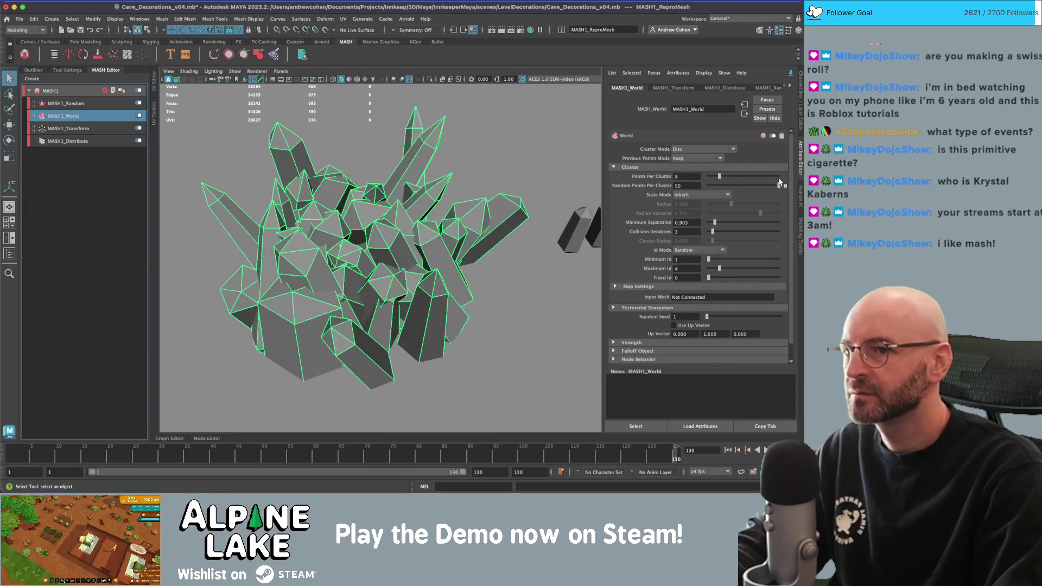
{"action": "left_click", "coordinate": [762, 176]}
{"action": "mouse_move", "coordinate": [759, 180]}
{"action": "left_mouse_down"}
{"action": "mouse_move", "coordinate": [711, 179]}
{"action": "mouse_move", "coordinate": [769, 179]}
{"action": "left_mouse_up"}
{"action": "left_click_drag", "start_coordinate": [413, 182], "coordinate": [431, 157], "text": "alt"}
Raise Collision Iterations to 33 and set Minimum Separation to 1.808.
{"action": "left_click_drag", "start_coordinate": [713, 230], "coordinate": [749, 233]}
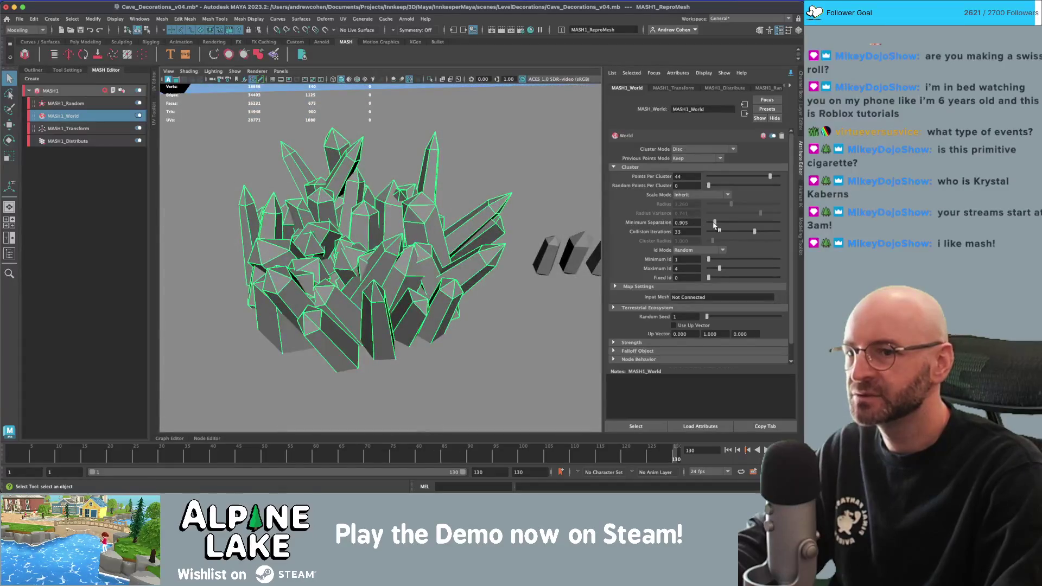
{"action": "mouse_move", "coordinate": [714, 225]}
{"action": "left_mouse_down"}
{"action": "mouse_move", "coordinate": [731, 227]}
{"action": "mouse_move", "coordinate": [721, 227]}
{"action": "left_mouse_up"}
{"action": "mouse_move", "coordinate": [451, 163]}
{"action": "left_mouse_down", "text": "alt"}
{"action": "mouse_move", "coordinate": [434, 138]}
{"action": "mouse_move", "coordinate": [366, 154]}
{"action": "left_mouse_up", "text": "alt"}
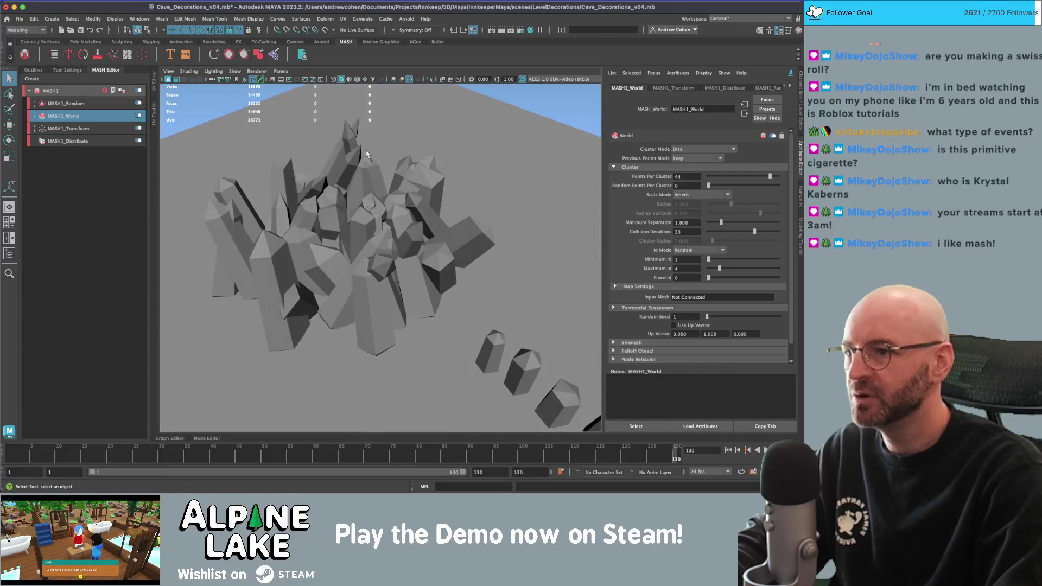
Zero the Random node's Rotation X, Y and Z so crystals stand upright.
{"action": "left_click", "coordinate": [111, 102]}
{"action": "mouse_move", "coordinate": [728, 184]}
{"action": "left_mouse_down"}
{"action": "mouse_move", "coordinate": [686, 187]}
{"action": "mouse_move", "coordinate": [708, 177]}
{"action": "mouse_move", "coordinate": [707, 196]}
{"action": "left_mouse_up"}
{"action": "mouse_move", "coordinate": [508, 190]}
{"action": "left_mouse_down", "text": "alt"}
{"action": "mouse_move", "coordinate": [532, 171]}
{"action": "mouse_move", "coordinate": [510, 175]}
{"action": "left_mouse_up", "text": "alt"}
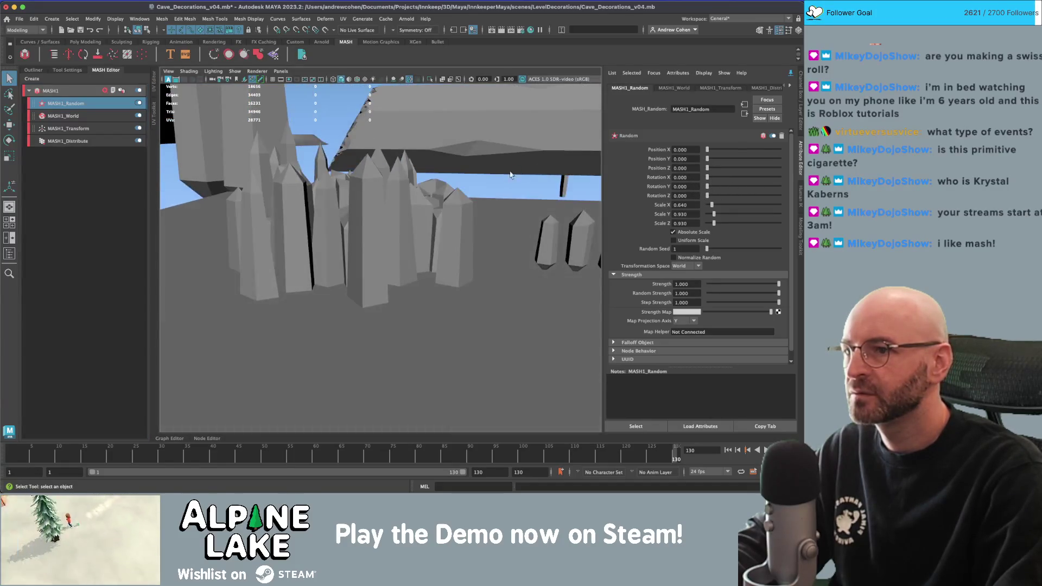
{"action": "key", "text": "f"}
{"action": "mouse_move", "coordinate": [447, 174]}
{"action": "left_mouse_down", "text": "alt"}
{"action": "mouse_move", "coordinate": [441, 143]}
{"action": "mouse_move", "coordinate": [410, 181]}
{"action": "left_mouse_up", "text": "alt"}
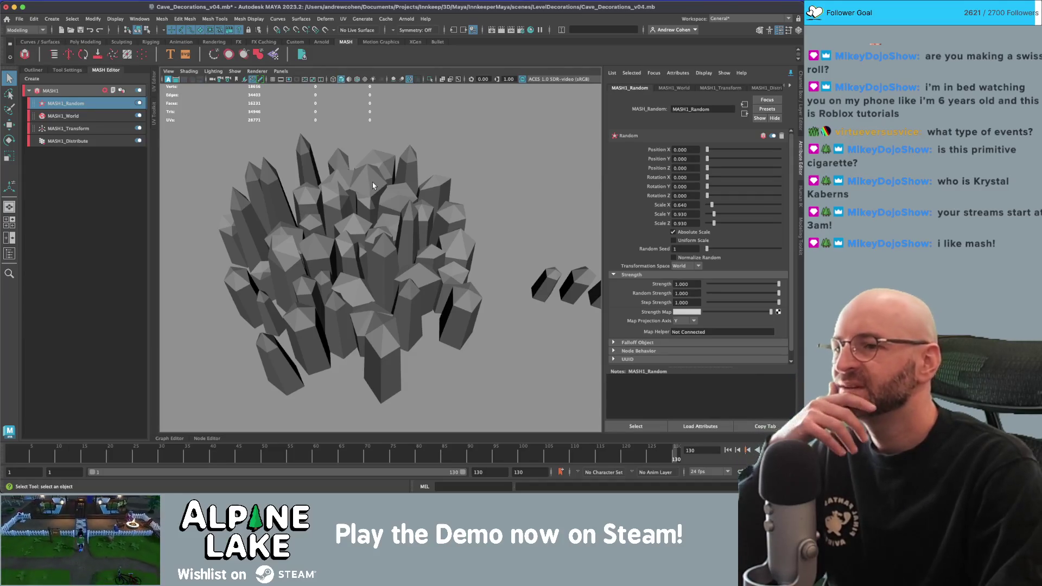
{"action": "left_click_drag", "start_coordinate": [380, 201], "coordinate": [389, 229], "text": "alt"}
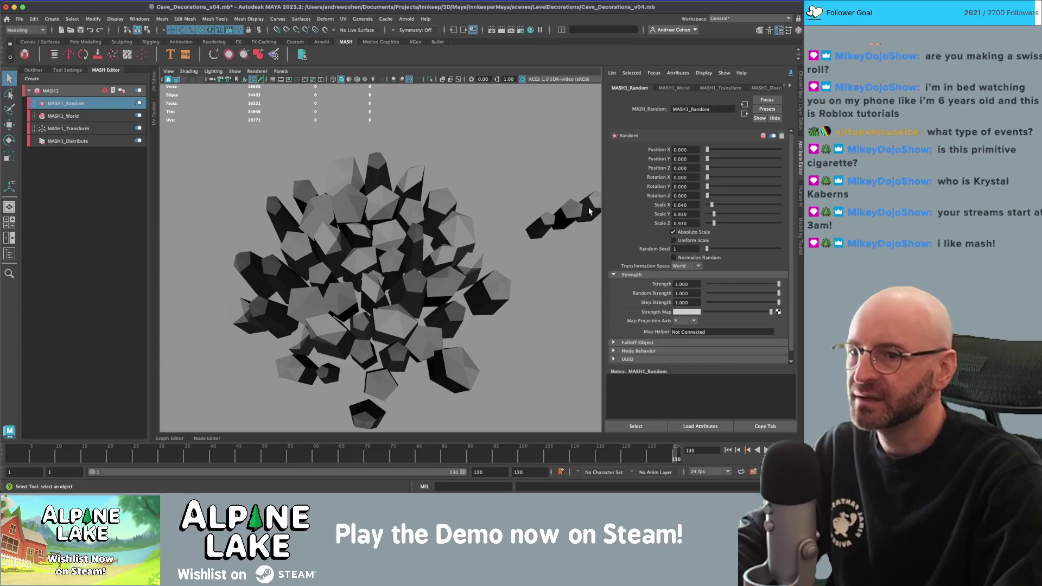
Toggle the Random node off to compare the cluster, then back on.
{"action": "left_click", "coordinate": [139, 103]}
{"action": "mouse_move", "coordinate": [230, 143]}
{"action": "left_mouse_down", "text": "alt"}
{"action": "mouse_move", "coordinate": [397, 244]}
{"action": "mouse_move", "coordinate": [430, 219]}
{"action": "mouse_move", "coordinate": [503, 233]}
{"action": "mouse_move", "coordinate": [456, 242]}
{"action": "mouse_move", "coordinate": [461, 227]}
{"action": "mouse_move", "coordinate": [418, 226]}
{"action": "mouse_move", "coordinate": [436, 239]}
{"action": "left_mouse_up", "text": "alt"}
{"action": "scroll", "coordinate": [430, 219], "scroll_direction": "up", "scroll_amount": 5}
{"action": "left_click", "coordinate": [457, 242]}
{"action": "key", "text": "e"}
{"action": "key", "text": "q"}
{"action": "left_click", "coordinate": [435, 238]}
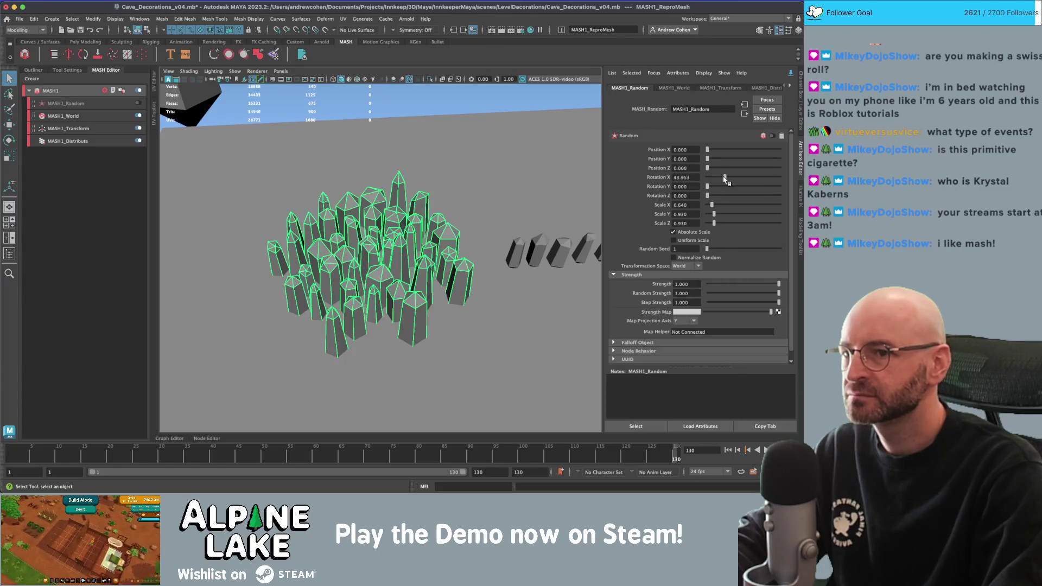
{"action": "left_click", "coordinate": [139, 103]}
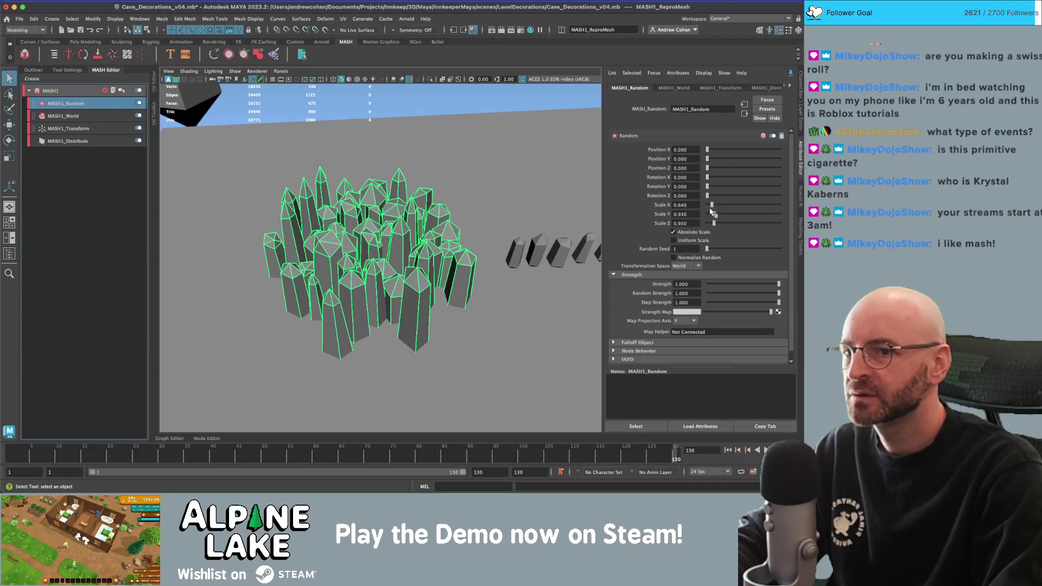
Reset the Random node's Scale X, Y and Z to 0.
{"action": "left_click_drag", "start_coordinate": [711, 204], "coordinate": [705, 223]}
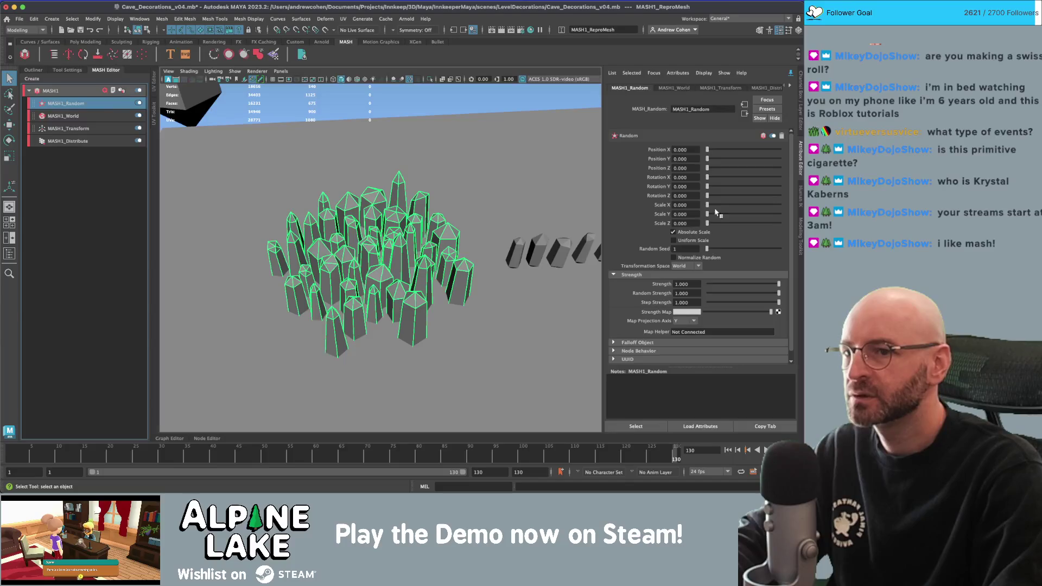
{"action": "mouse_move", "coordinate": [707, 186]}
{"action": "left_mouse_down"}
{"action": "mouse_move", "coordinate": [745, 187]}
{"action": "mouse_move", "coordinate": [706, 187]}
{"action": "mouse_move", "coordinate": [724, 178]}
{"action": "mouse_move", "coordinate": [707, 178]}
{"action": "left_mouse_up"}
{"action": "left_click", "coordinate": [63, 116]}
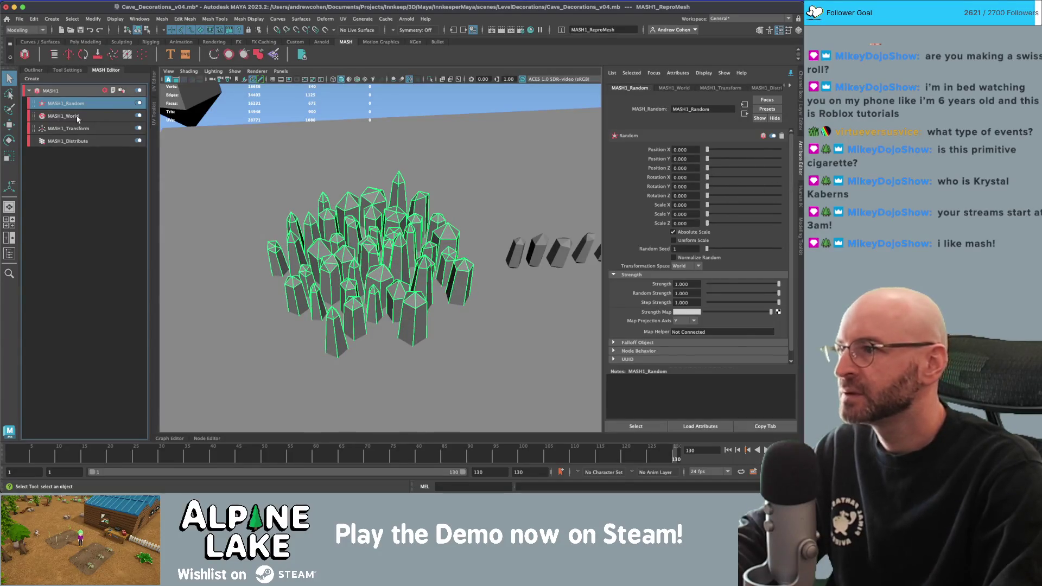
Set the World node's Previous Points Mode to Kill.
{"action": "scroll", "coordinate": [636, 279], "scroll_direction": "down", "scroll_amount": 1}
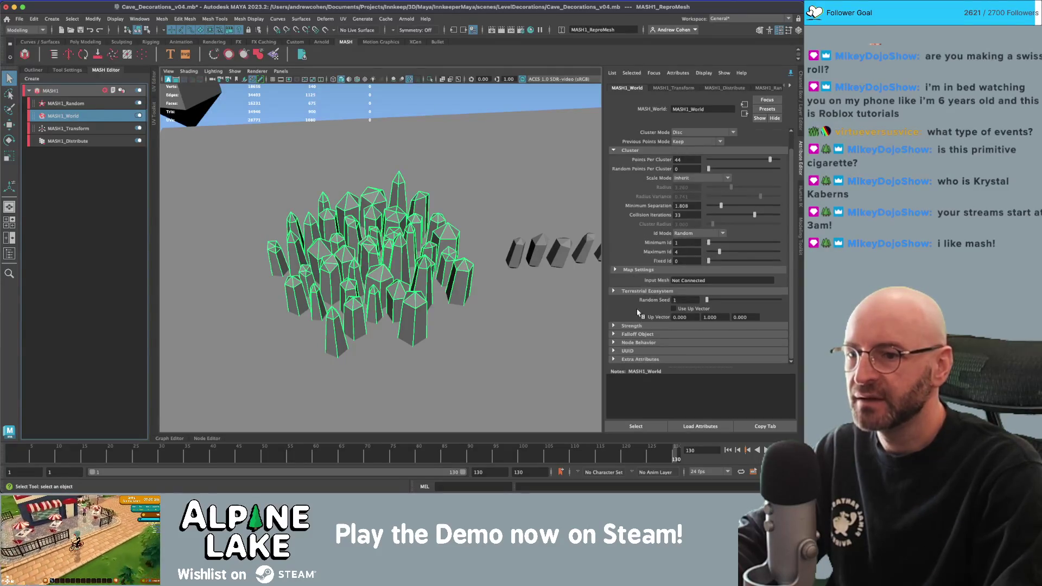
{"action": "scroll", "coordinate": [642, 204], "scroll_direction": "up", "scroll_amount": 1}
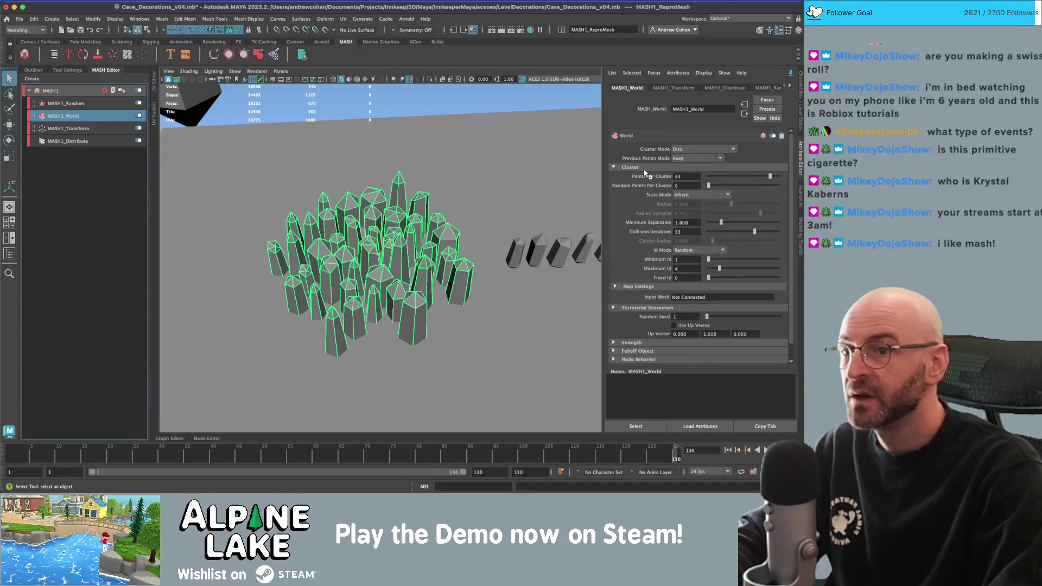
{"action": "left_click", "coordinate": [673, 159]}
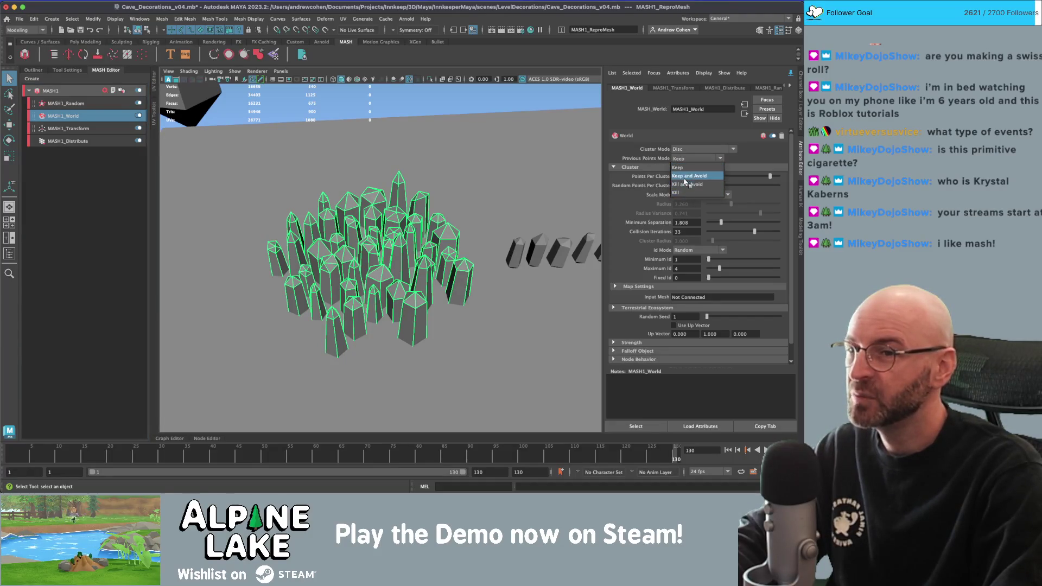
{"action": "left_click", "coordinate": [688, 194]}
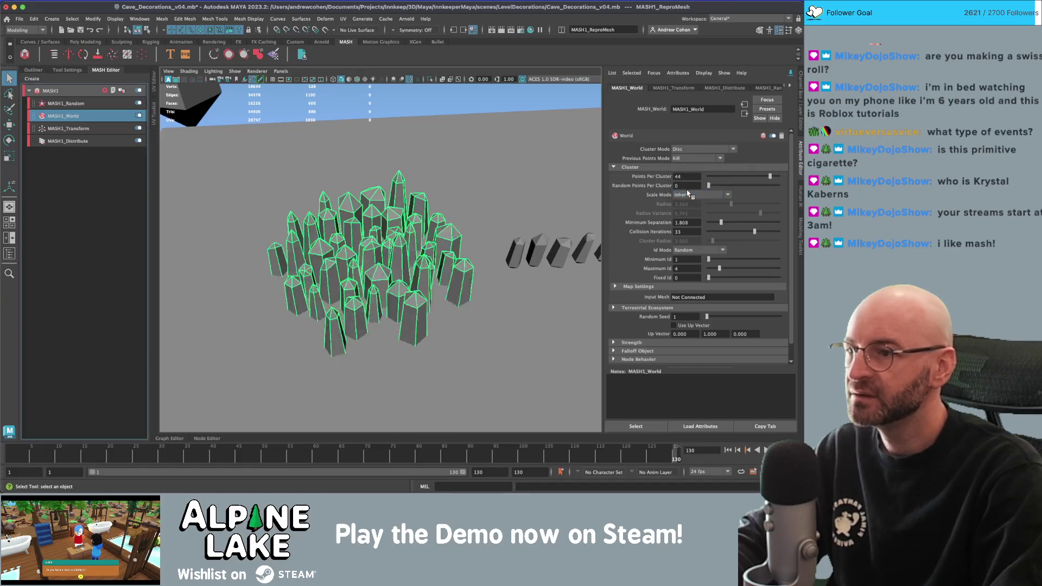
{"action": "left_click_drag", "start_coordinate": [489, 227], "coordinate": [558, 187], "text": "alt"}
{"action": "left_click", "coordinate": [689, 158]}
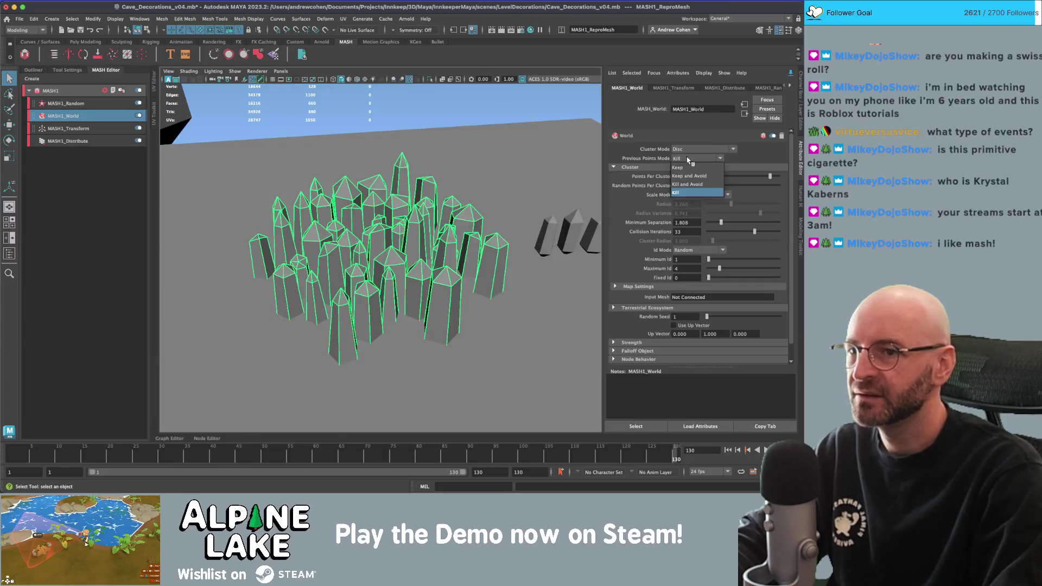
{"action": "left_click", "coordinate": [682, 193]}
{"action": "key", "text": "f"}
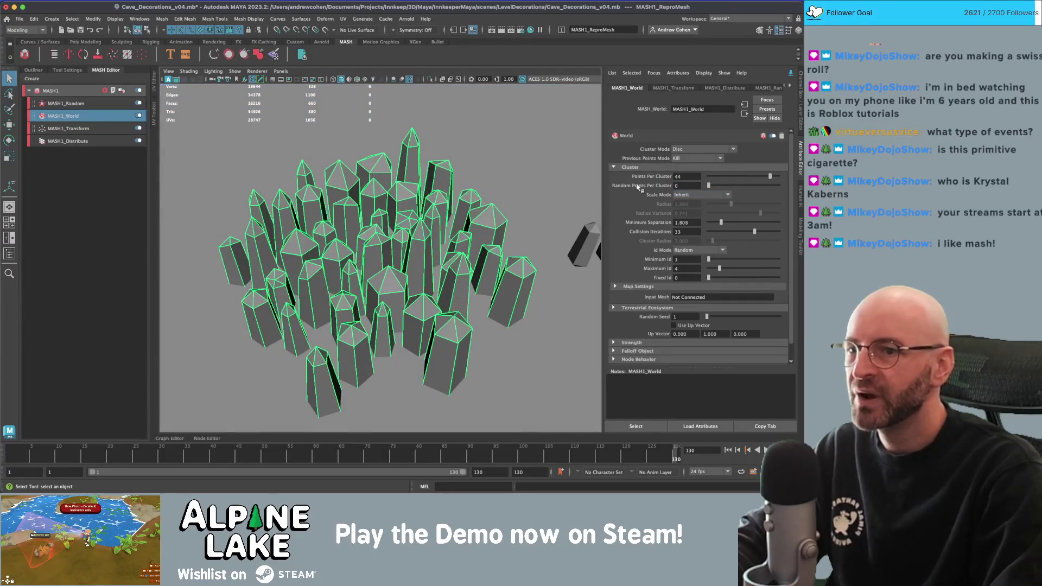
{"action": "left_click_drag", "start_coordinate": [709, 186], "coordinate": [707, 188]}
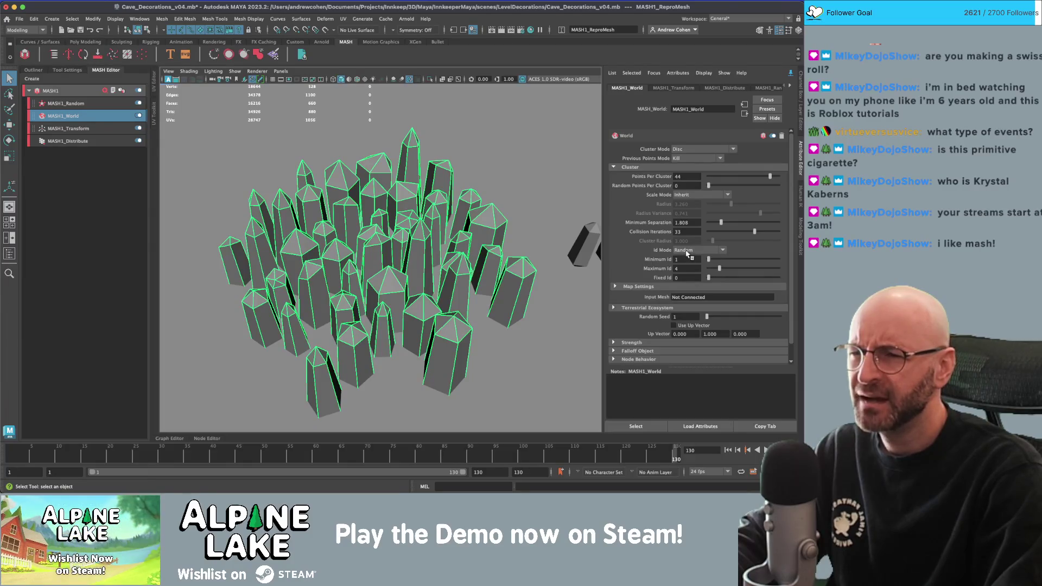
Set the World node's Maximum Id to 5 and Minimum Id to 1.
{"action": "left_click_drag", "start_coordinate": [720, 270], "coordinate": [709, 270]}
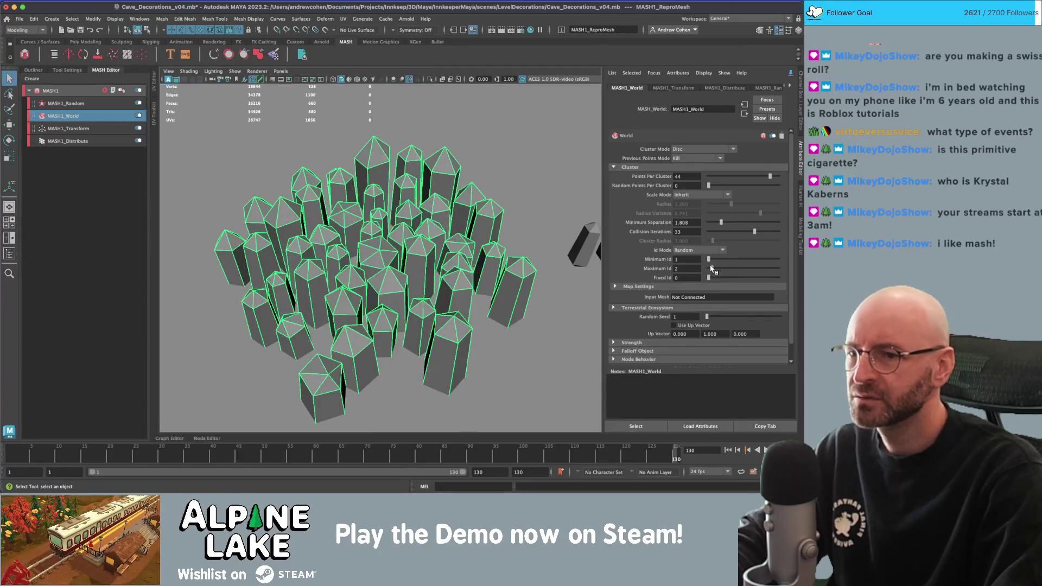
{"action": "left_click_drag", "start_coordinate": [712, 267], "coordinate": [725, 267]}
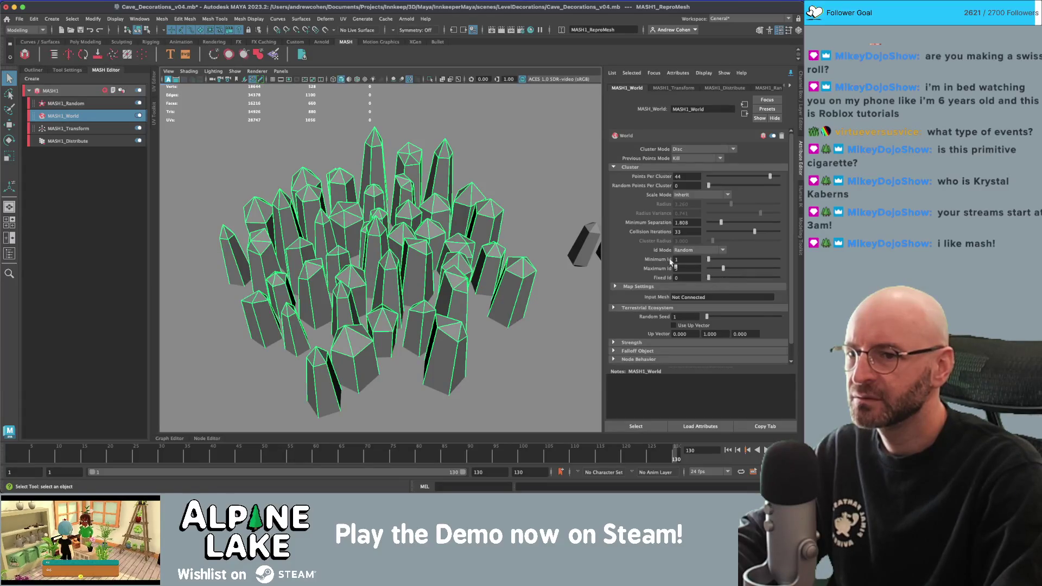
{"action": "key", "text": "f"}
{"action": "right_click_drag", "start_coordinate": [517, 262], "coordinate": [530, 232], "text": "alt"}
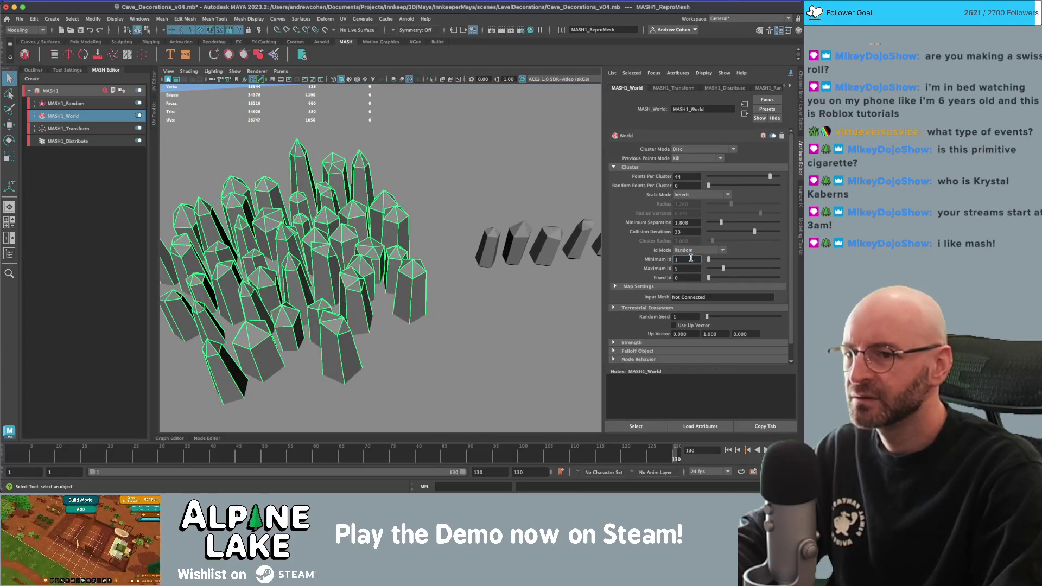
{"action": "type", "text": "2"}
{"action": "key", "text": "Return"}
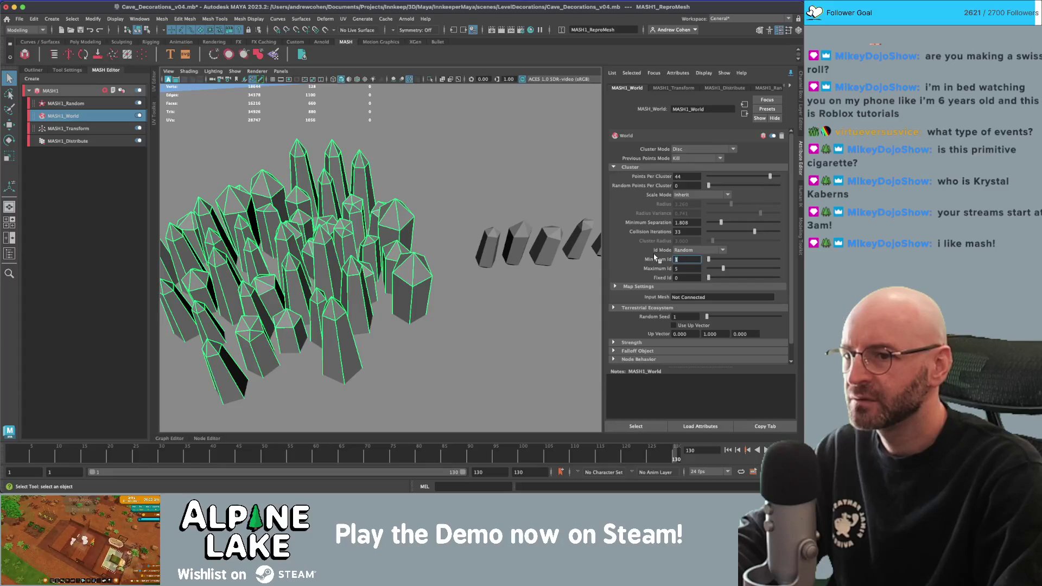
{"action": "key", "text": "Return"}
{"action": "right_click_drag", "start_coordinate": [347, 244], "coordinate": [364, 241], "text": "alt"}
{"action": "left_click_drag", "start_coordinate": [363, 241], "coordinate": [409, 207], "text": "alt"}
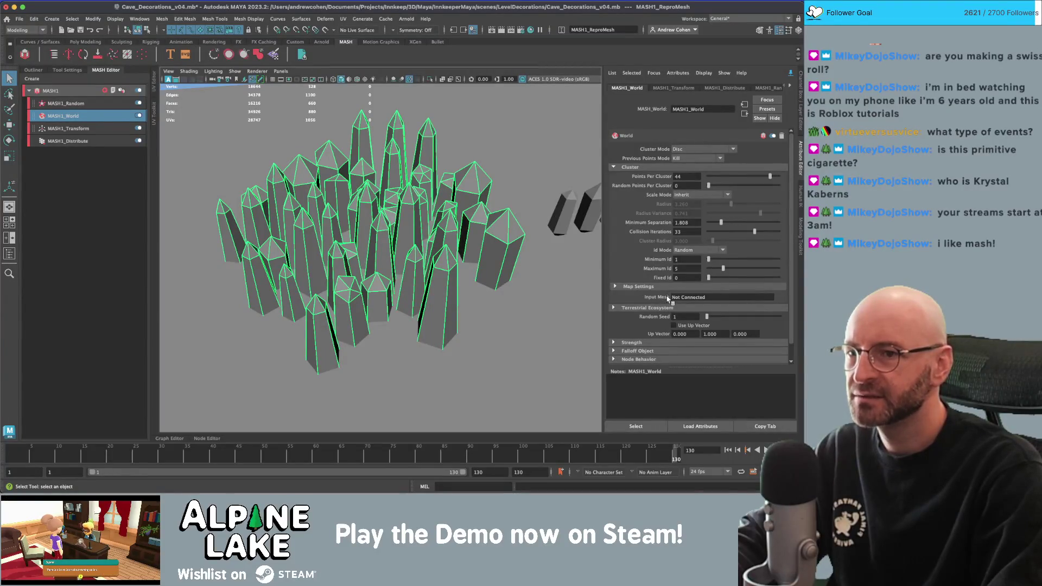
Try Fibonacci Spiral, Circle and Terrestrial Ecosystem cluster modes, settling on Ball.
{"action": "left_click", "coordinate": [683, 150]}
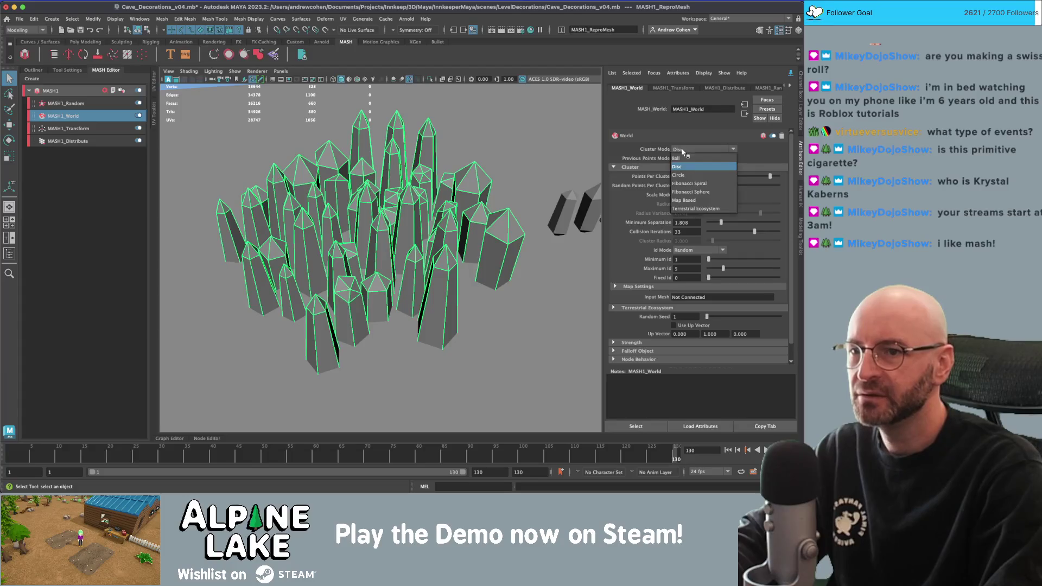
{"action": "left_click", "coordinate": [688, 183]}
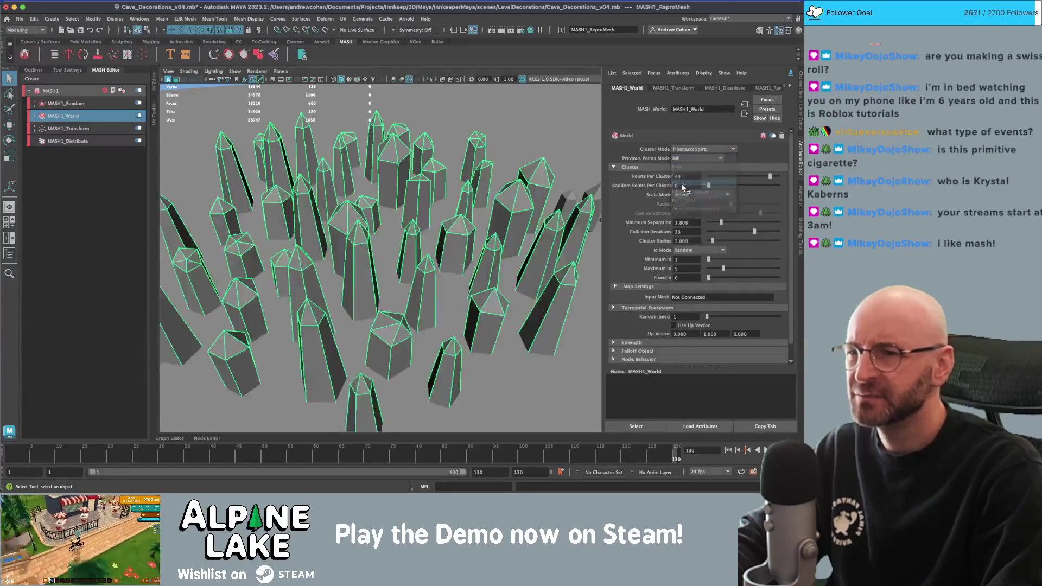
{"action": "mouse_move", "coordinate": [358, 239]}
{"action": "left_mouse_down", "text": "alt"}
{"action": "mouse_move", "coordinate": [396, 234]}
{"action": "mouse_move", "coordinate": [412, 255]}
{"action": "left_mouse_up", "text": "alt"}
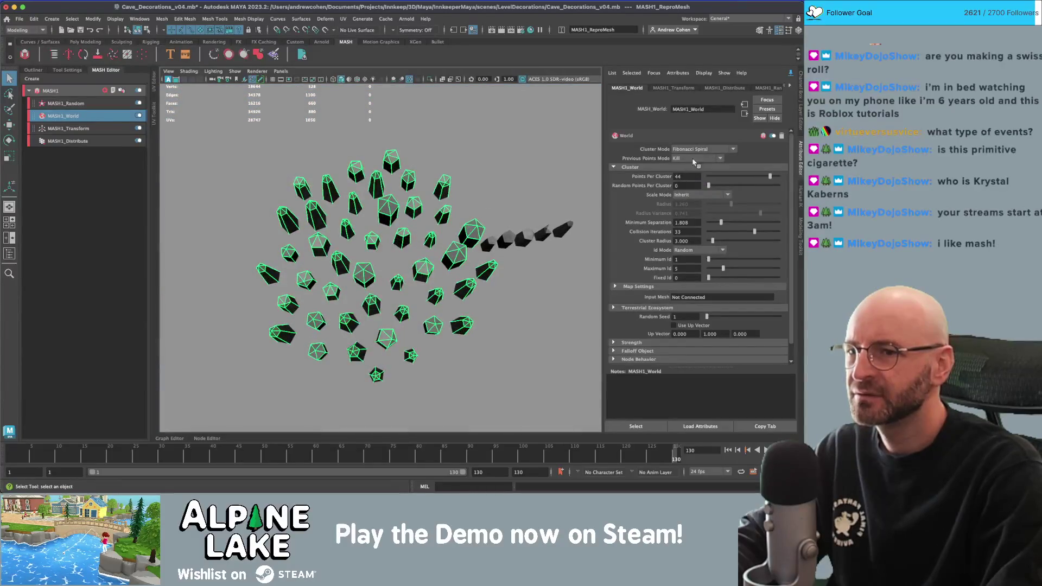
{"action": "left_click", "coordinate": [699, 150]}
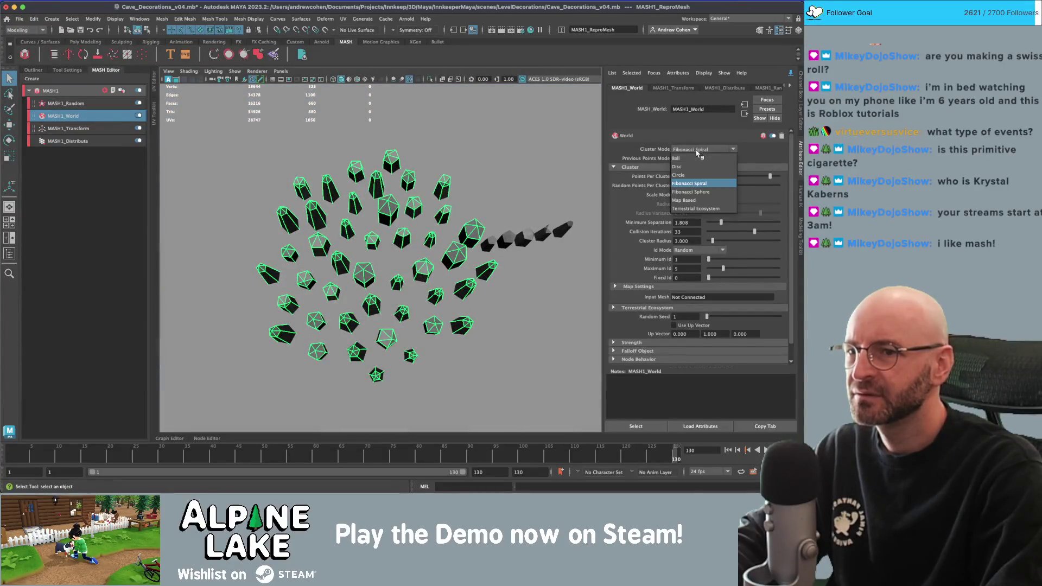
{"action": "left_click", "coordinate": [691, 176]}
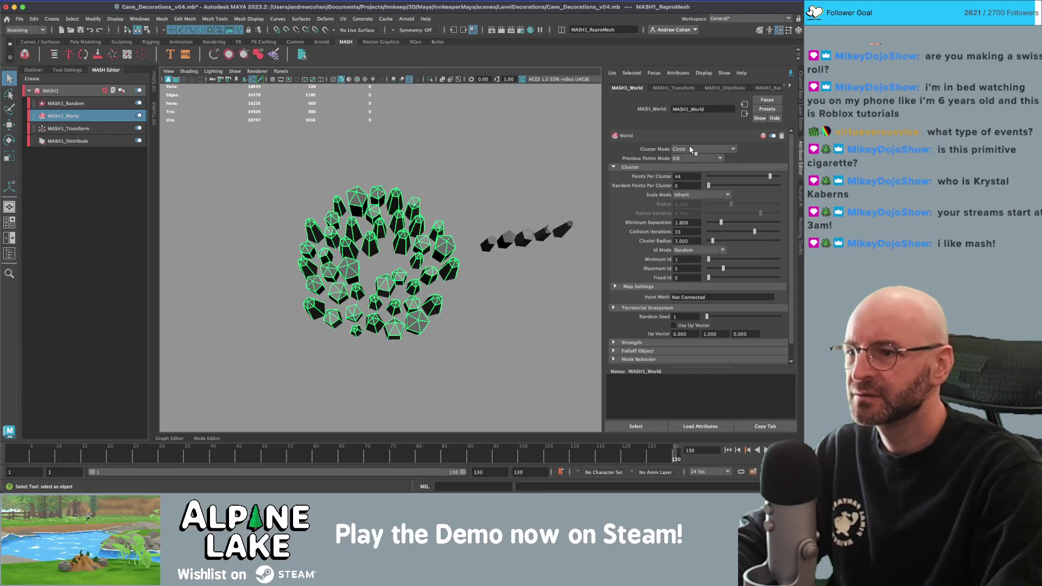
{"action": "left_click", "coordinate": [691, 149]}
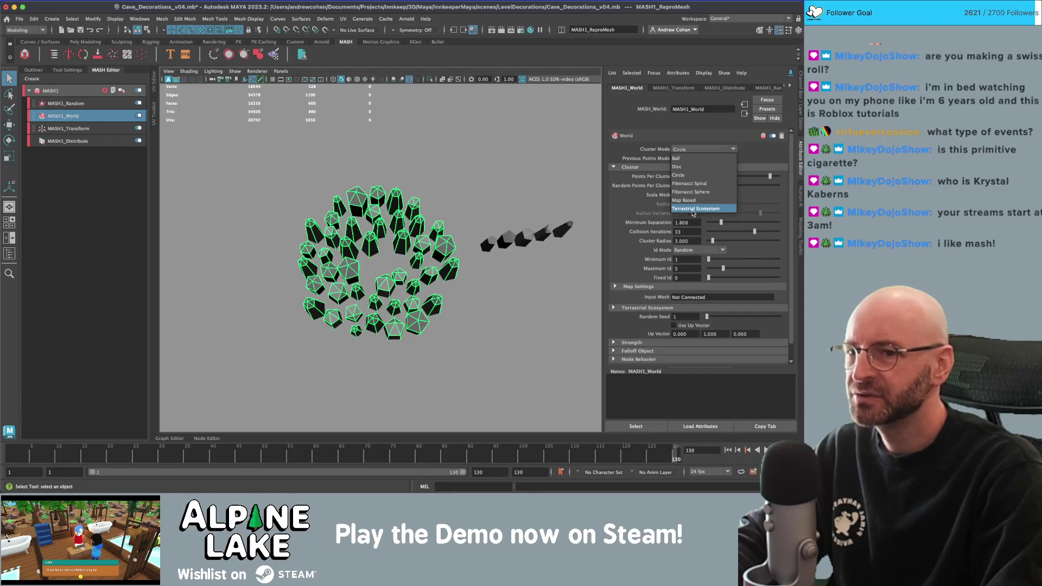
{"action": "left_click", "coordinate": [692, 209]}
{"action": "left_click", "coordinate": [690, 150]}
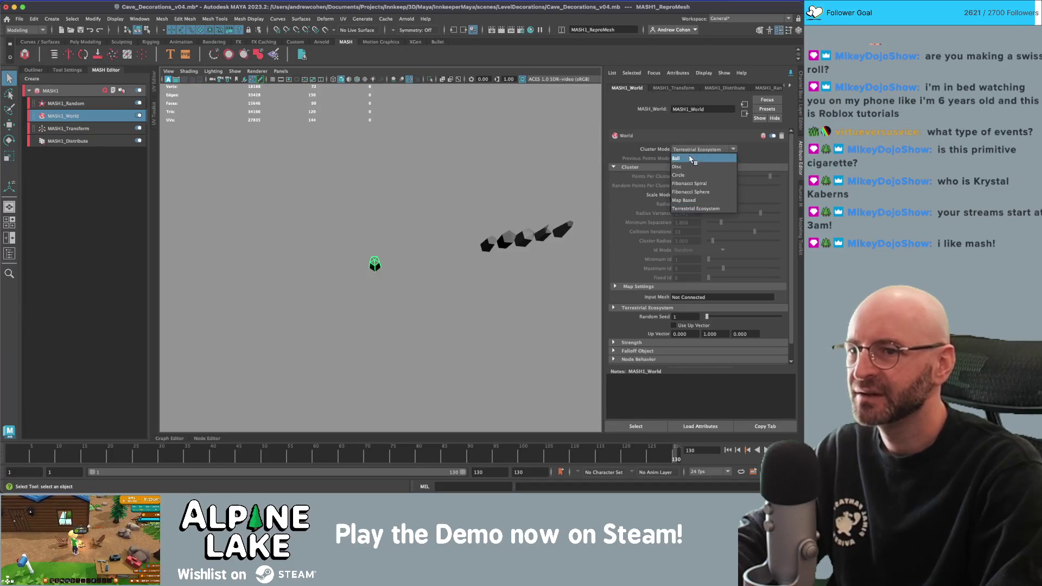
{"action": "left_click", "coordinate": [693, 158]}
{"action": "mouse_move", "coordinate": [453, 231]}
{"action": "left_mouse_down", "text": "alt"}
{"action": "mouse_move", "coordinate": [411, 191]}
{"action": "mouse_move", "coordinate": [425, 176]}
{"action": "mouse_move", "coordinate": [489, 185]}
{"action": "mouse_move", "coordinate": [481, 204]}
{"action": "mouse_move", "coordinate": [507, 182]}
{"action": "mouse_move", "coordinate": [540, 195]}
{"action": "mouse_move", "coordinate": [520, 239]}
{"action": "mouse_move", "coordinate": [478, 212]}
{"action": "mouse_move", "coordinate": [435, 217]}
{"action": "left_mouse_up", "text": "alt"}
Duplicate the crystal cluster, move the copy up and right, and start scaling it up.
{"action": "left_click", "coordinate": [425, 176]}
{"action": "right_click_drag", "start_coordinate": [435, 217], "coordinate": [356, 226], "text": "alt"}
{"action": "mouse_move", "coordinate": [355, 226]}
{"action": "left_mouse_down", "text": "alt"}
{"action": "mouse_move", "coordinate": [315, 240]}
{"action": "mouse_move", "coordinate": [326, 245]}
{"action": "mouse_move", "coordinate": [302, 230]}
{"action": "mouse_move", "coordinate": [332, 235]}
{"action": "mouse_move", "coordinate": [388, 271]}
{"action": "left_mouse_up", "text": "alt"}
{"action": "left_click", "coordinate": [390, 274]}
{"action": "key", "text": "w"}
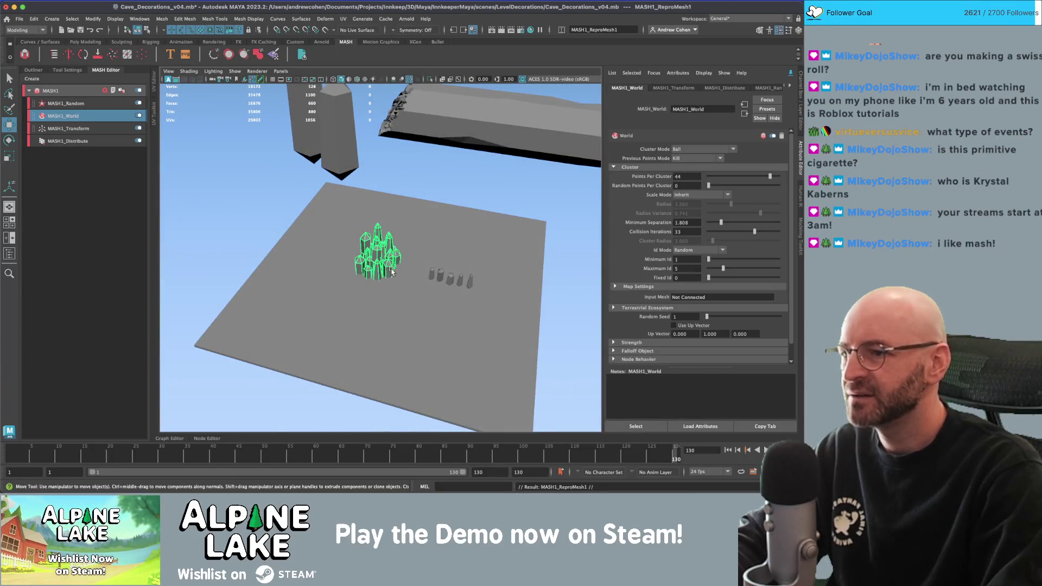
{"action": "mouse_move", "coordinate": [390, 272]}
{"action": "left_mouse_down", "text": "shift"}
{"action": "mouse_move", "coordinate": [446, 252]}
{"action": "mouse_move", "coordinate": [423, 217]}
{"action": "mouse_move", "coordinate": [404, 224]}
{"action": "left_mouse_up", "text": "shift"}
{"action": "key", "text": "w"}
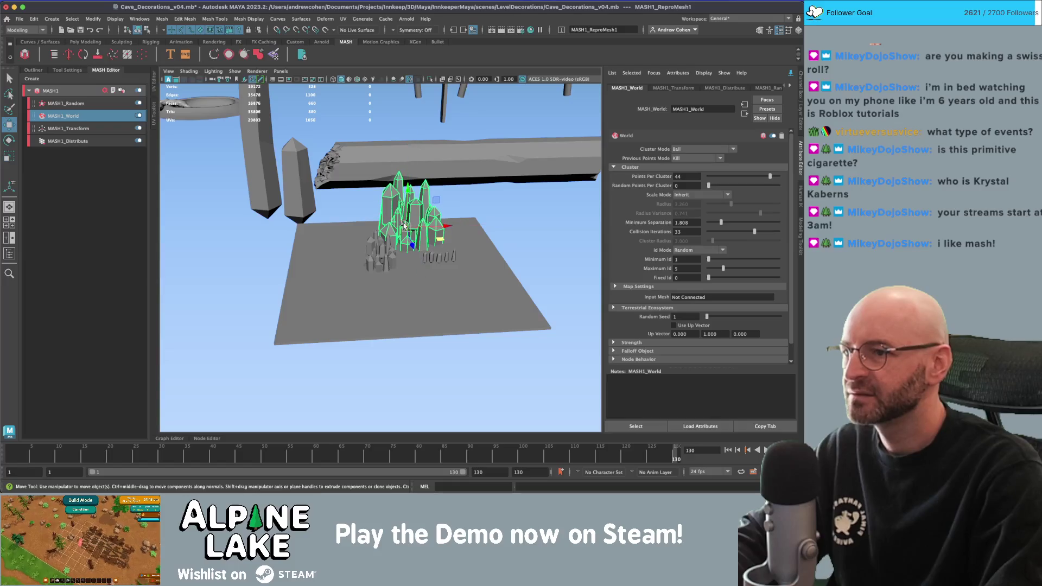
{"action": "left_click_drag", "start_coordinate": [464, 205], "coordinate": [498, 228], "text": "alt"}
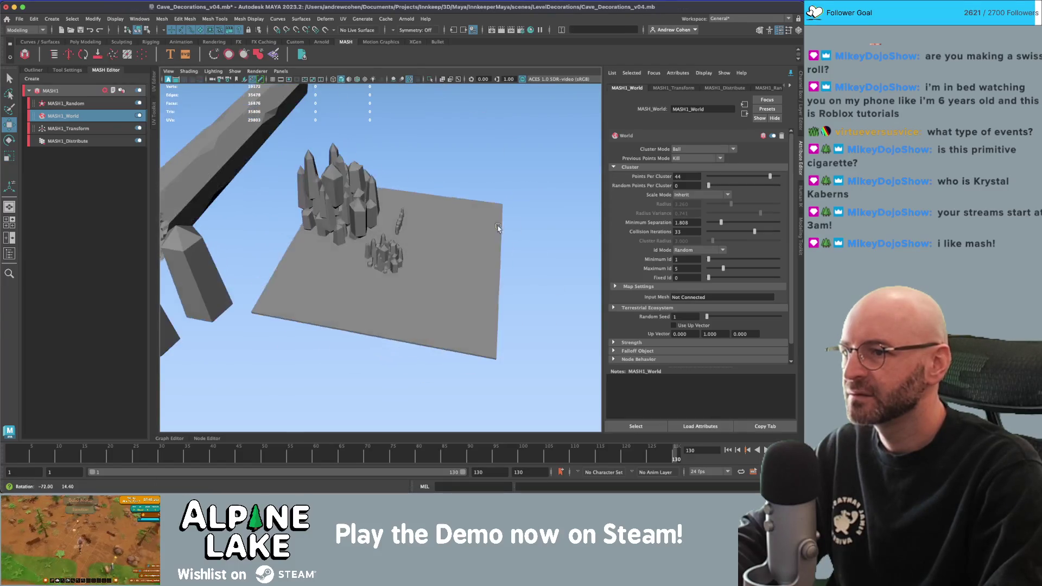
Slide the enlarged cluster to the left and deselect it.
{"action": "left_click_drag", "start_coordinate": [372, 216], "coordinate": [278, 220]}
{"action": "key", "text": "q"}
{"action": "left_click", "coordinate": [326, 228]}
Check the UVs of a small crystal, the horizontal log and the tall crystal.
{"action": "left_click", "coordinate": [278, 219]}
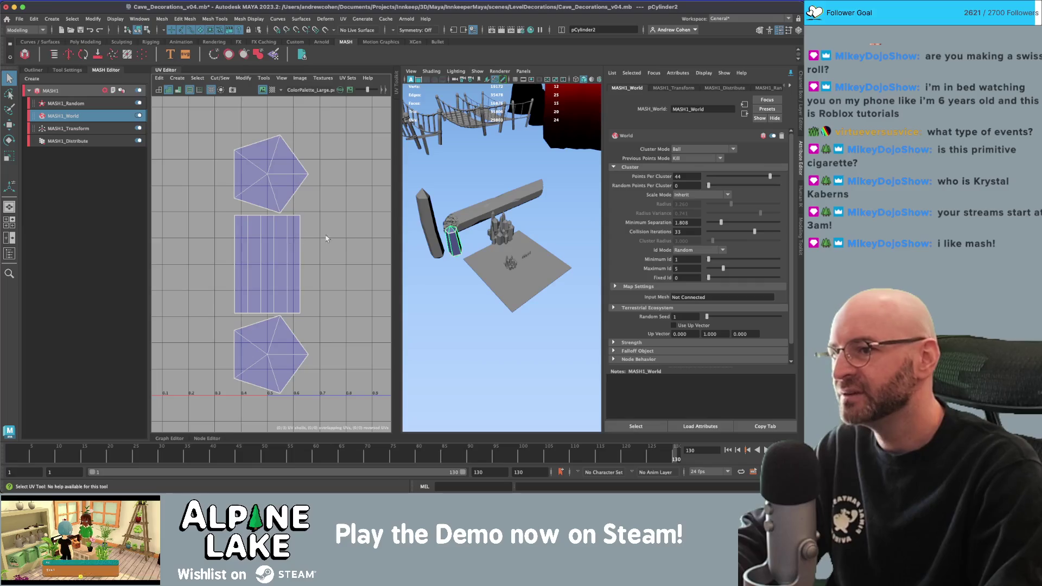
{"action": "left_click", "coordinate": [484, 211]}
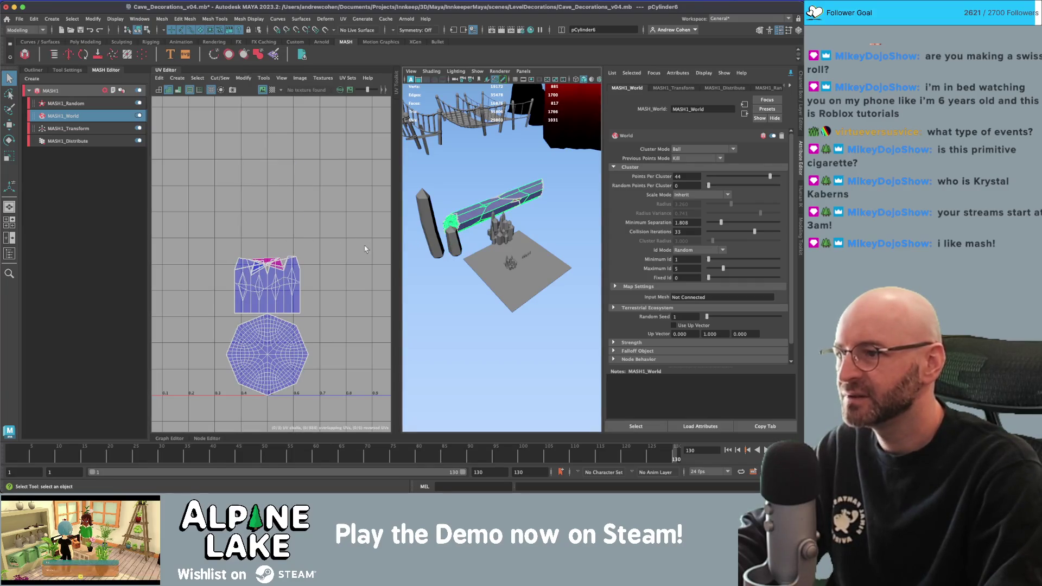
{"action": "left_click", "coordinate": [435, 228]}
{"action": "key", "text": "f"}
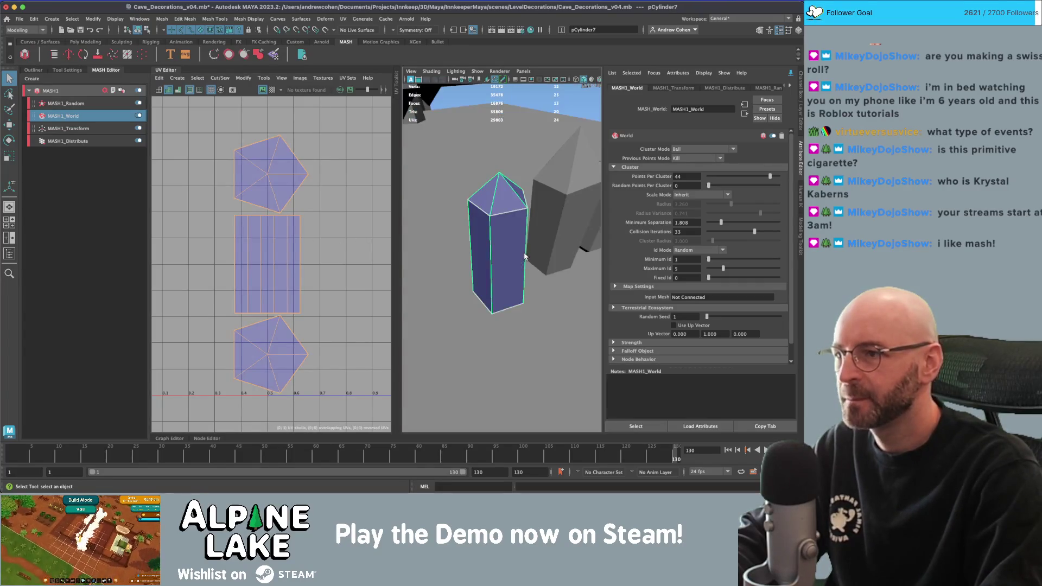
{"action": "scroll", "coordinate": [524, 256], "scroll_direction": "down", "scroll_amount": 5}
{"action": "mouse_move", "coordinate": [525, 256]}
{"action": "left_mouse_down", "text": "alt"}
{"action": "mouse_move", "coordinate": [565, 244]}
{"action": "mouse_move", "coordinate": [509, 231]}
{"action": "left_mouse_up", "text": "alt"}
Check the UVs of the other row crystals, including pCylinder2 and pCylinder3.
{"action": "left_click", "coordinate": [529, 250]}
{"action": "left_click", "coordinate": [554, 241]}
{"action": "left_click", "coordinate": [578, 231]}
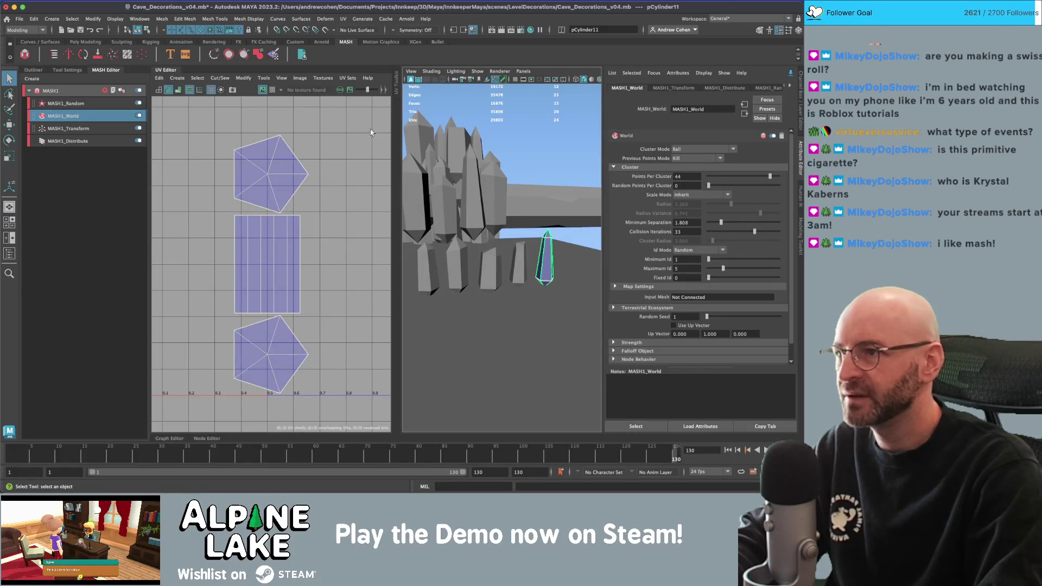
{"action": "left_click_drag", "start_coordinate": [485, 245], "coordinate": [503, 211], "text": "alt"}
{"action": "left_click", "coordinate": [456, 179]}
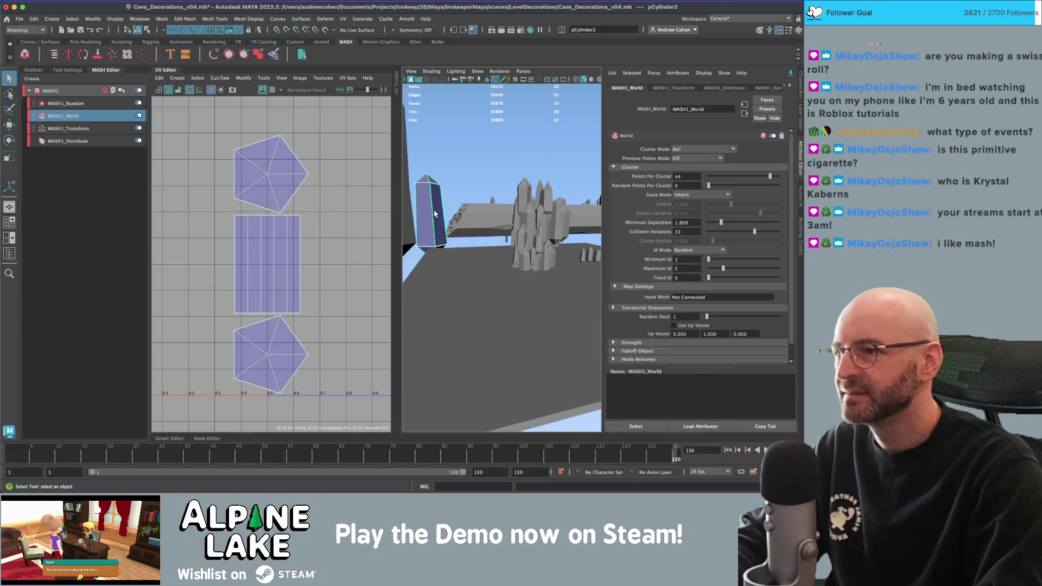
{"action": "key", "text": "f"}
{"action": "left_click", "coordinate": [462, 204]}
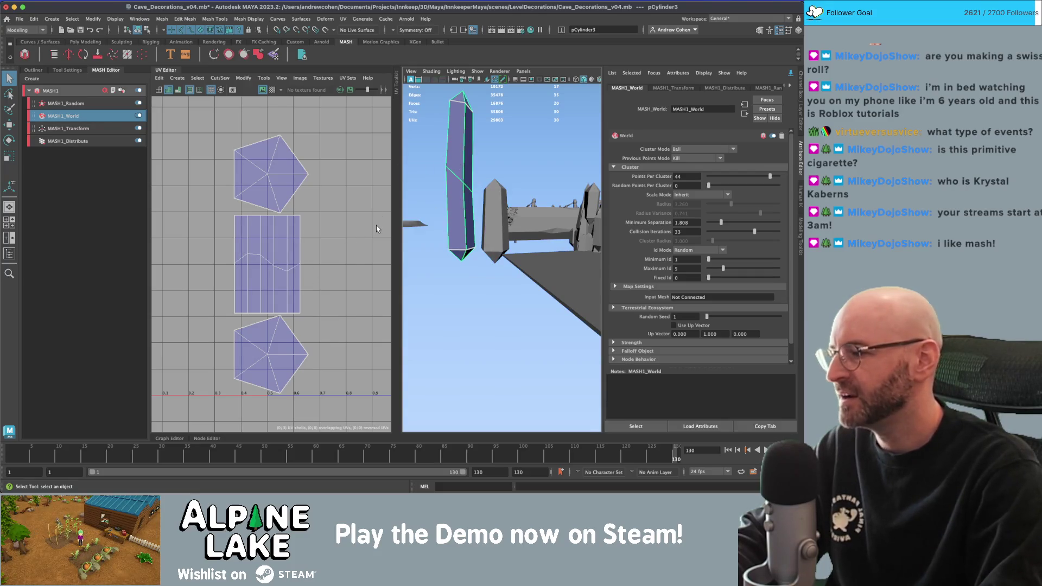
{"action": "key", "text": "super+Tab"}
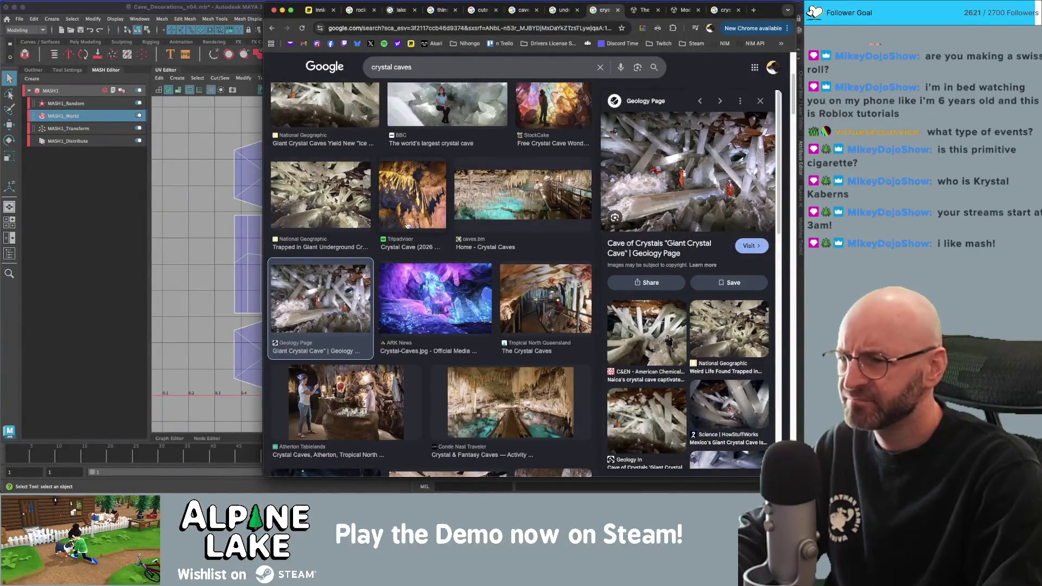
Preview the Naica Crystal Caves photo in the 'crystal caves' results, then return to Maya.
{"action": "scroll", "coordinate": [481, 313], "scroll_direction": "down", "scroll_amount": 3}
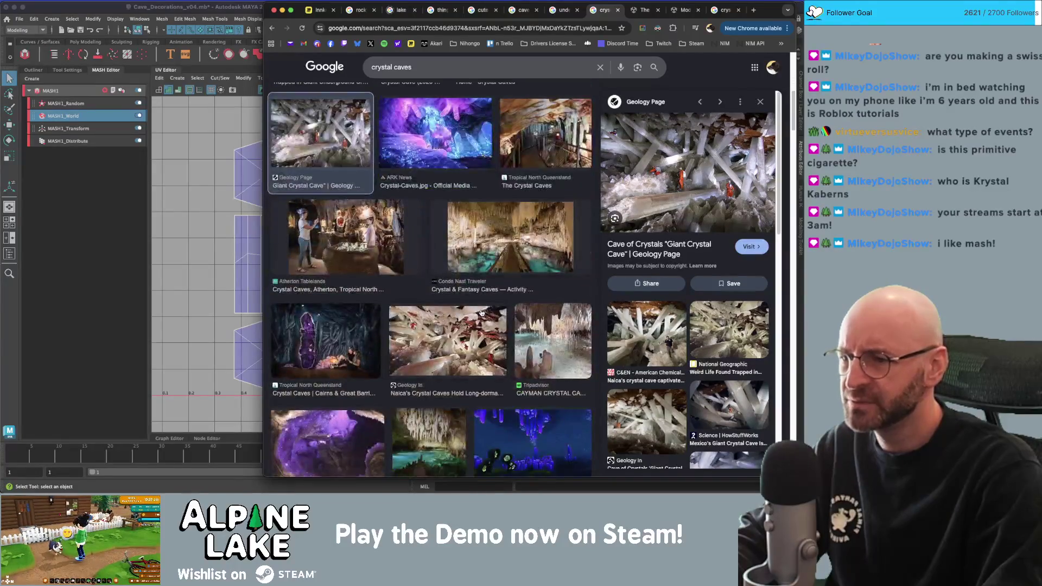
{"action": "left_click", "coordinate": [471, 349]}
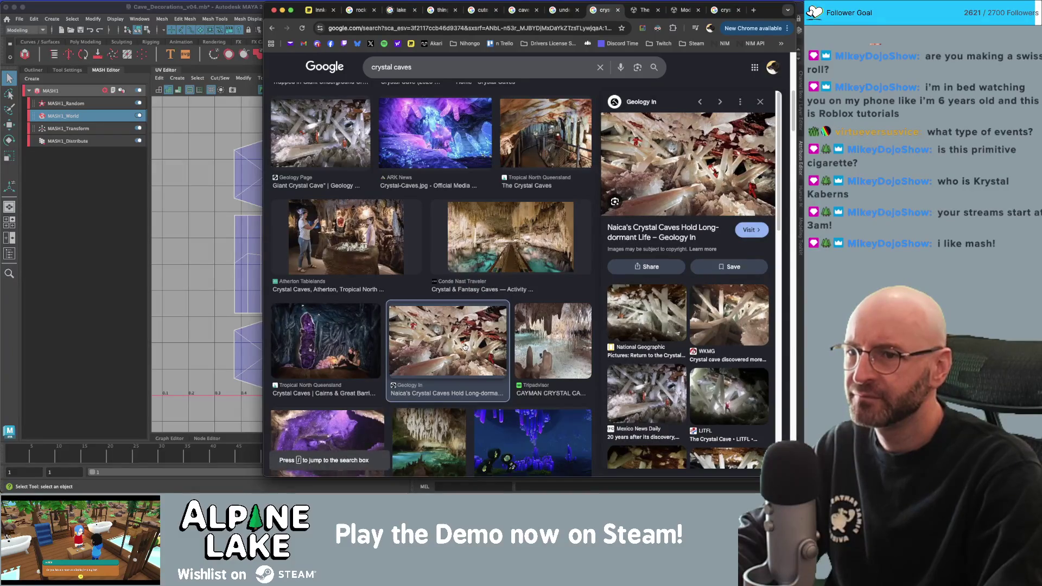
{"action": "key", "text": "super+Tab"}
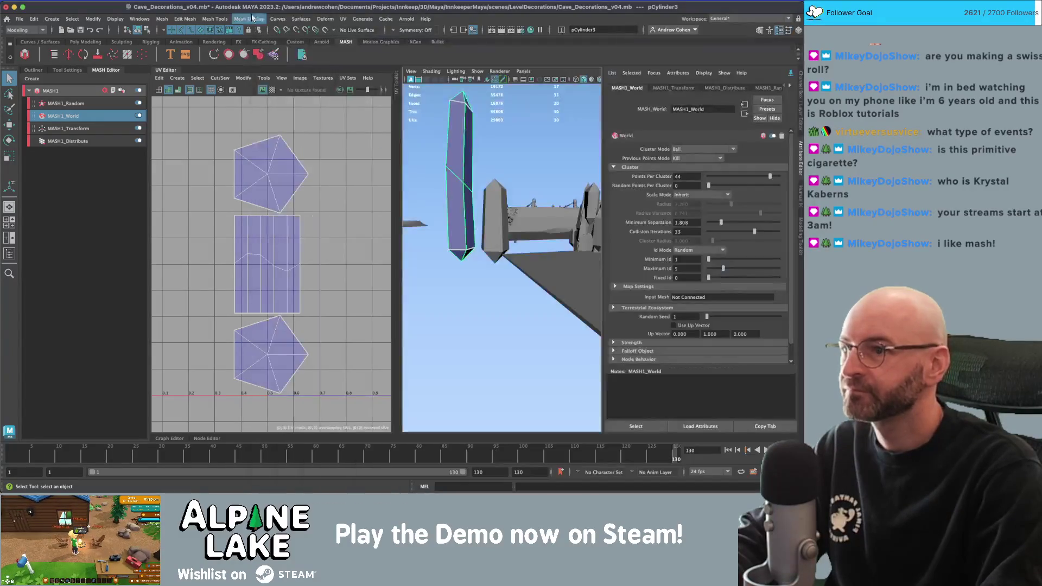
Deselect everything, close the UV Editor, and switch the shelf to Poly Modeling.
{"action": "left_click", "coordinate": [510, 160]}
{"action": "left_click", "coordinate": [179, 72]}
{"action": "mouse_move", "coordinate": [407, 204]}
{"action": "left_mouse_down", "text": "alt"}
{"action": "mouse_move", "coordinate": [364, 228]}
{"action": "mouse_move", "coordinate": [393, 213]}
{"action": "left_mouse_up", "text": "alt"}
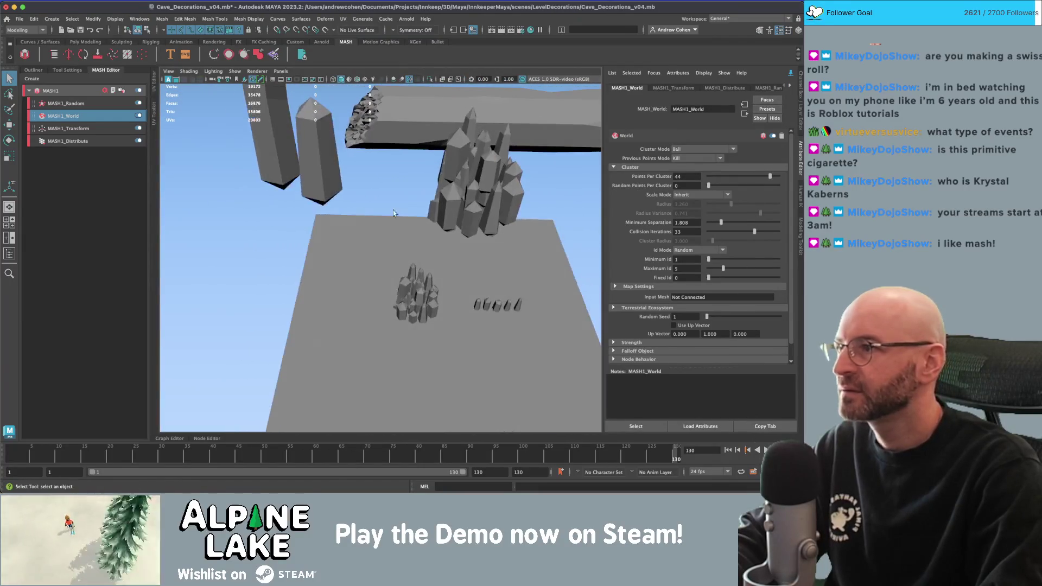
{"action": "left_click", "coordinate": [49, 42]}
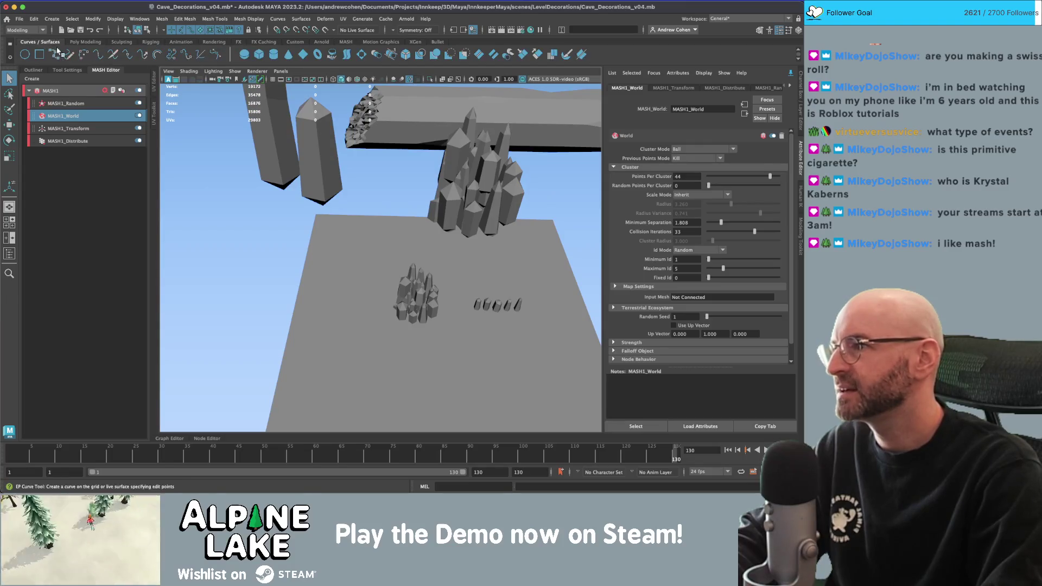
{"action": "left_click", "coordinate": [85, 42]}
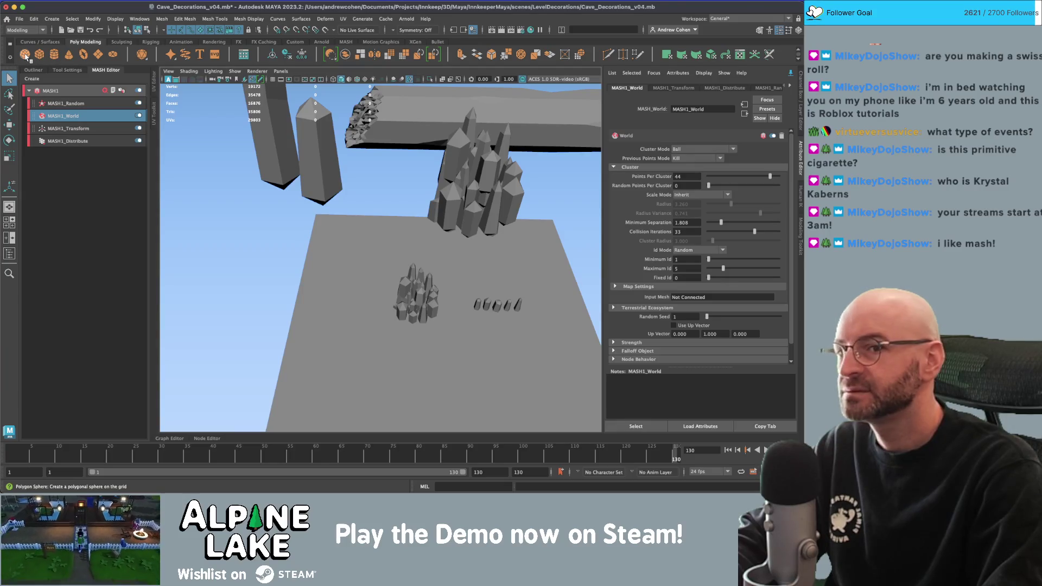
Create a new polygon plane and frame it in the view.
{"action": "left_click", "coordinate": [98, 54]}
{"action": "scroll", "coordinate": [358, 205], "scroll_direction": "down", "scroll_amount": 5}
{"action": "scroll", "coordinate": [358, 206], "scroll_direction": "down", "scroll_amount": 5}
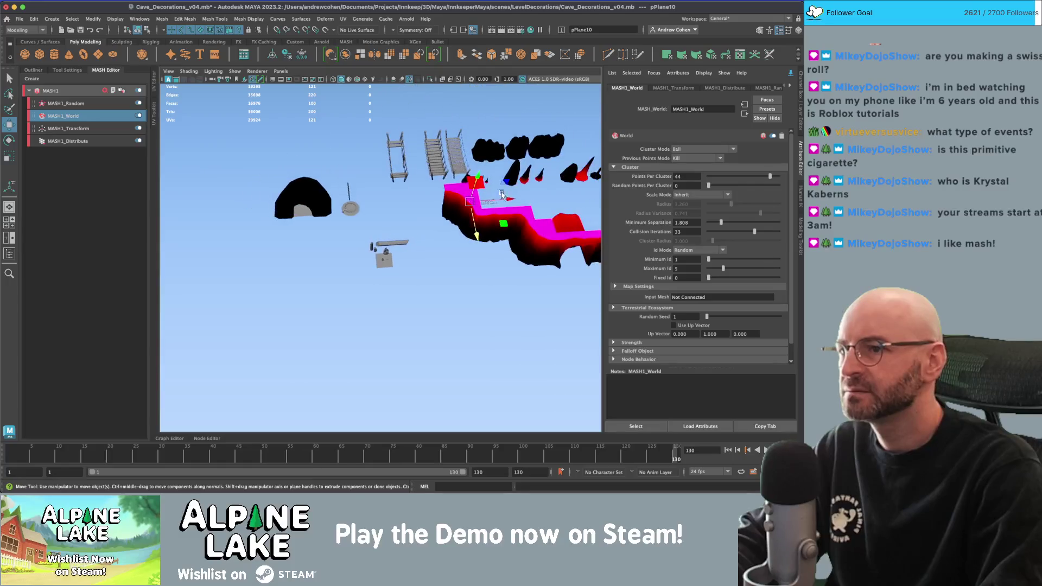
{"action": "key", "text": "f"}
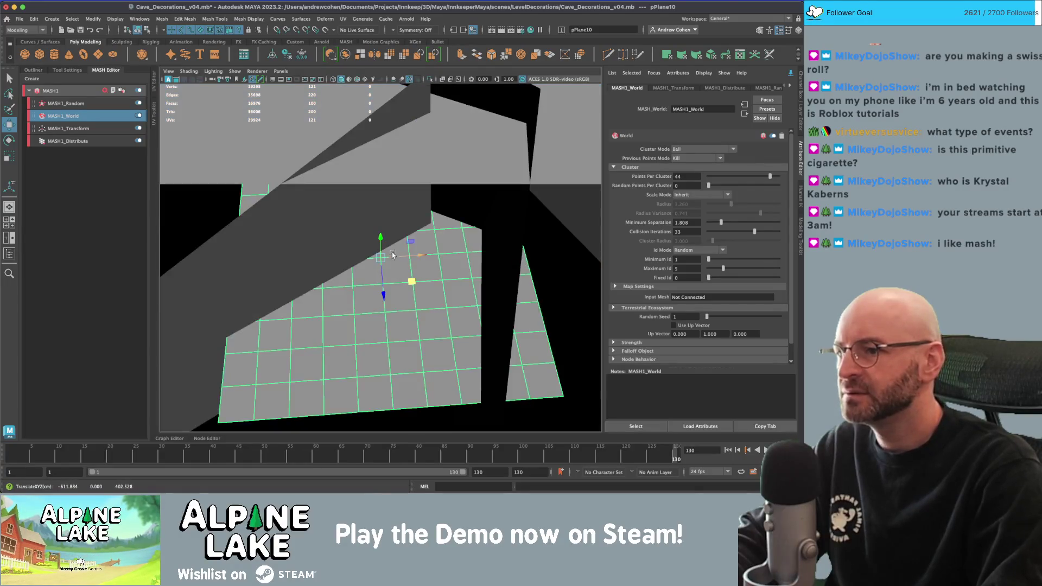
Scale pPlane10 down to about 14.5 and place it beside the crystals.
{"action": "key", "text": "r"}
{"action": "left_click_drag", "start_coordinate": [379, 263], "coordinate": [371, 247]}
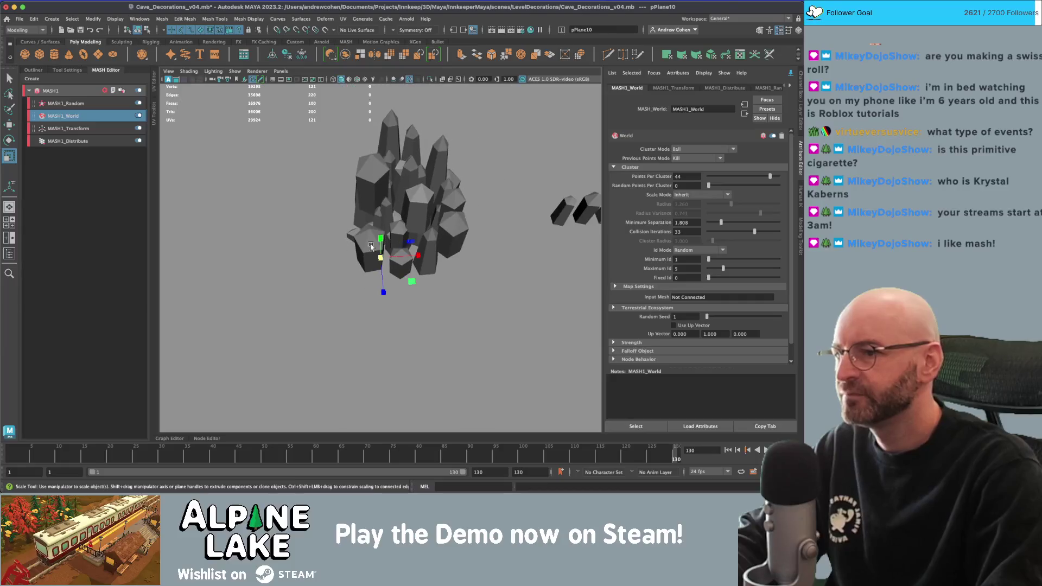
{"action": "key", "text": "w"}
{"action": "left_click_drag", "start_coordinate": [490, 221], "coordinate": [408, 228], "text": "alt"}
{"action": "key", "text": "ctrl+z"}
{"action": "key", "text": "r"}
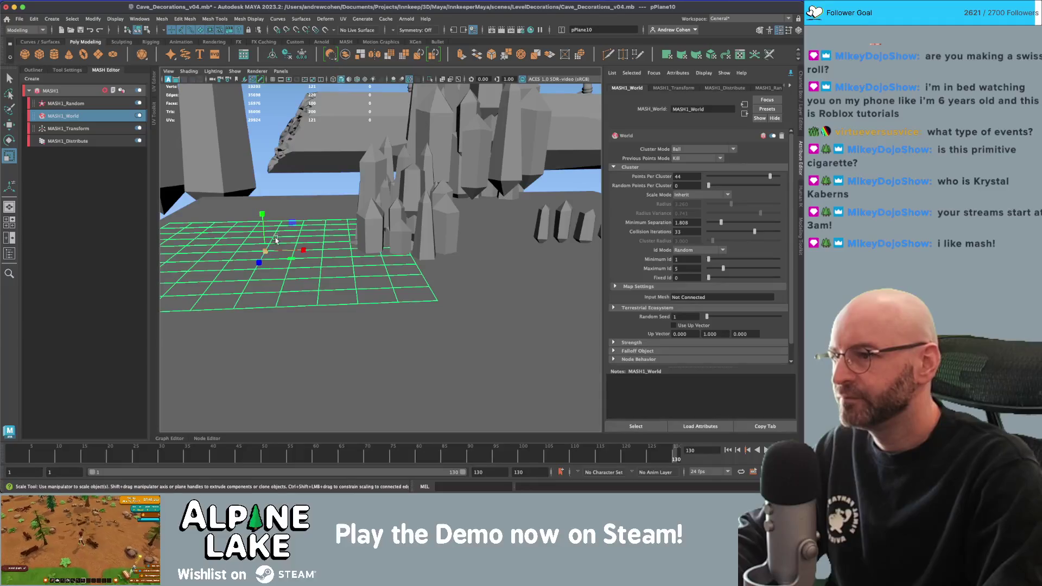
{"action": "mouse_move", "coordinate": [268, 254]}
{"action": "left_mouse_down"}
{"action": "mouse_move", "coordinate": [252, 255]}
{"action": "mouse_move", "coordinate": [266, 224]}
{"action": "mouse_move", "coordinate": [216, 255]}
{"action": "left_mouse_up"}
{"action": "key", "text": "w"}
{"action": "key", "text": "r"}
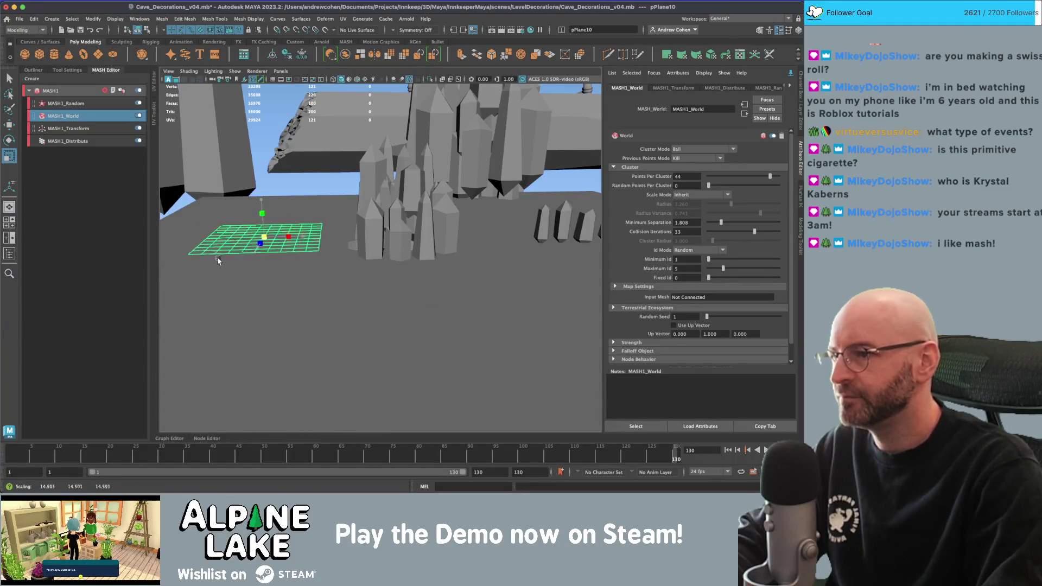
{"action": "mouse_move", "coordinate": [272, 217]}
{"action": "left_mouse_down", "text": "alt"}
{"action": "mouse_move", "coordinate": [364, 187]}
{"action": "mouse_move", "coordinate": [342, 197]}
{"action": "mouse_move", "coordinate": [339, 178]}
{"action": "mouse_move", "coordinate": [379, 168]}
{"action": "mouse_move", "coordinate": [308, 96]}
{"action": "left_mouse_up", "text": "alt"}
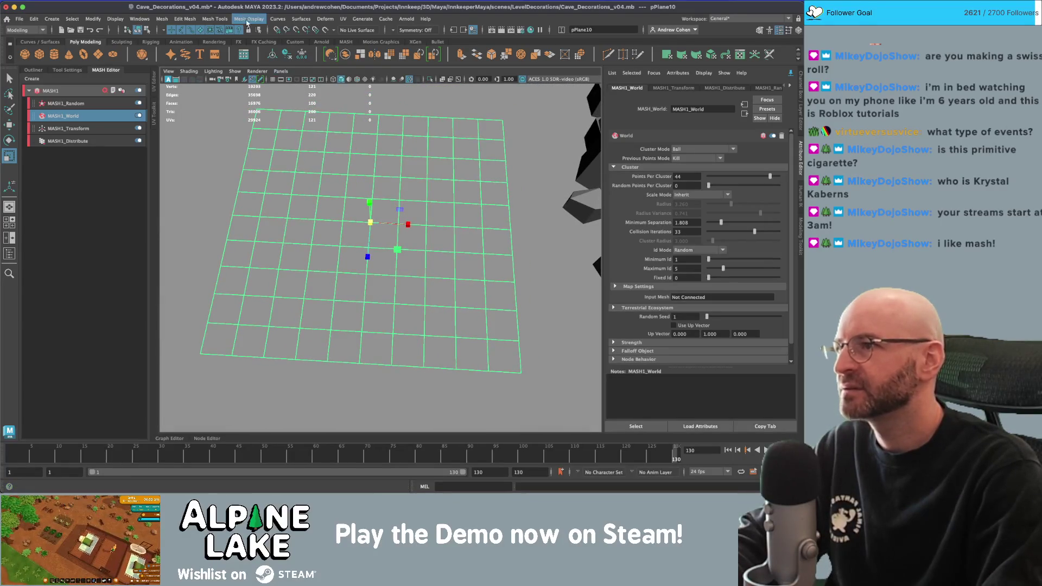
{"action": "left_click", "coordinate": [311, 140]}
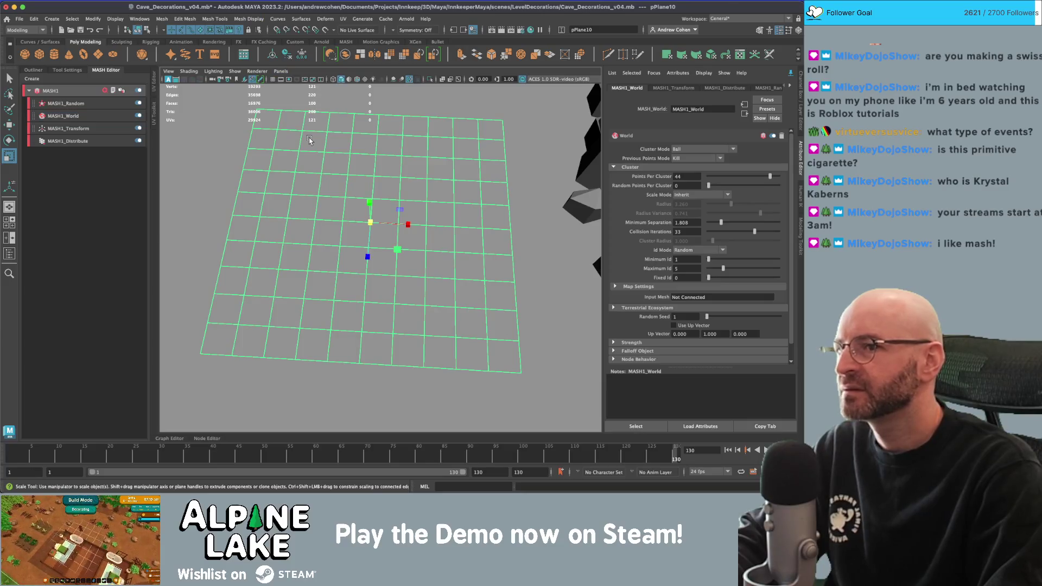
Remesh pPlane10 with a custom max edge length of 6.3438.
{"action": "left_click", "coordinate": [217, 21]}
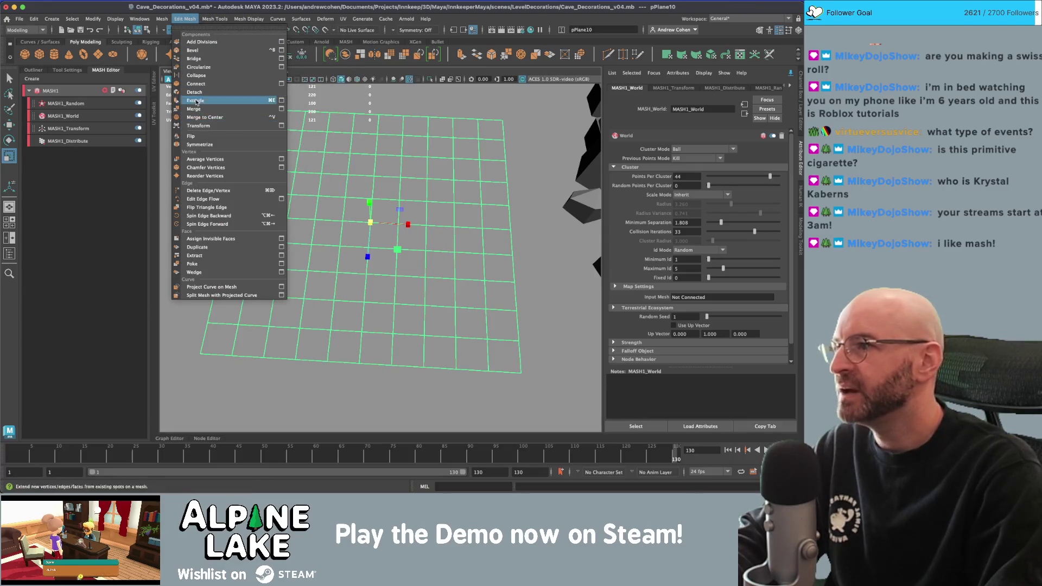
{"action": "mouse_move", "coordinate": [162, 19]}
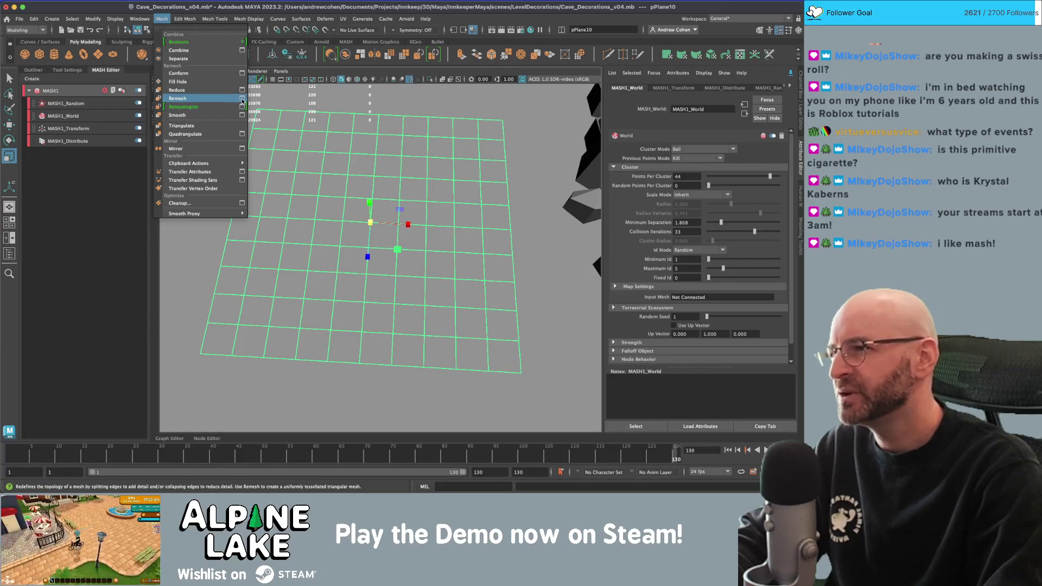
{"action": "left_click", "coordinate": [242, 98]}
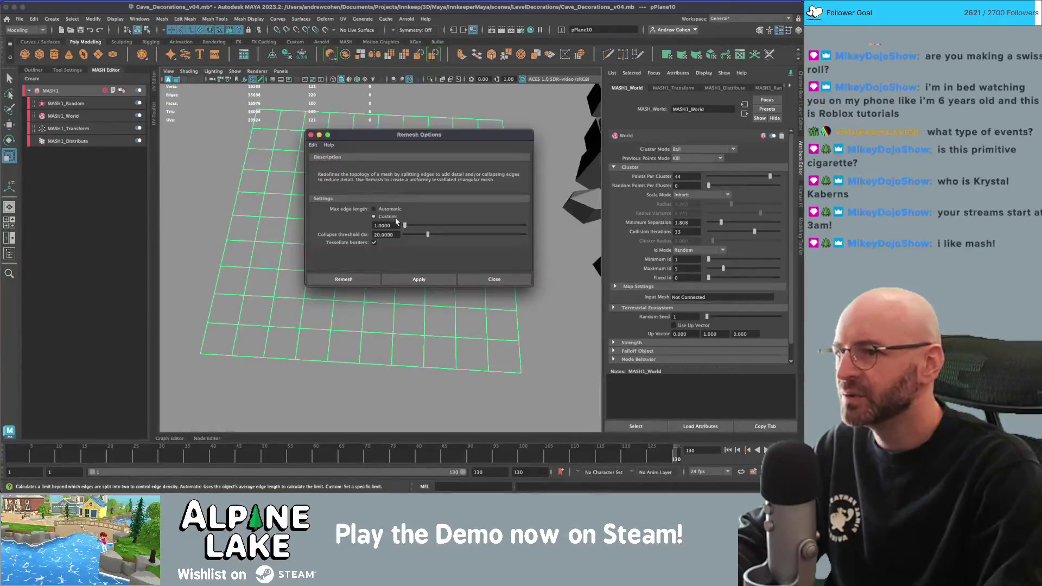
{"action": "left_click", "coordinate": [394, 213]}
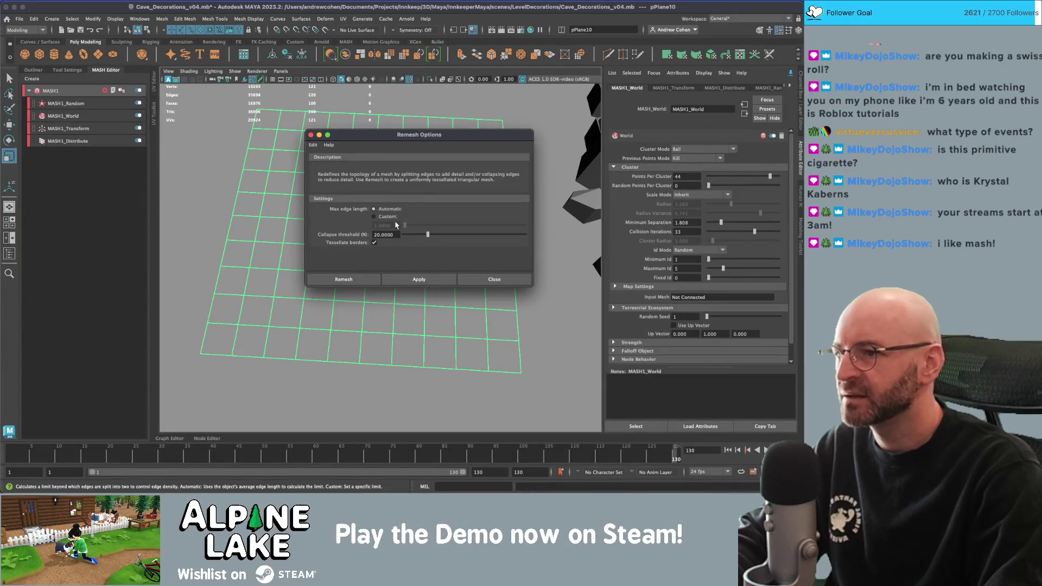
{"action": "left_click", "coordinate": [393, 218]}
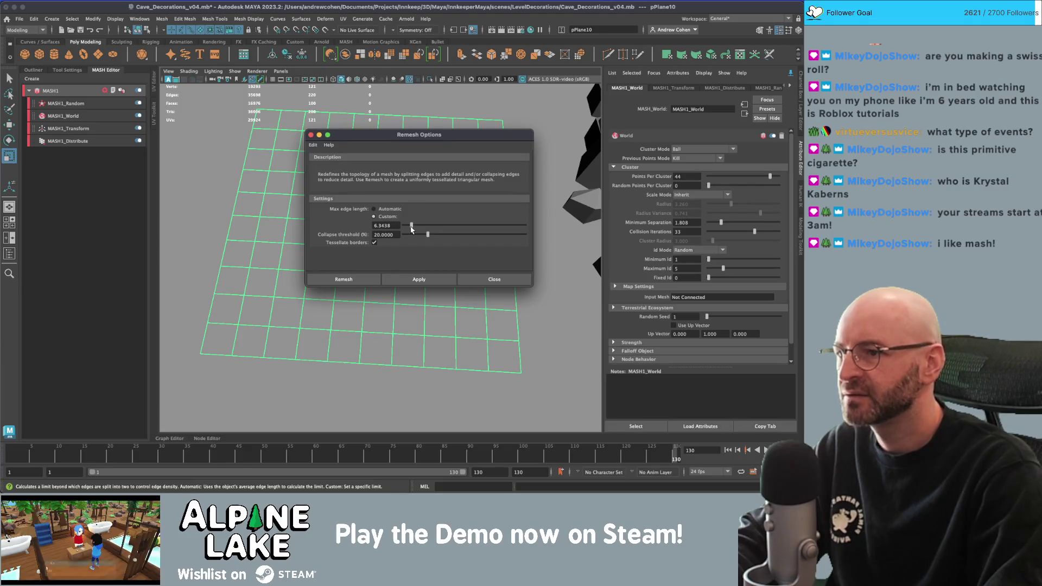
{"action": "left_click", "coordinate": [419, 279]}
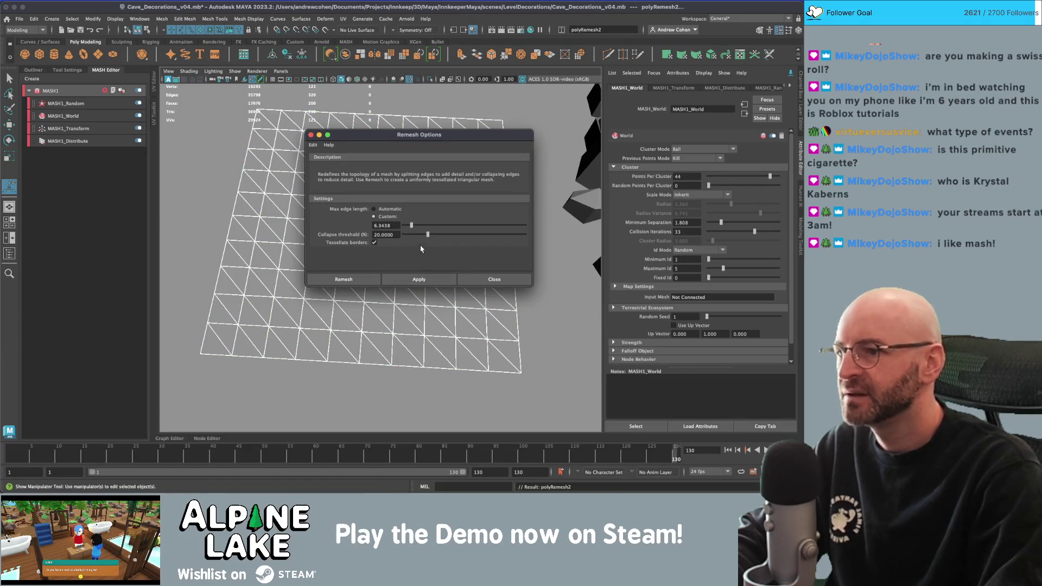
{"action": "left_click_drag", "start_coordinate": [421, 135], "coordinate": [510, 117]}
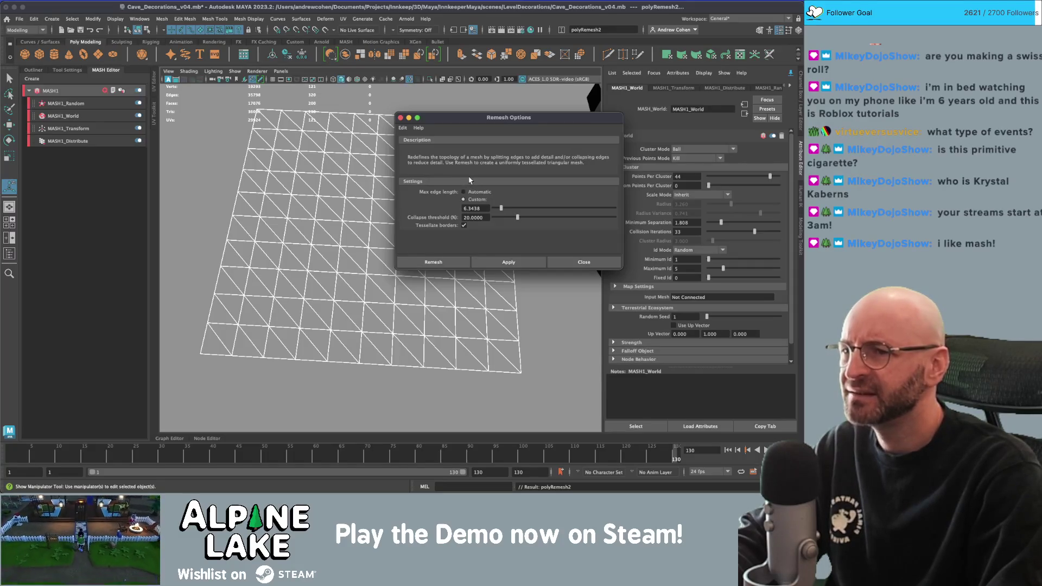
Select the remeshed plane, try a MASH Texture Deformer on it, then undo it.
{"action": "left_click_drag", "start_coordinate": [392, 199], "coordinate": [336, 192], "text": "alt"}
{"action": "left_click", "coordinate": [336, 192]}
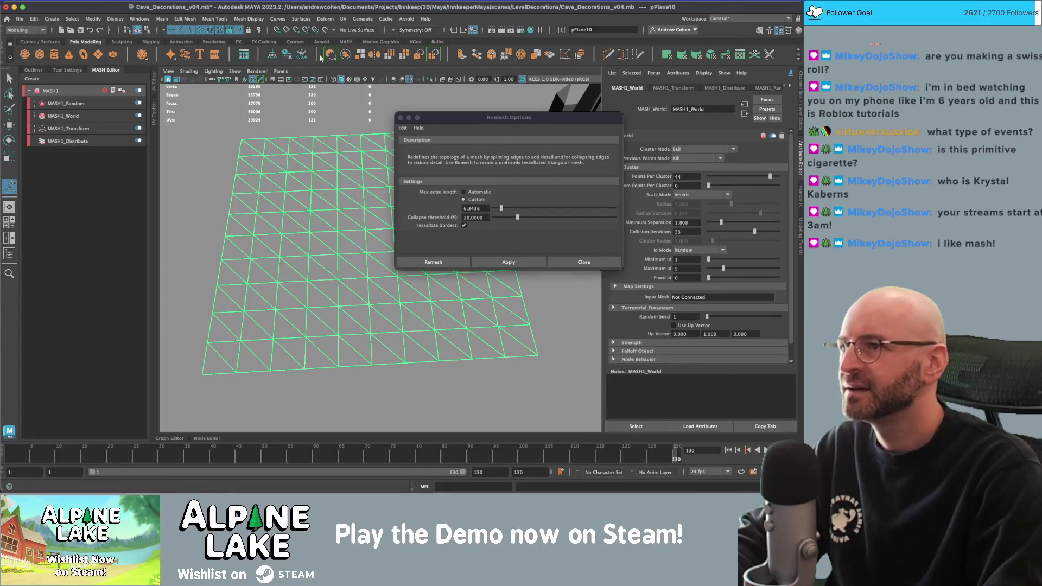
{"action": "left_click", "coordinate": [214, 42]}
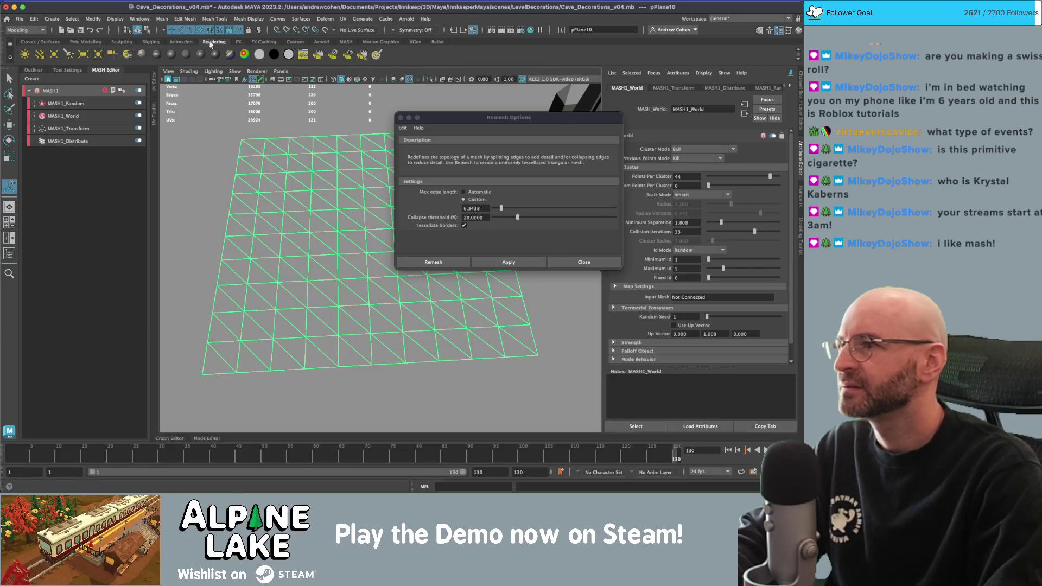
{"action": "left_click", "coordinate": [337, 44]}
{"action": "left_click", "coordinate": [274, 54]}
{"action": "key", "text": "ctrl+z"}
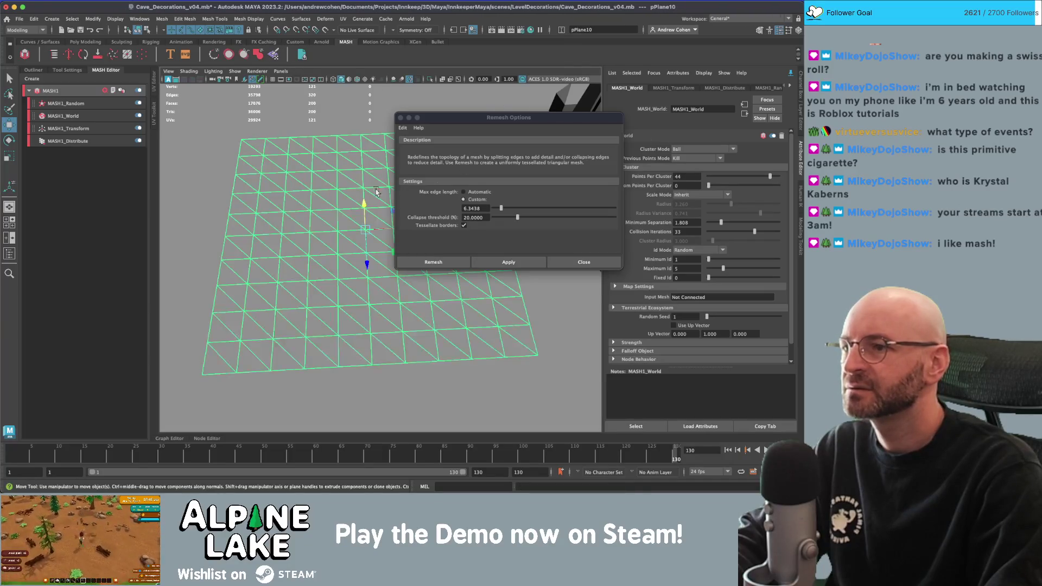
{"action": "left_click", "coordinate": [791, 73]}
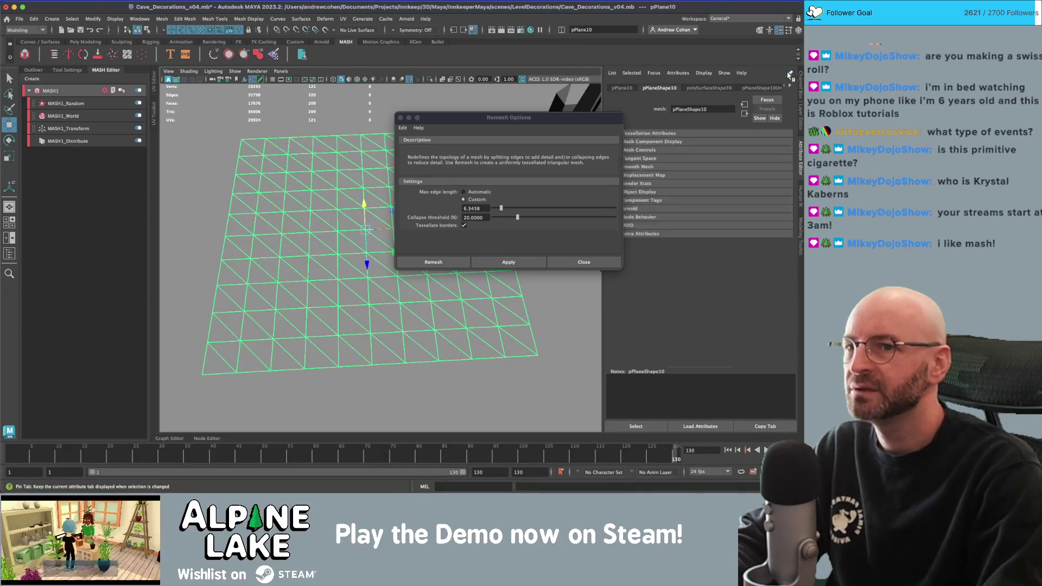
Add the Texture Deformer back with a Fractal texture and strength 5.1.
{"action": "left_click", "coordinate": [32, 70]}
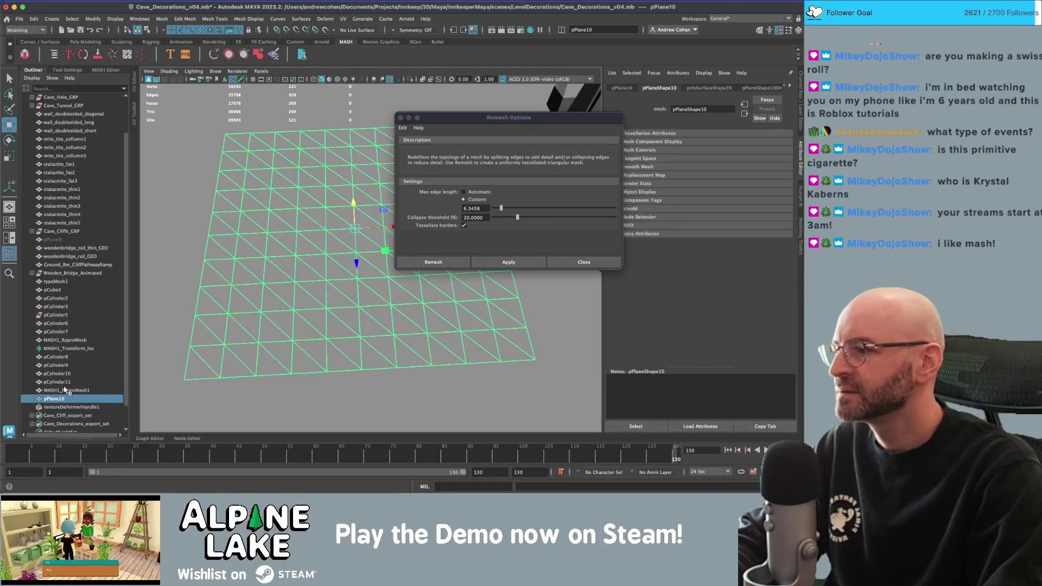
{"action": "key", "text": "shift+z"}
{"action": "left_click", "coordinate": [783, 170]}
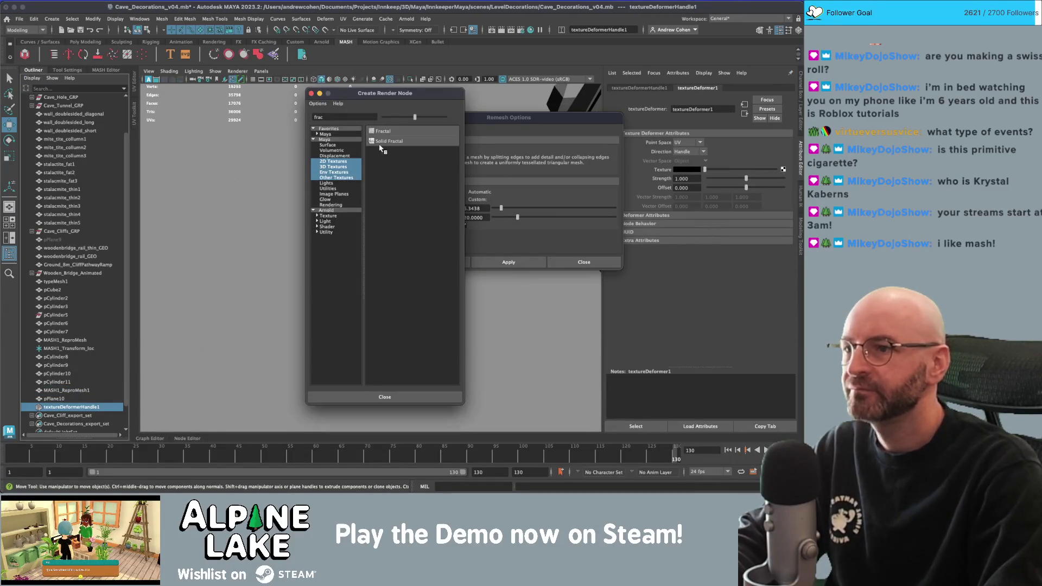
{"action": "left_click", "coordinate": [373, 139]}
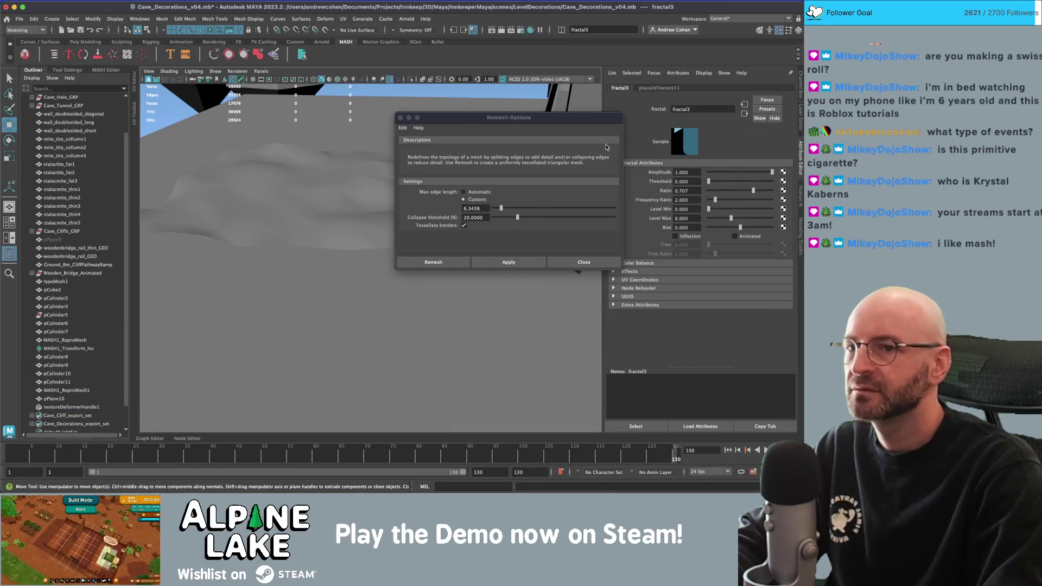
{"action": "key", "text": "z"}
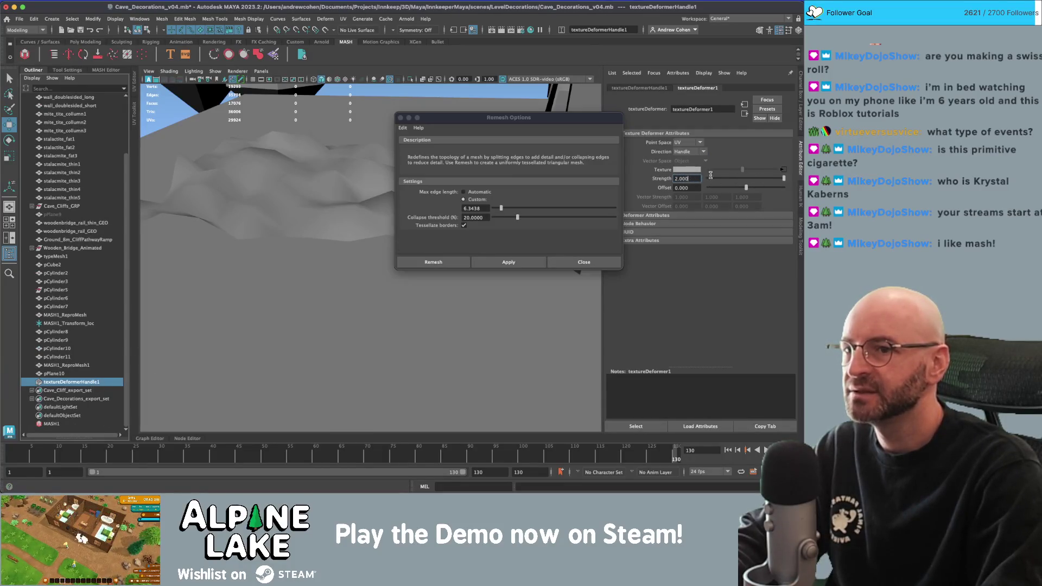
{"action": "double_click", "coordinate": [682, 178]}
{"action": "type", "text": "5.1"}
{"action": "key", "text": "Return"}
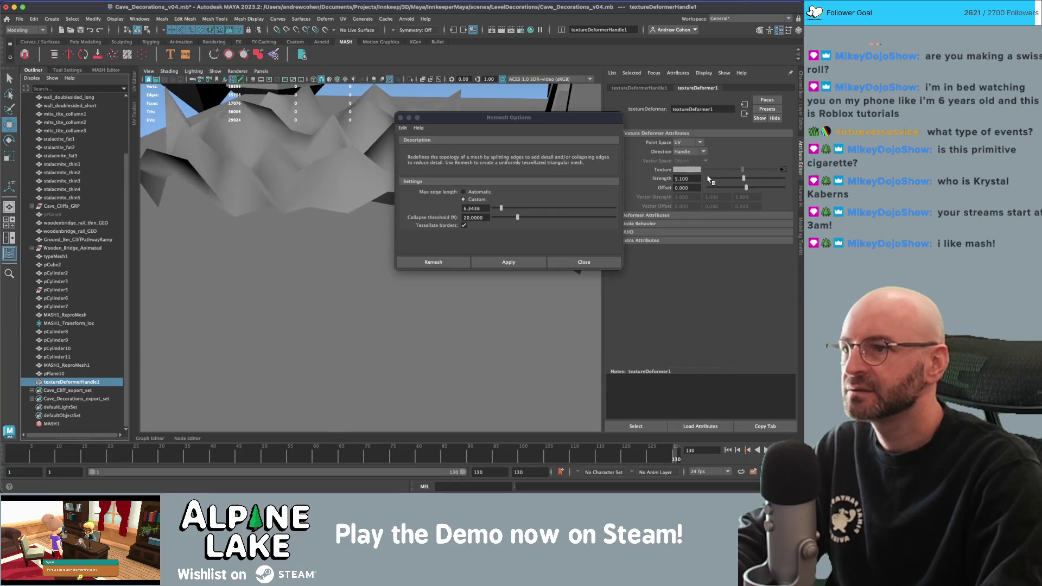
Reselect the displaced plane and apply Remesh to it.
{"action": "left_click_drag", "start_coordinate": [293, 179], "coordinate": [314, 182], "text": "alt"}
{"action": "left_click", "coordinate": [356, 204]}
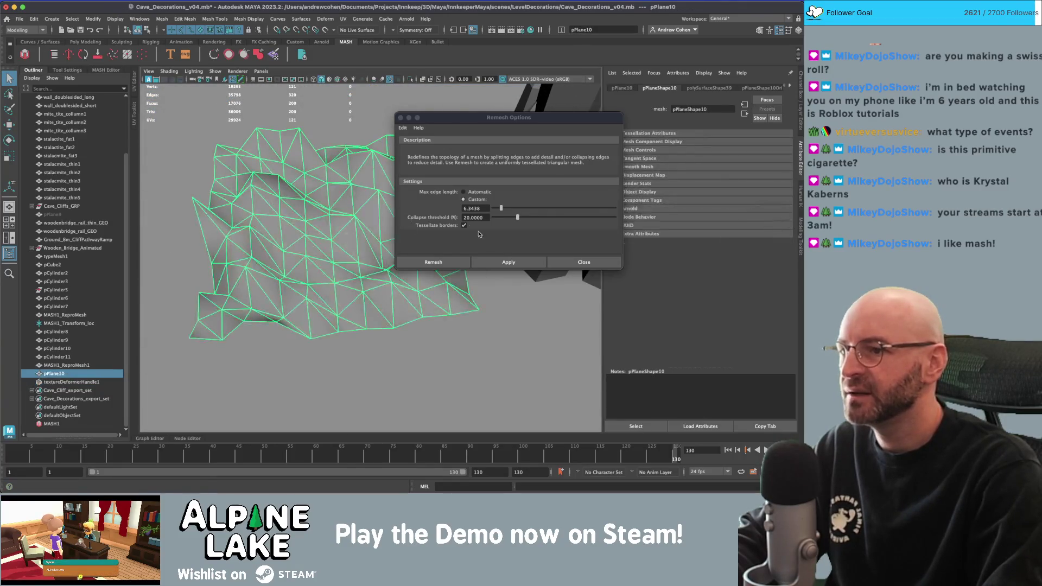
{"action": "left_click", "coordinate": [502, 262]}
{"action": "mouse_move", "coordinate": [293, 233]}
{"action": "left_mouse_down", "text": "alt"}
{"action": "mouse_move", "coordinate": [347, 211]}
{"action": "mouse_move", "coordinate": [403, 213]}
{"action": "left_mouse_up", "text": "alt"}
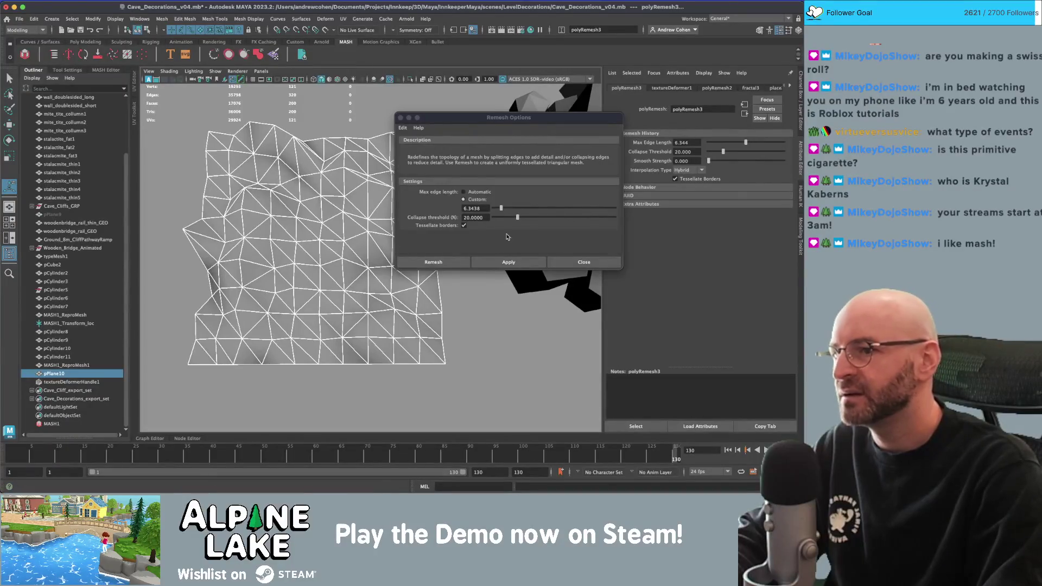
Try remeshing at max edge lengths 1.4875 and 1, then undo.
{"action": "left_click_drag", "start_coordinate": [501, 208], "coordinate": [495, 208]}
{"action": "left_click", "coordinate": [502, 262]}
{"action": "left_click_drag", "start_coordinate": [331, 233], "coordinate": [304, 208], "text": "alt"}
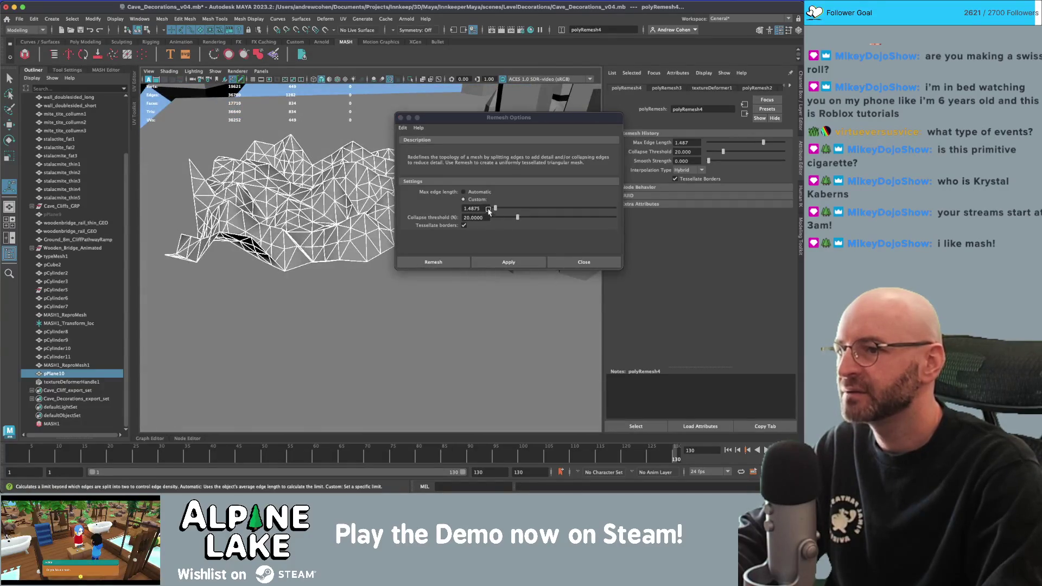
{"action": "type", "text": "1"}
{"action": "key", "text": "Tab"}
{"action": "left_click", "coordinate": [508, 262]}
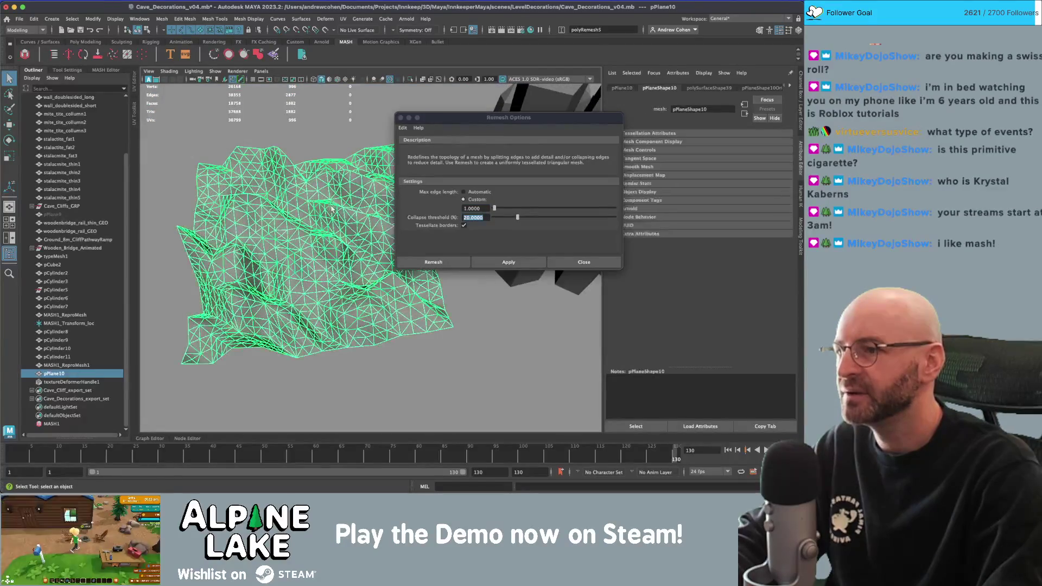
{"action": "key", "text": "ctrl+z"}
Remesh at edge length 2, then settle on 3 and close Remesh Options.
{"action": "left_click", "coordinate": [307, 194]}
{"action": "left_click_drag", "start_coordinate": [307, 194], "coordinate": [495, 209], "text": "alt"}
{"action": "left_click", "coordinate": [509, 262]}
{"action": "left_click_drag", "start_coordinate": [380, 239], "coordinate": [341, 237], "text": "alt"}
{"action": "double_click", "coordinate": [474, 208]}
{"action": "type", "text": "3"}
{"action": "left_click", "coordinate": [503, 262]}
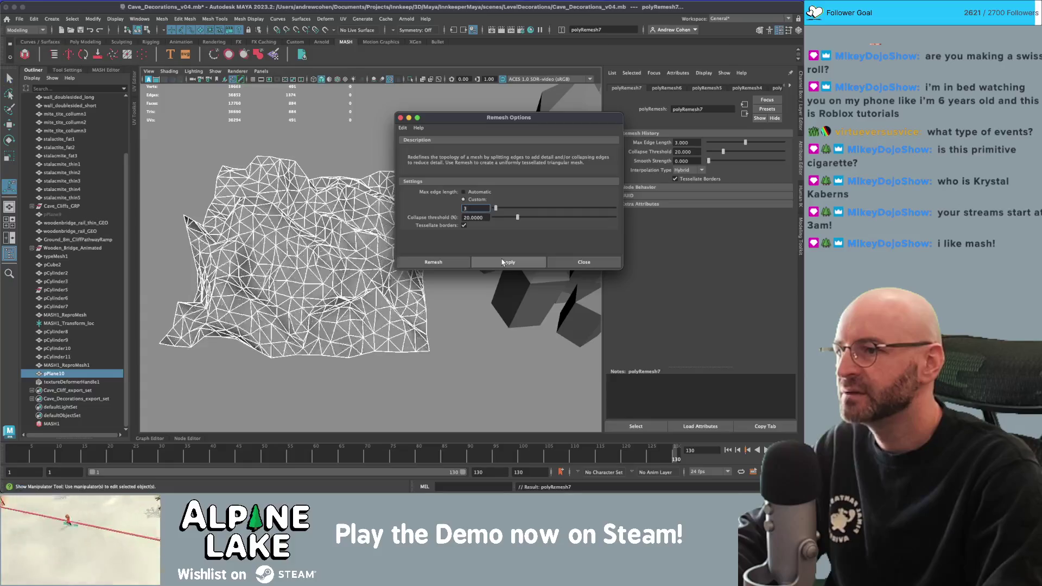
{"action": "mouse_move", "coordinate": [311, 242]}
{"action": "left_mouse_down", "text": "alt"}
{"action": "mouse_move", "coordinate": [326, 236]}
{"action": "mouse_move", "coordinate": [309, 225]}
{"action": "mouse_move", "coordinate": [333, 220]}
{"action": "left_mouse_up", "text": "alt"}
{"action": "left_click", "coordinate": [322, 223]}
{"action": "left_click", "coordinate": [401, 118]}
{"action": "left_click", "coordinate": [334, 220]}
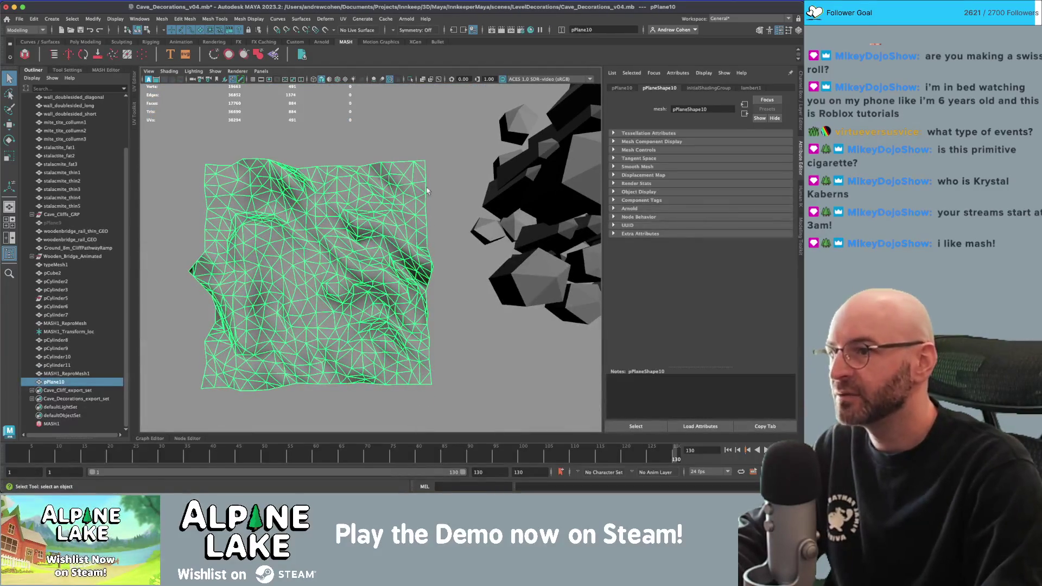
Select and frame the pPlane10 terrain, then activate the Paint Selection Tool.
{"action": "mouse_move", "coordinate": [214, 209]}
{"action": "left_mouse_down", "text": "alt"}
{"action": "mouse_move", "coordinate": [347, 179]}
{"action": "mouse_move", "coordinate": [333, 147]}
{"action": "mouse_move", "coordinate": [471, 164]}
{"action": "mouse_move", "coordinate": [340, 174]}
{"action": "left_mouse_up", "text": "alt"}
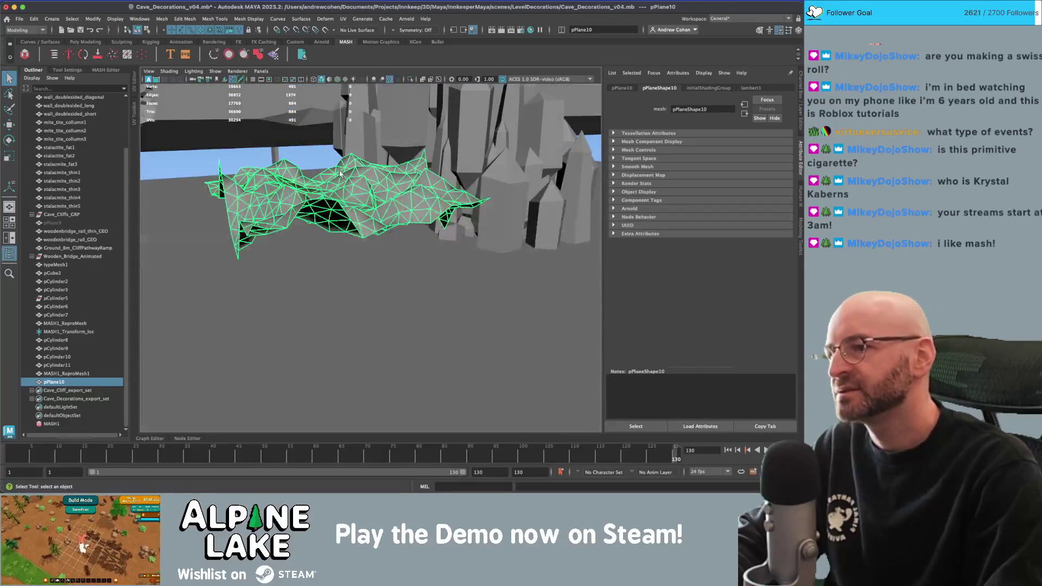
{"action": "mouse_move", "coordinate": [546, 251]}
{"action": "left_mouse_down", "text": "alt"}
{"action": "mouse_move", "coordinate": [379, 239]}
{"action": "mouse_move", "coordinate": [370, 233]}
{"action": "mouse_move", "coordinate": [384, 230]}
{"action": "mouse_move", "coordinate": [304, 163]}
{"action": "left_mouse_up", "text": "alt"}
{"action": "key", "text": "w"}
{"action": "scroll", "coordinate": [384, 230], "scroll_direction": "down", "scroll_amount": 5}
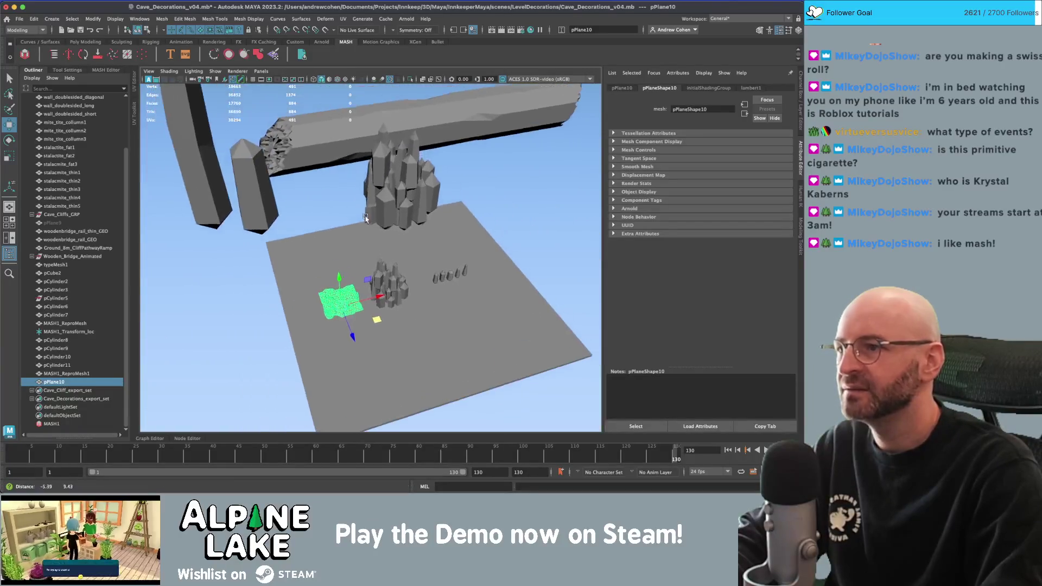
{"action": "left_click", "coordinate": [282, 141]}
{"action": "mouse_move", "coordinate": [343, 236]}
{"action": "left_mouse_down", "text": "alt"}
{"action": "mouse_move", "coordinate": [302, 177]}
{"action": "mouse_move", "coordinate": [325, 185]}
{"action": "left_mouse_up", "text": "alt"}
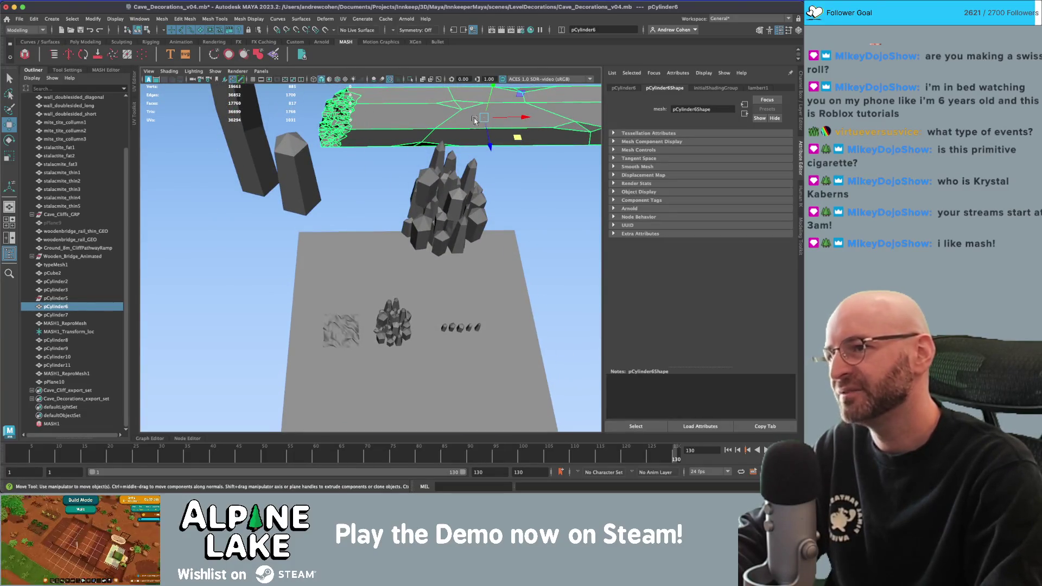
{"action": "left_click", "coordinate": [341, 330]}
{"action": "key", "text": "f"}
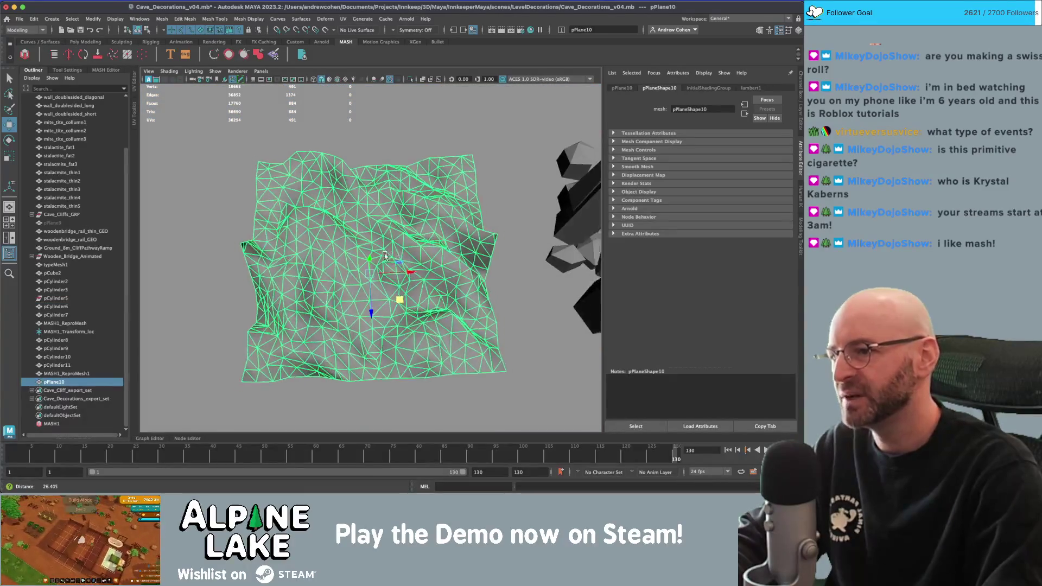
{"action": "left_click_drag", "start_coordinate": [380, 239], "coordinate": [365, 210], "text": "alt"}
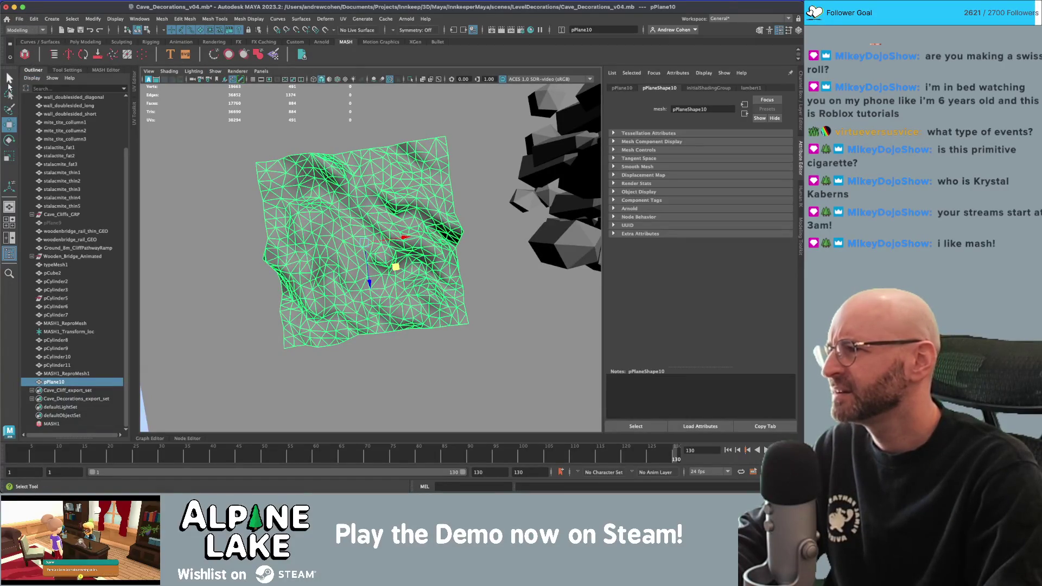
{"action": "left_click", "coordinate": [10, 108]}
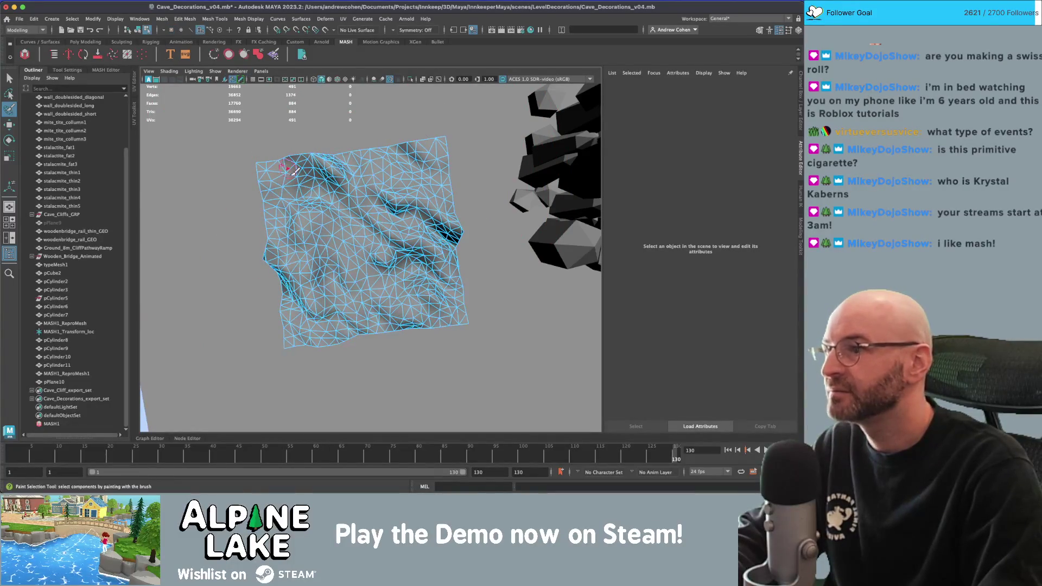
Paint-select faces on the terrain, then clear the selection.
{"action": "left_click_drag", "start_coordinate": [284, 164], "coordinate": [278, 170]}
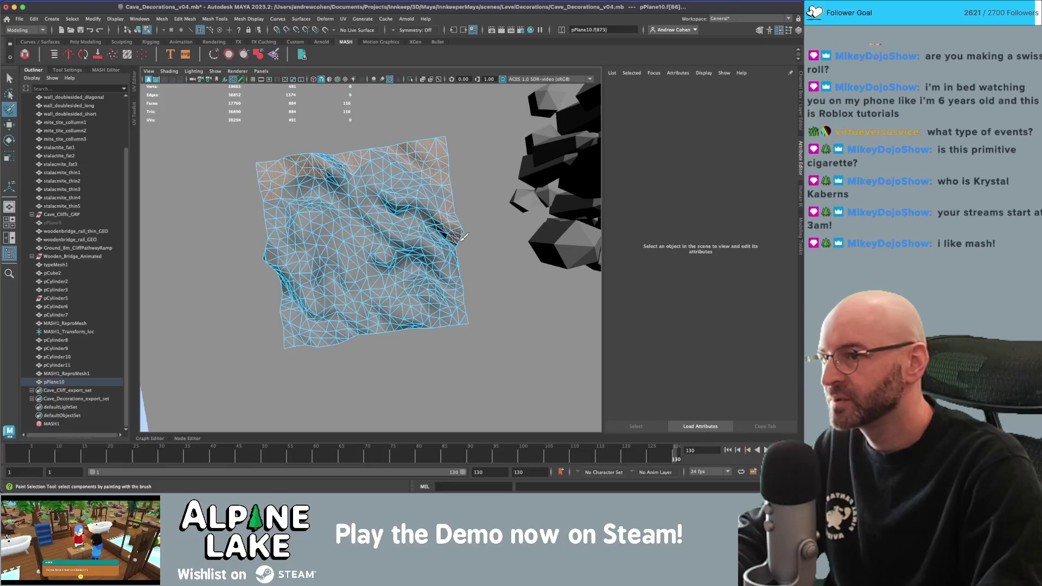
{"action": "left_click_drag", "start_coordinate": [443, 314], "coordinate": [348, 339]}
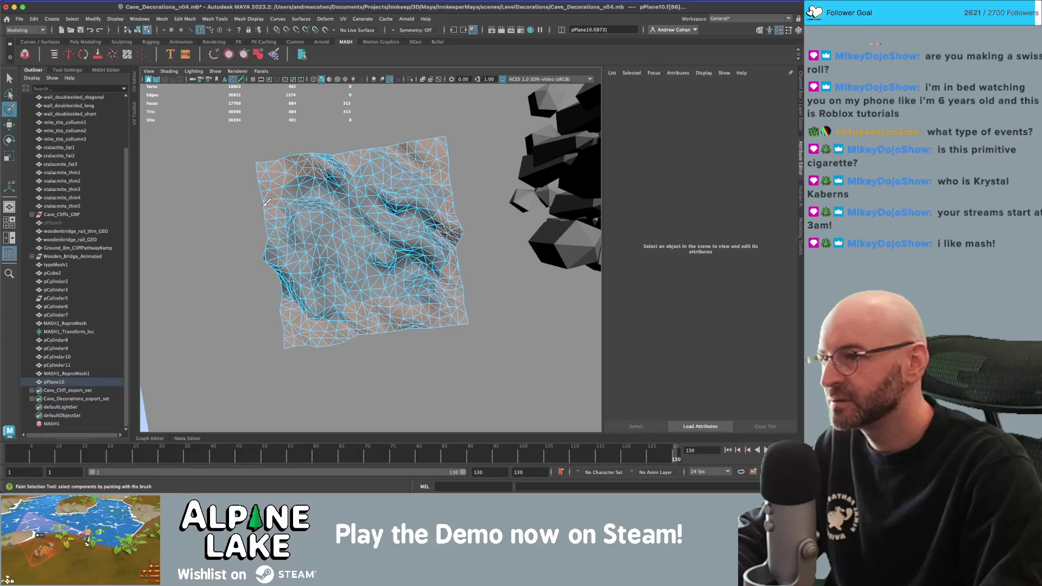
{"action": "mouse_move", "coordinate": [266, 202]}
{"action": "left_mouse_down", "text": "alt"}
{"action": "mouse_move", "coordinate": [240, 159]}
{"action": "mouse_move", "coordinate": [456, 236]}
{"action": "left_mouse_up", "text": "alt"}
{"action": "left_click", "coordinate": [444, 231]}
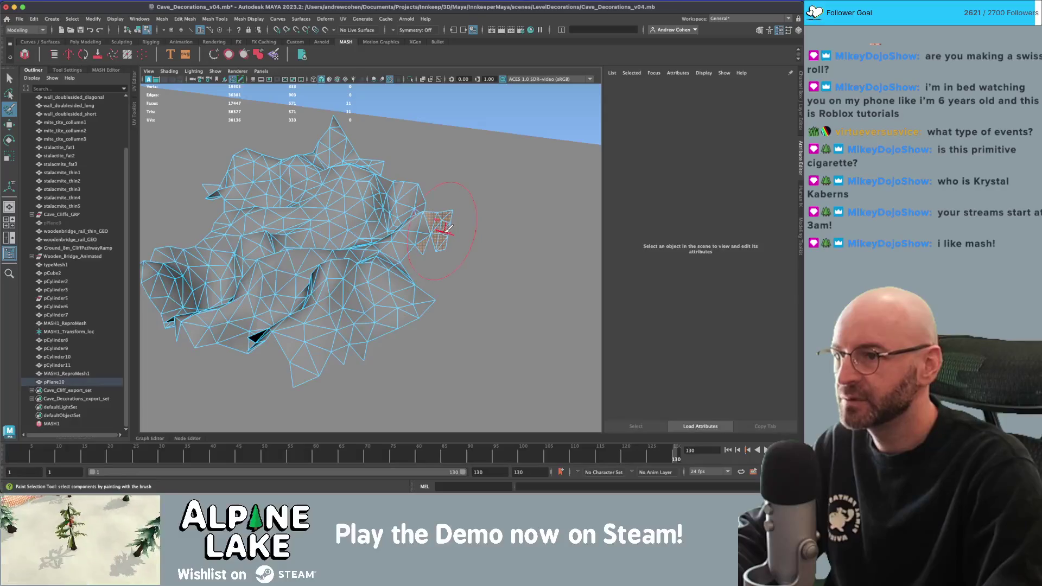
{"action": "left_click", "coordinate": [477, 226]}
{"action": "mouse_move", "coordinate": [478, 226]}
{"action": "right_mouse_down", "text": "alt"}
{"action": "mouse_move", "coordinate": [353, 226]}
{"action": "mouse_move", "coordinate": [352, 208]}
{"action": "right_mouse_up", "text": "alt"}
{"action": "mouse_move", "coordinate": [352, 208]}
{"action": "left_mouse_down", "text": "alt"}
{"action": "mouse_move", "coordinate": [400, 255]}
{"action": "mouse_move", "coordinate": [409, 195]}
{"action": "mouse_move", "coordinate": [409, 373]}
{"action": "mouse_move", "coordinate": [380, 310]}
{"action": "mouse_move", "coordinate": [402, 286]}
{"action": "mouse_move", "coordinate": [334, 317]}
{"action": "mouse_move", "coordinate": [348, 271]}
{"action": "mouse_move", "coordinate": [413, 228]}
{"action": "mouse_move", "coordinate": [429, 201]}
{"action": "left_mouse_up", "text": "alt"}
Extrude the terrain plane's border, scaling it and moving it down along Y.
{"action": "key", "text": "q"}
{"action": "right_click", "coordinate": [400, 256]}
{"action": "left_click", "coordinate": [401, 256]}
{"action": "key", "text": "r"}
{"action": "key", "text": "w"}
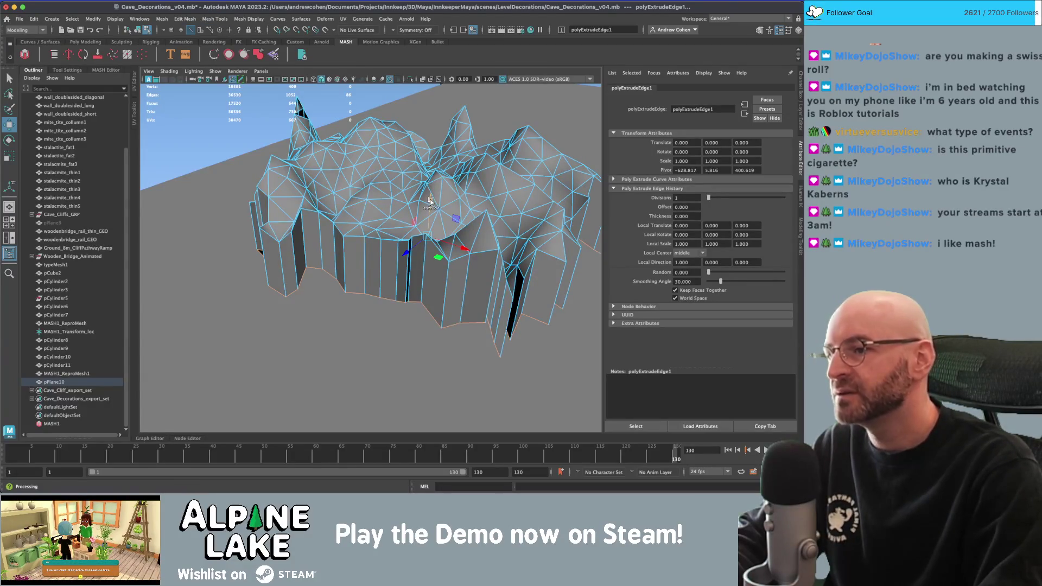
Finish extruding the border downward, then scale a vertical edge loop so pPlane10's walls flare outward.
{"action": "left_click_drag", "start_coordinate": [430, 202], "coordinate": [366, 233], "text": "alt"}
{"action": "mouse_move", "coordinate": [367, 234]}
{"action": "right_mouse_down"}
{"action": "mouse_move", "coordinate": [367, 272]}
{"action": "mouse_move", "coordinate": [364, 260]}
{"action": "mouse_move", "coordinate": [423, 245]}
{"action": "mouse_move", "coordinate": [423, 228]}
{"action": "right_mouse_up"}
{"action": "double_click", "coordinate": [423, 250]}
{"action": "double_click", "coordinate": [451, 261]}
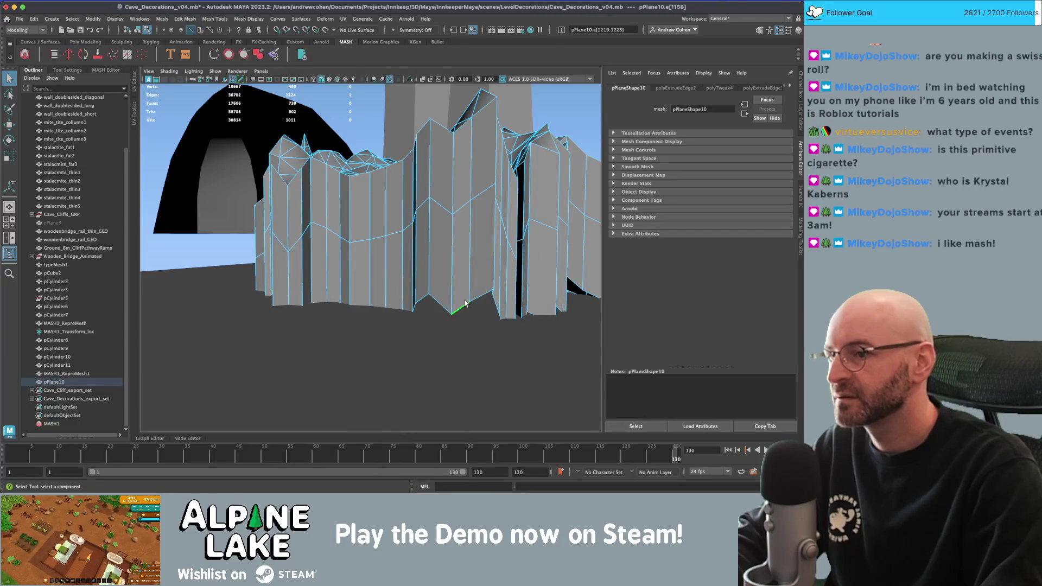
{"action": "key", "text": "r"}
{"action": "mouse_move", "coordinate": [426, 262]}
{"action": "left_mouse_down"}
{"action": "mouse_move", "coordinate": [430, 377]}
{"action": "mouse_move", "coordinate": [429, 302]}
{"action": "left_mouse_up"}
{"action": "right_click_drag", "start_coordinate": [393, 239], "coordinate": [395, 257]}
{"action": "key", "text": "q"}
Push the selected face strip outward along local Z with Edit Mesh > Transform.
{"action": "left_click", "coordinate": [248, 18]}
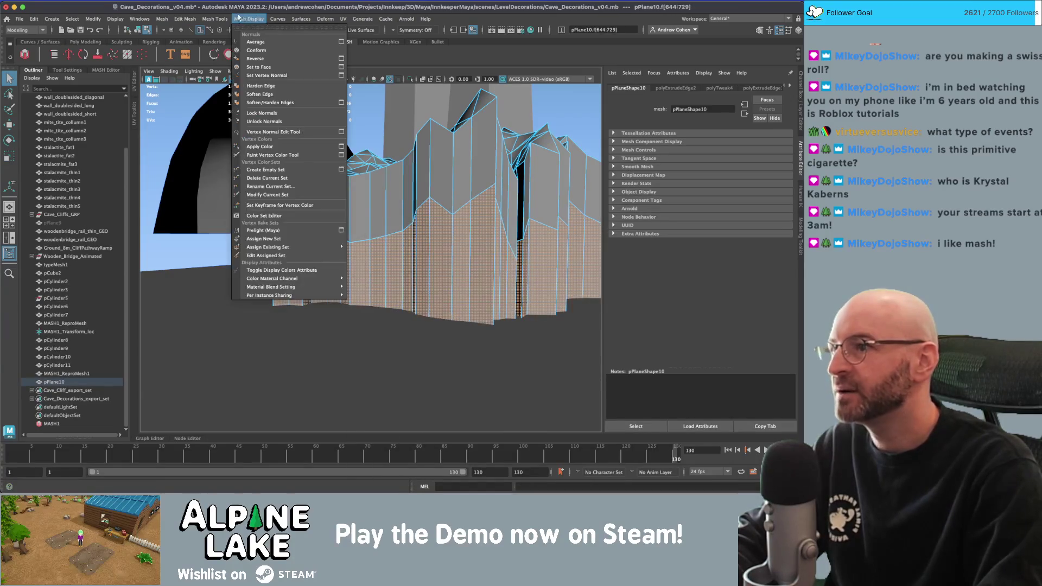
{"action": "mouse_move", "coordinate": [214, 18]}
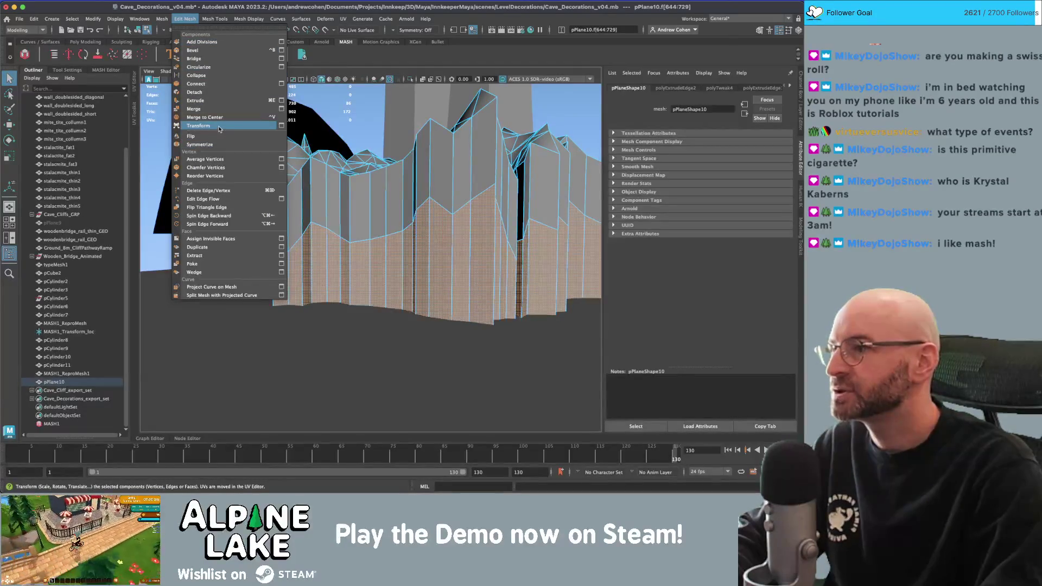
{"action": "left_click", "coordinate": [274, 126]}
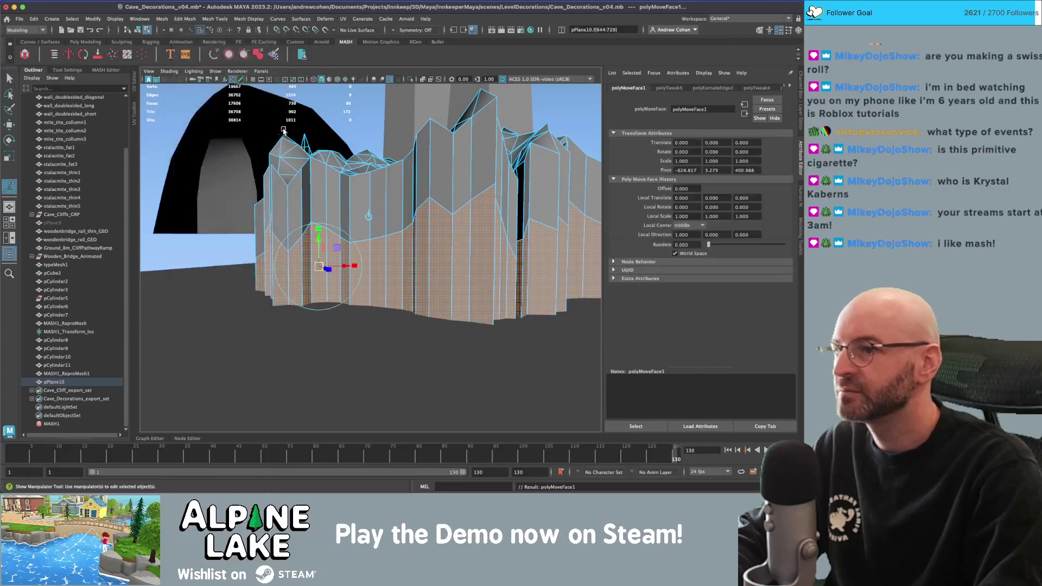
{"action": "mouse_move", "coordinate": [336, 243]}
{"action": "left_mouse_down", "text": "alt"}
{"action": "mouse_move", "coordinate": [332, 287]}
{"action": "mouse_move", "coordinate": [344, 308]}
{"action": "mouse_move", "coordinate": [339, 282]}
{"action": "mouse_move", "coordinate": [354, 239]}
{"action": "mouse_move", "coordinate": [481, 230]}
{"action": "mouse_move", "coordinate": [164, 70]}
{"action": "left_mouse_up", "text": "alt"}
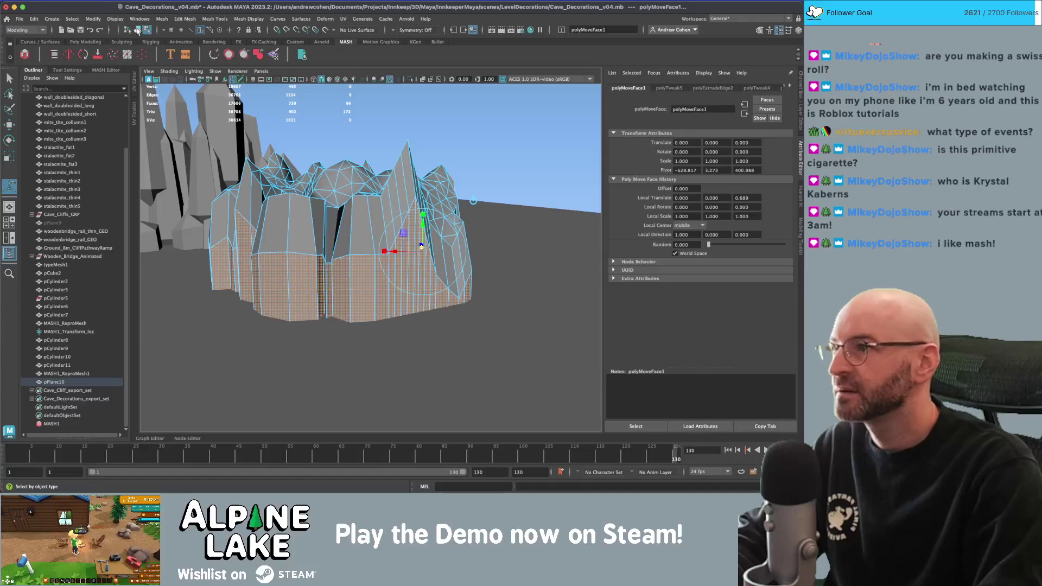
{"action": "left_click", "coordinate": [137, 30]}
{"action": "key", "text": "q"}
{"action": "left_click", "coordinate": [491, 137]}
Reselect the outcrop mesh in object mode and apply Mesh Display > Soften Edge.
{"action": "left_click_drag", "start_coordinate": [491, 137], "coordinate": [392, 233], "text": "alt"}
{"action": "left_click", "coordinate": [388, 226]}
{"action": "right_click_drag", "start_coordinate": [393, 233], "coordinate": [384, 253]}
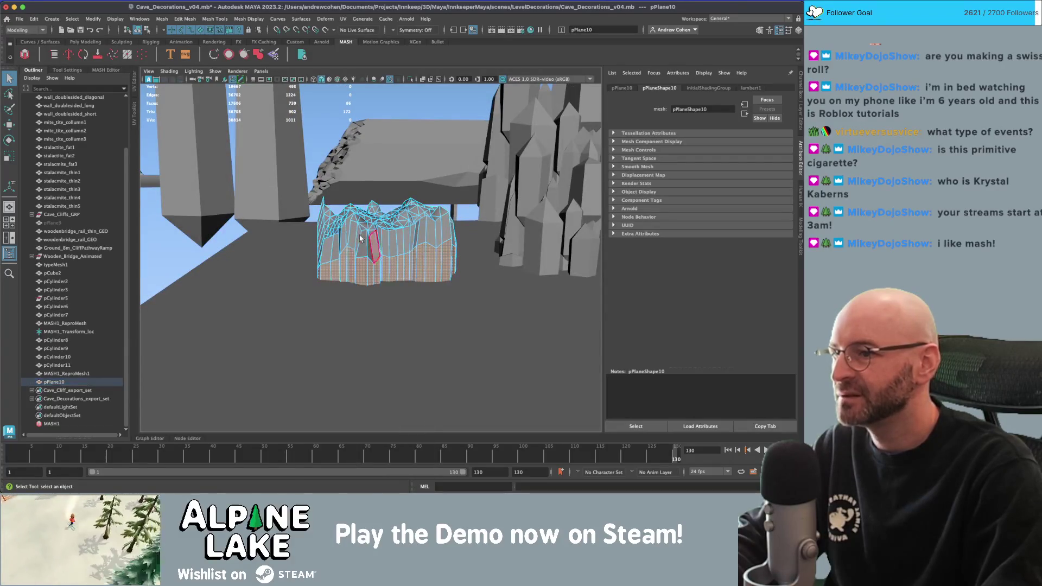
{"action": "mouse_move", "coordinate": [396, 250]}
{"action": "left_mouse_down", "text": "alt"}
{"action": "mouse_move", "coordinate": [421, 260]}
{"action": "mouse_move", "coordinate": [388, 209]}
{"action": "mouse_move", "coordinate": [368, 219]}
{"action": "left_mouse_up", "text": "alt"}
{"action": "key", "text": "r"}
{"action": "left_click", "coordinate": [137, 29]}
{"action": "key", "text": "q"}
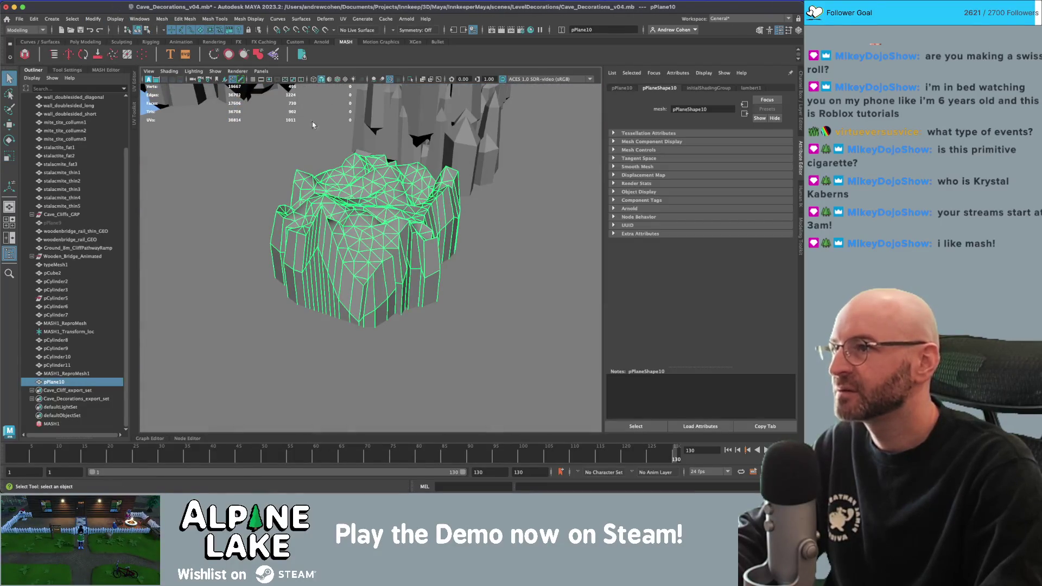
{"action": "left_click", "coordinate": [248, 18]}
{"action": "left_click", "coordinate": [272, 93]}
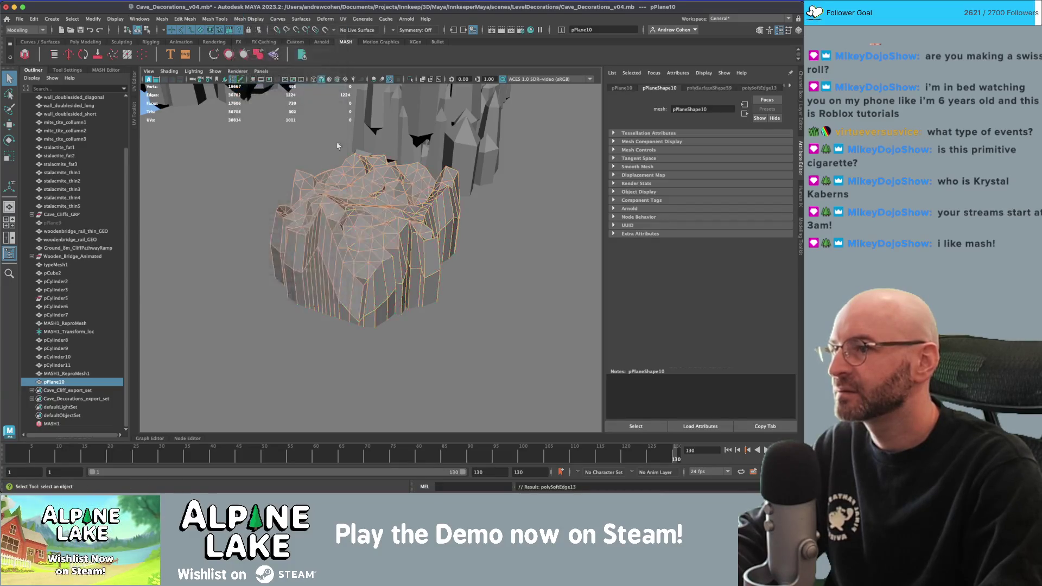
Try scaling the outcrop's bottom border edges, undo it, and return to object mode.
{"action": "left_click", "coordinate": [337, 146]}
{"action": "mouse_move", "coordinate": [337, 146]}
{"action": "left_mouse_down", "text": "alt"}
{"action": "mouse_move", "coordinate": [301, 169]}
{"action": "mouse_move", "coordinate": [326, 194]}
{"action": "mouse_move", "coordinate": [431, 242]}
{"action": "left_mouse_up", "text": "alt"}
{"action": "left_click", "coordinate": [428, 241]}
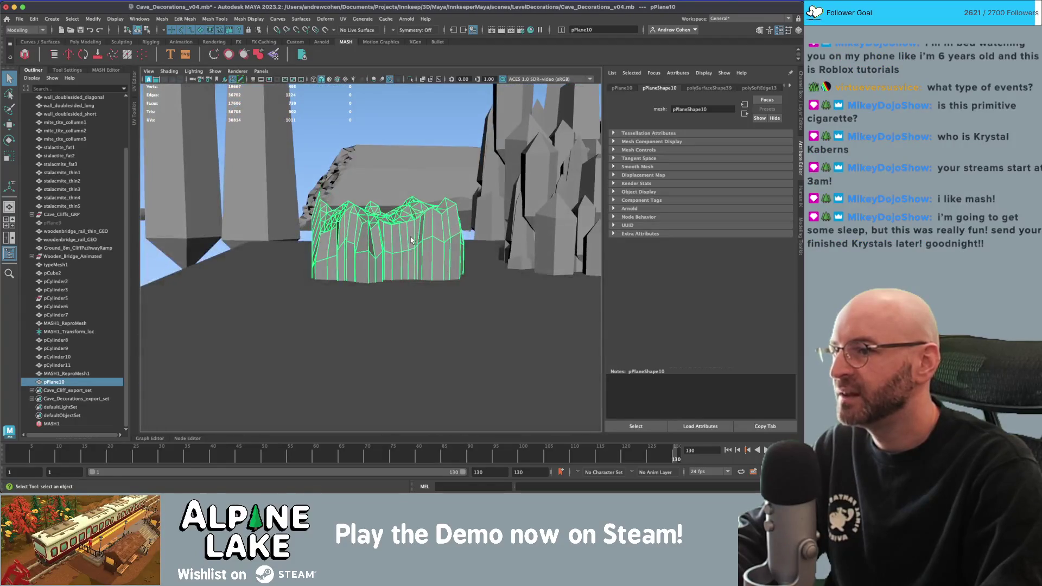
{"action": "key", "text": "w"}
{"action": "key", "text": "q"}
{"action": "scroll", "coordinate": [394, 222], "scroll_direction": "up", "scroll_amount": 5}
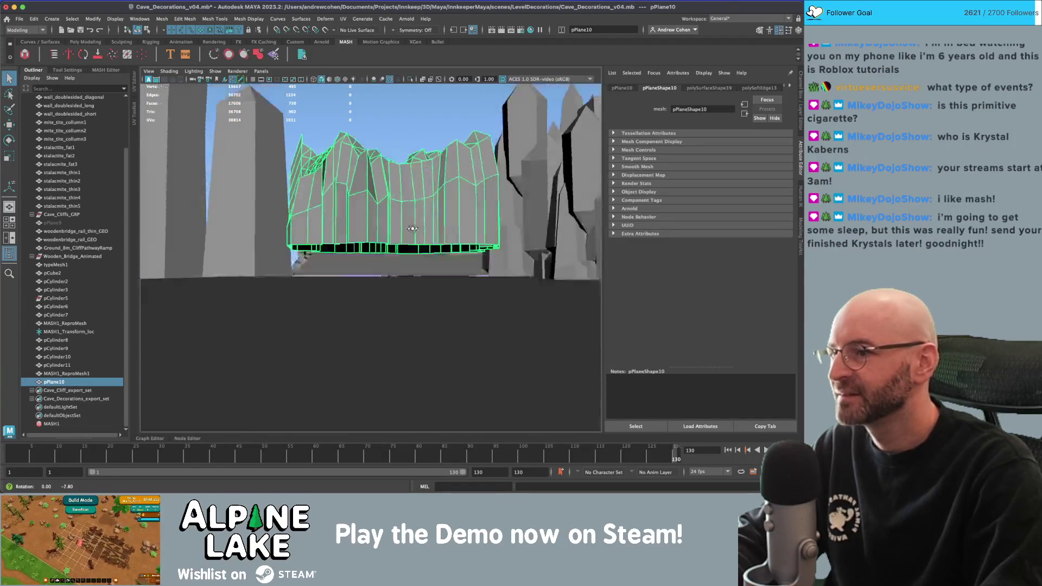
{"action": "right_click_drag", "start_coordinate": [396, 224], "coordinate": [399, 205]}
{"action": "double_click", "coordinate": [407, 249]}
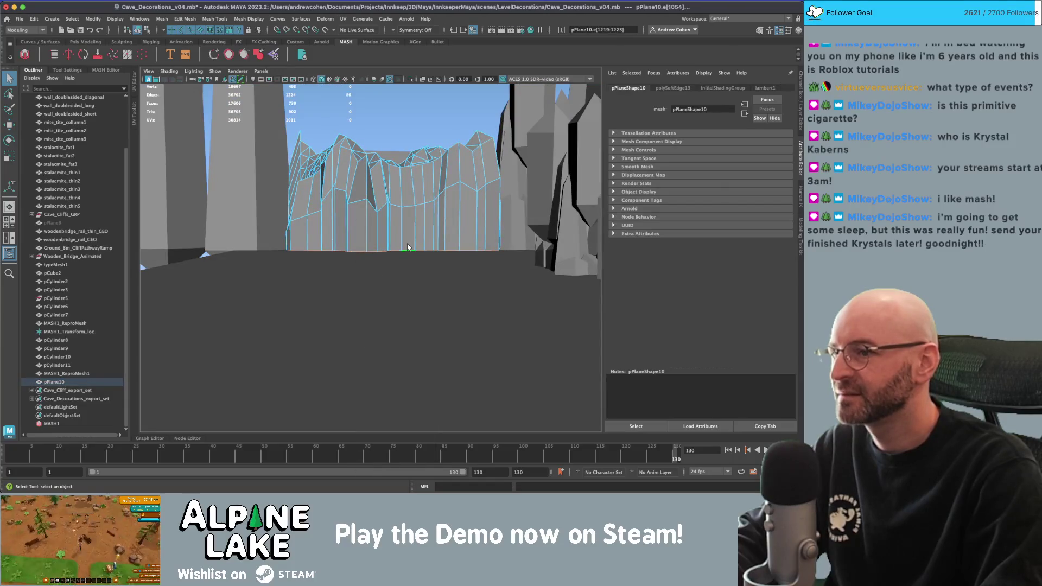
{"action": "key", "text": "r"}
{"action": "mouse_move", "coordinate": [407, 247]}
{"action": "left_mouse_down", "text": "alt"}
{"action": "mouse_move", "coordinate": [393, 239]}
{"action": "mouse_move", "coordinate": [412, 240]}
{"action": "mouse_move", "coordinate": [392, 231]}
{"action": "mouse_move", "coordinate": [405, 227]}
{"action": "left_mouse_up", "text": "alt"}
{"action": "key", "text": "z"}
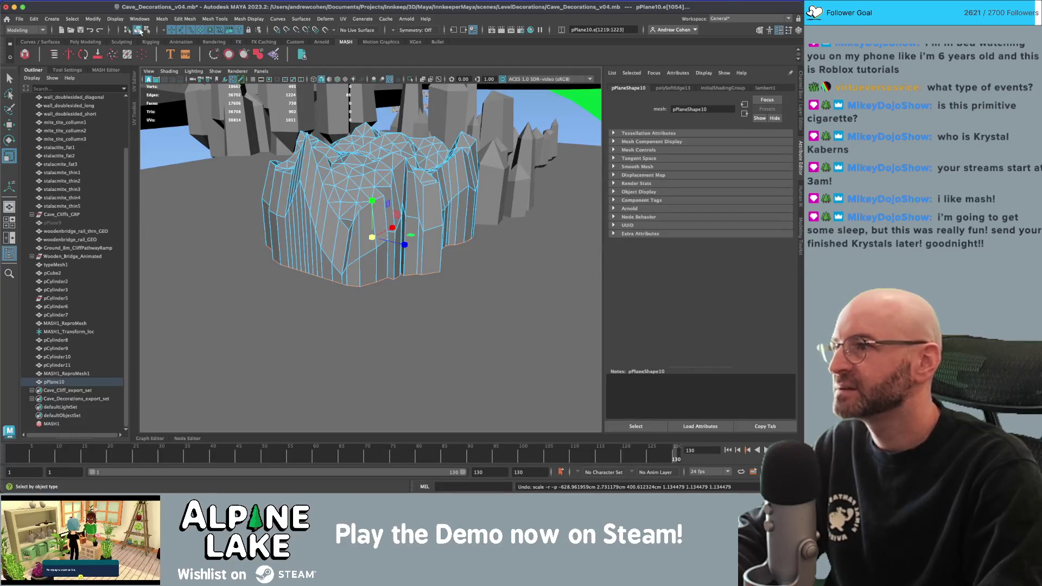
{"action": "key", "text": "F8"}
{"action": "key", "text": "q"}
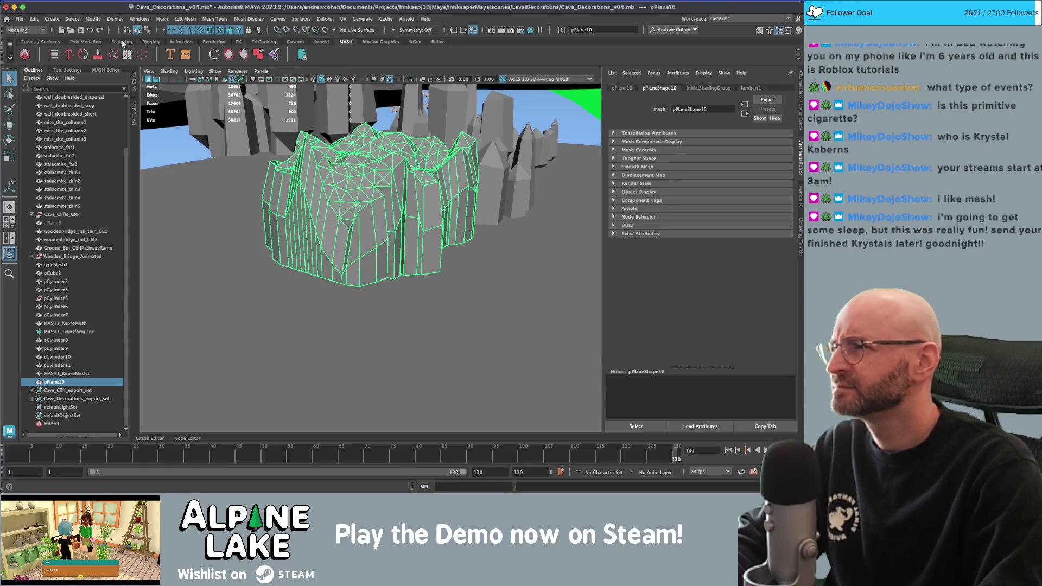
Pick the Sculpt tool from the Sculpting shelf for the outcrop mesh.
{"action": "left_click", "coordinate": [122, 43]}
{"action": "left_click", "coordinate": [25, 54]}
{"action": "left_click_drag", "start_coordinate": [339, 244], "coordinate": [392, 211], "text": "alt"}
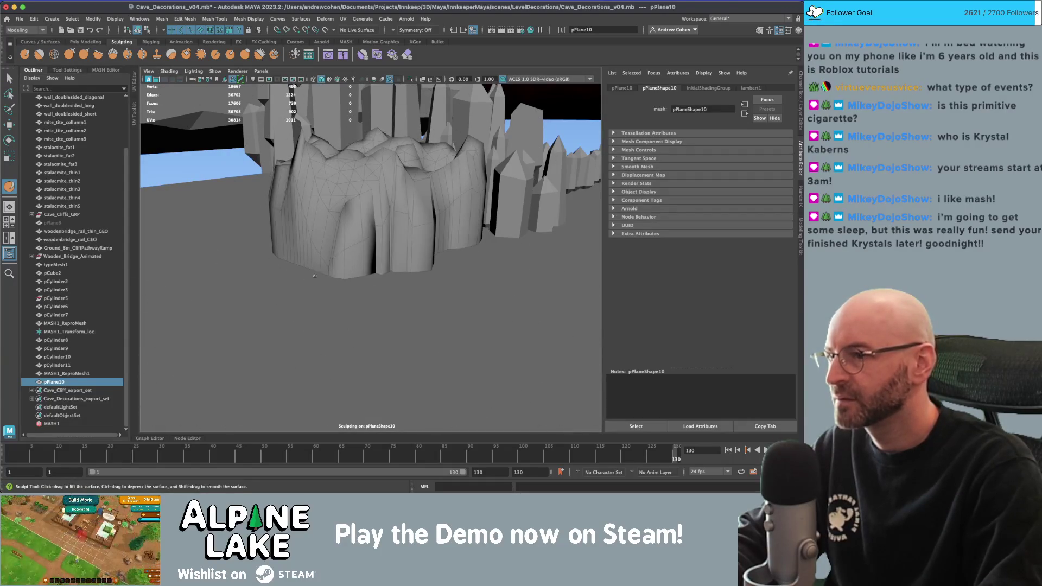
Undo the last sculpt stroke and set the Sculpt Tool strength to 1.000.
{"action": "mouse_move", "coordinate": [326, 233]}
{"action": "left_mouse_down", "text": "alt"}
{"action": "mouse_move", "coordinate": [357, 235]}
{"action": "mouse_move", "coordinate": [340, 239]}
{"action": "mouse_move", "coordinate": [341, 254]}
{"action": "mouse_move", "coordinate": [296, 262]}
{"action": "mouse_move", "coordinate": [451, 262]}
{"action": "left_mouse_up", "text": "alt"}
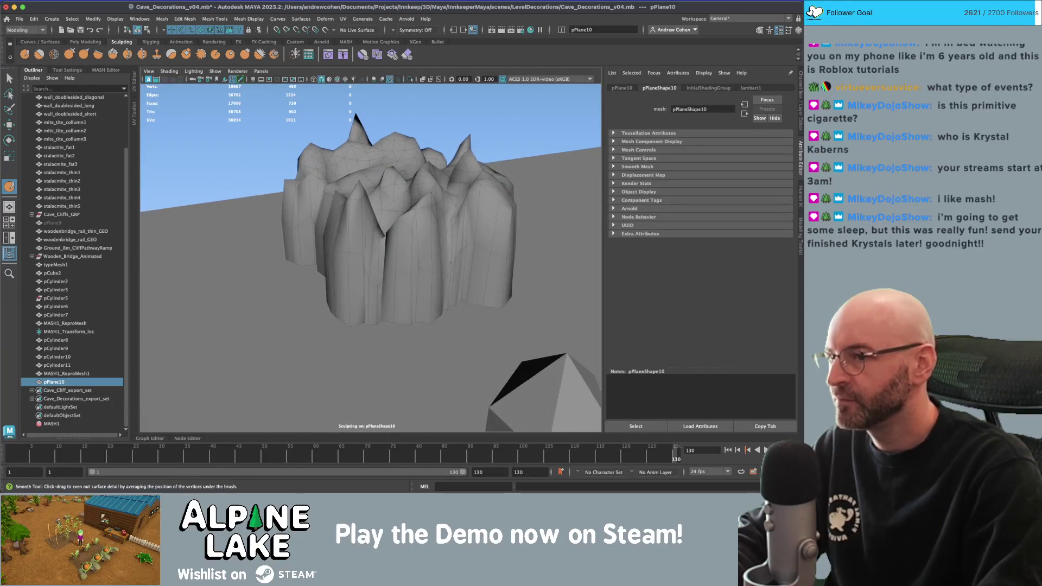
{"action": "left_click_drag", "start_coordinate": [434, 390], "coordinate": [429, 388], "text": "alt"}
{"action": "left_click_drag", "start_coordinate": [426, 267], "coordinate": [399, 250], "text": "alt"}
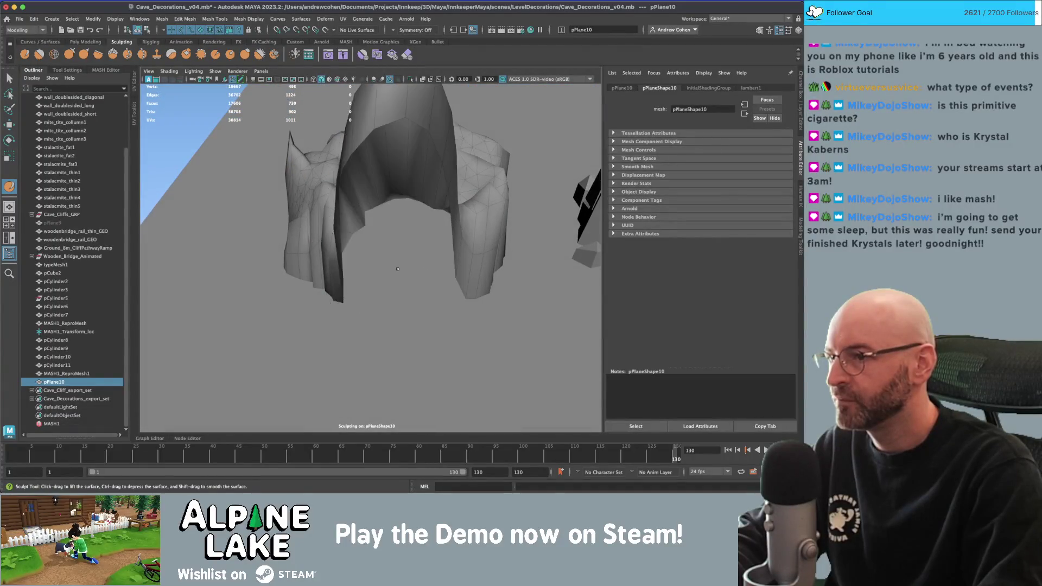
{"action": "key", "text": "ctrl+z"}
{"action": "left_click", "coordinate": [61, 70]}
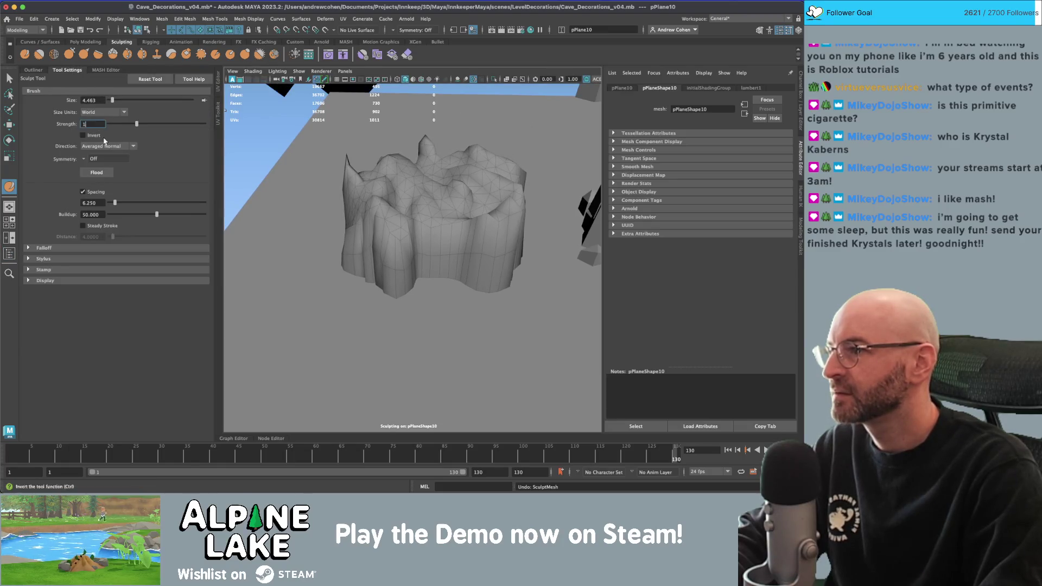
{"action": "key", "text": "Return"}
Sculpt and Shift-smooth pPlane10's top into softened, jagged rocky peaks.
{"action": "left_click_drag", "start_coordinate": [413, 244], "coordinate": [404, 255], "text": "alt"}
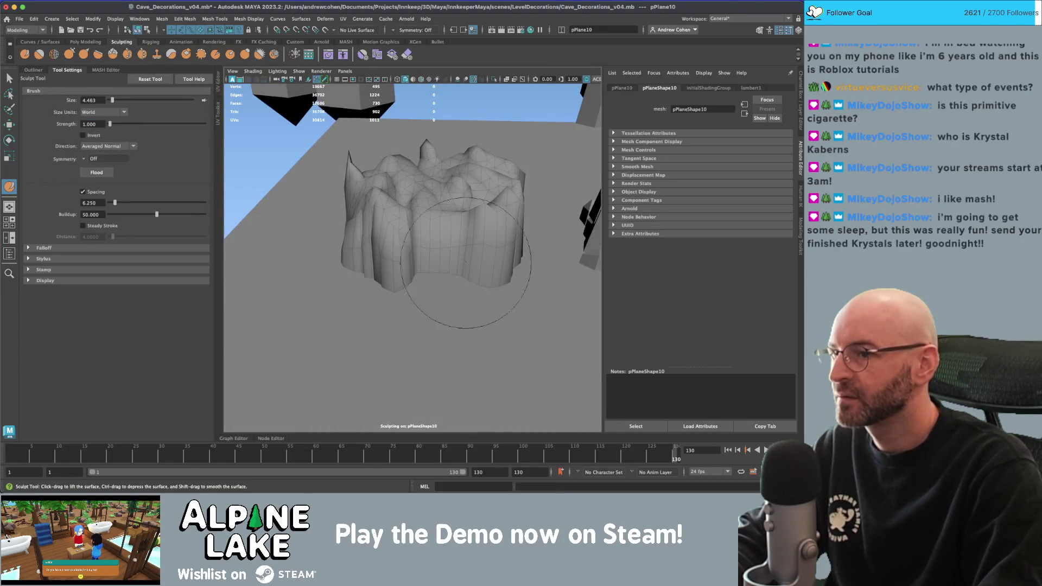
{"action": "left_click_drag", "start_coordinate": [466, 264], "coordinate": [214, 140], "text": "alt"}
{"action": "mouse_move", "coordinate": [380, 228]}
{"action": "left_mouse_down", "text": "alt"}
{"action": "mouse_move", "coordinate": [442, 255]}
{"action": "mouse_move", "coordinate": [401, 292]}
{"action": "mouse_move", "coordinate": [409, 274]}
{"action": "mouse_move", "coordinate": [427, 275]}
{"action": "mouse_move", "coordinate": [425, 255]}
{"action": "left_mouse_up", "text": "alt"}
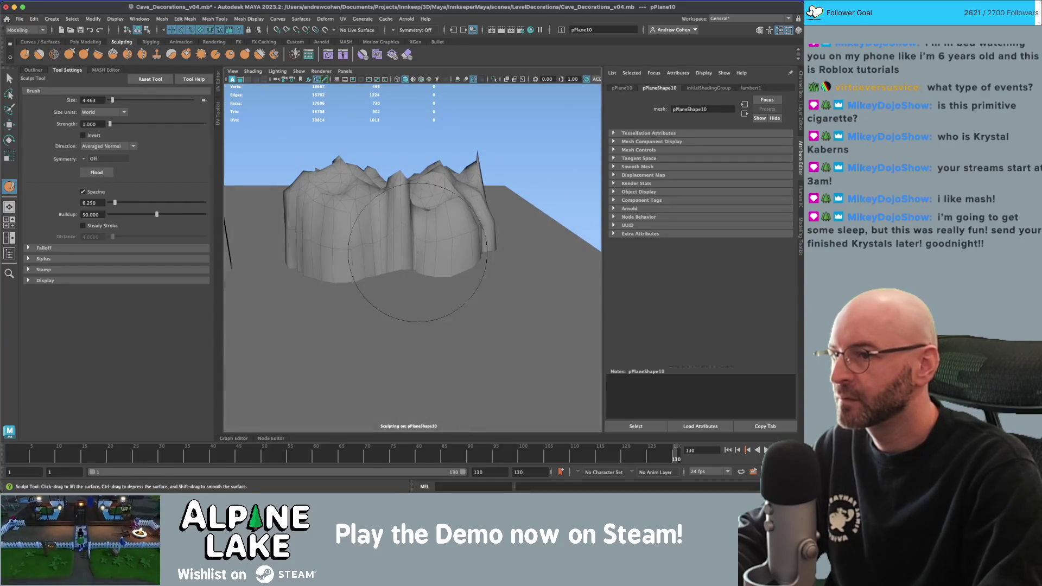
{"action": "mouse_move", "coordinate": [384, 240]}
{"action": "left_mouse_down", "text": "alt"}
{"action": "mouse_move", "coordinate": [429, 250]}
{"action": "mouse_move", "coordinate": [394, 247]}
{"action": "mouse_move", "coordinate": [384, 270]}
{"action": "mouse_move", "coordinate": [414, 311]}
{"action": "left_mouse_up", "text": "alt"}
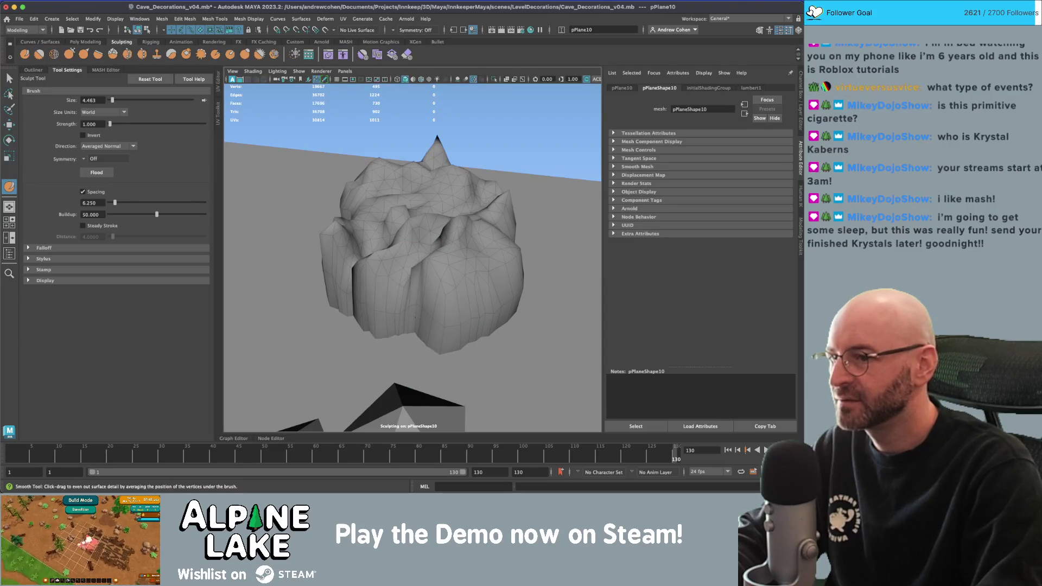
{"action": "mouse_move", "coordinate": [411, 322]}
{"action": "left_mouse_down", "text": "alt"}
{"action": "mouse_move", "coordinate": [449, 303]}
{"action": "mouse_move", "coordinate": [484, 245]}
{"action": "left_mouse_up", "text": "alt"}
{"action": "left_click_drag", "start_coordinate": [420, 261], "coordinate": [459, 250], "text": "alt"}
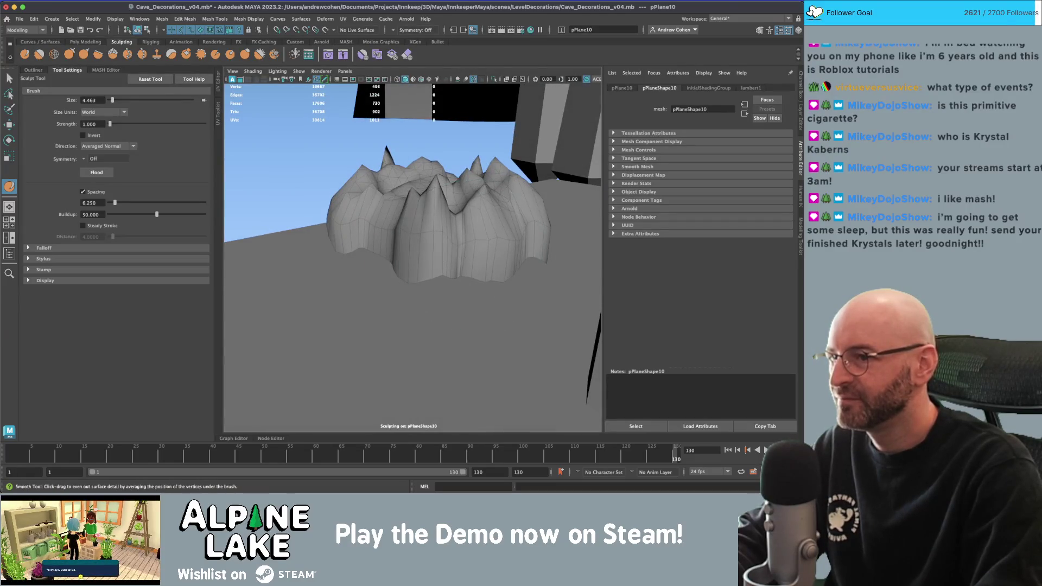
{"action": "left_click_drag", "start_coordinate": [457, 264], "coordinate": [422, 273], "text": "alt"}
Select the rock's bottom edges and switch to the Scale tool.
{"action": "left_click_drag", "start_coordinate": [340, 273], "coordinate": [404, 217], "text": "alt"}
{"action": "mouse_move", "coordinate": [404, 217]}
{"action": "right_mouse_down"}
{"action": "mouse_move", "coordinate": [402, 304]}
{"action": "mouse_move", "coordinate": [440, 288]}
{"action": "right_mouse_up"}
{"action": "left_click_drag", "start_coordinate": [439, 287], "coordinate": [403, 263], "text": "alt"}
{"action": "key", "text": "r"}
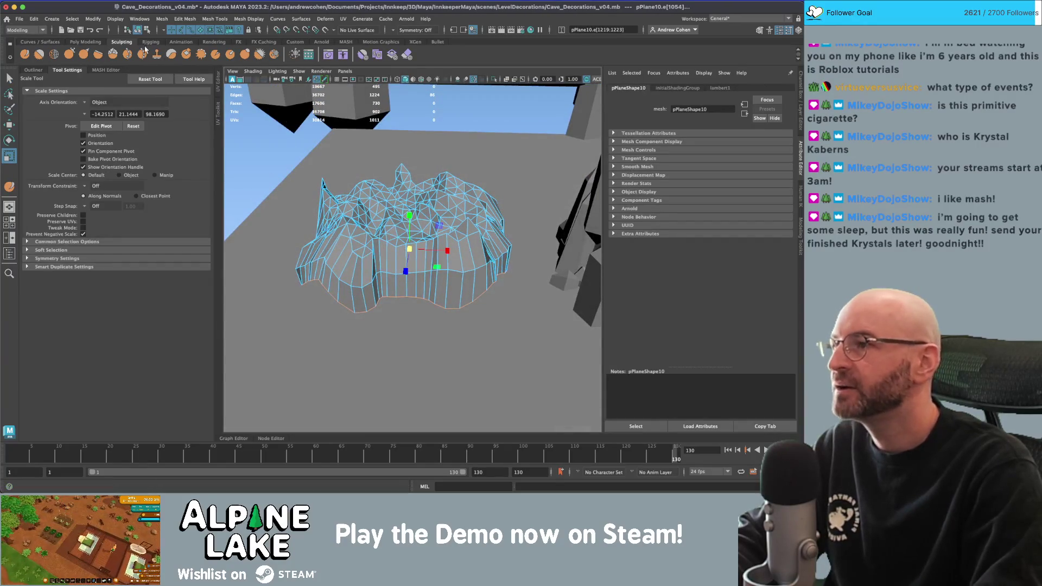
{"action": "left_click", "coordinate": [136, 30]}
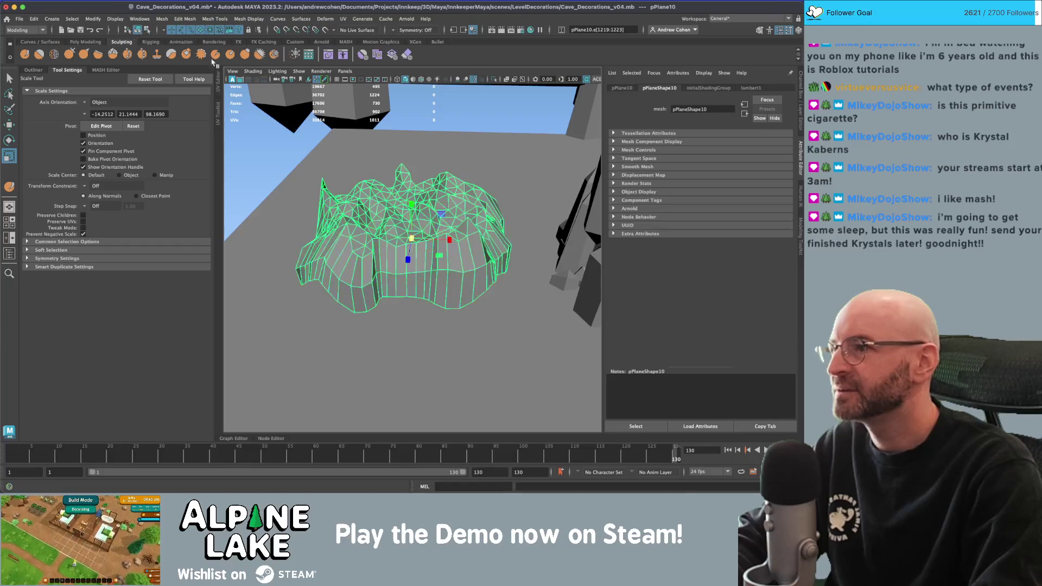
{"action": "key", "text": "q"}
{"action": "left_click", "coordinate": [387, 237]}
{"action": "mouse_move", "coordinate": [388, 234]}
{"action": "left_mouse_down", "text": "alt"}
{"action": "mouse_move", "coordinate": [434, 279]}
{"action": "mouse_move", "coordinate": [417, 275]}
{"action": "left_mouse_up", "text": "alt"}
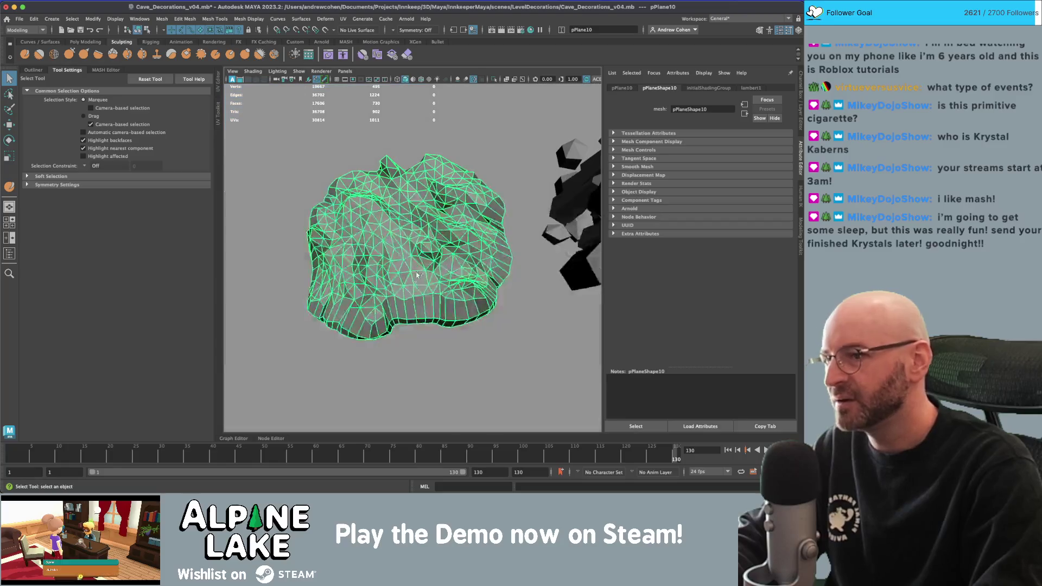
{"action": "mouse_move", "coordinate": [427, 318]}
{"action": "left_mouse_down", "text": "alt"}
{"action": "mouse_move", "coordinate": [423, 288]}
{"action": "mouse_move", "coordinate": [454, 258]}
{"action": "left_mouse_up", "text": "alt"}
{"action": "scroll", "coordinate": [454, 258], "scroll_direction": "up", "scroll_amount": 3}
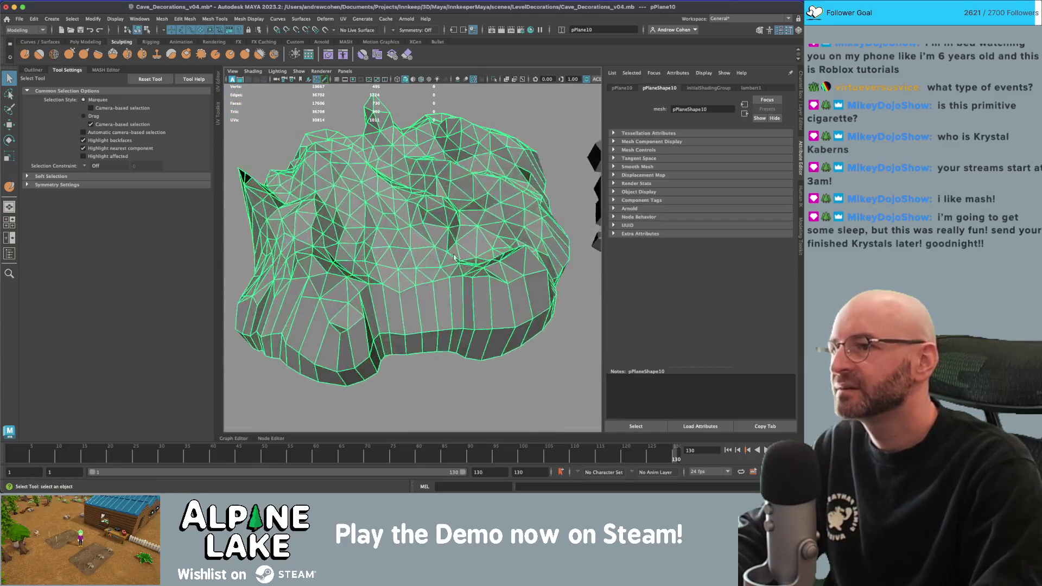
{"action": "left_click_drag", "start_coordinate": [374, 227], "coordinate": [409, 226], "text": "alt"}
{"action": "left_click", "coordinate": [249, 18]}
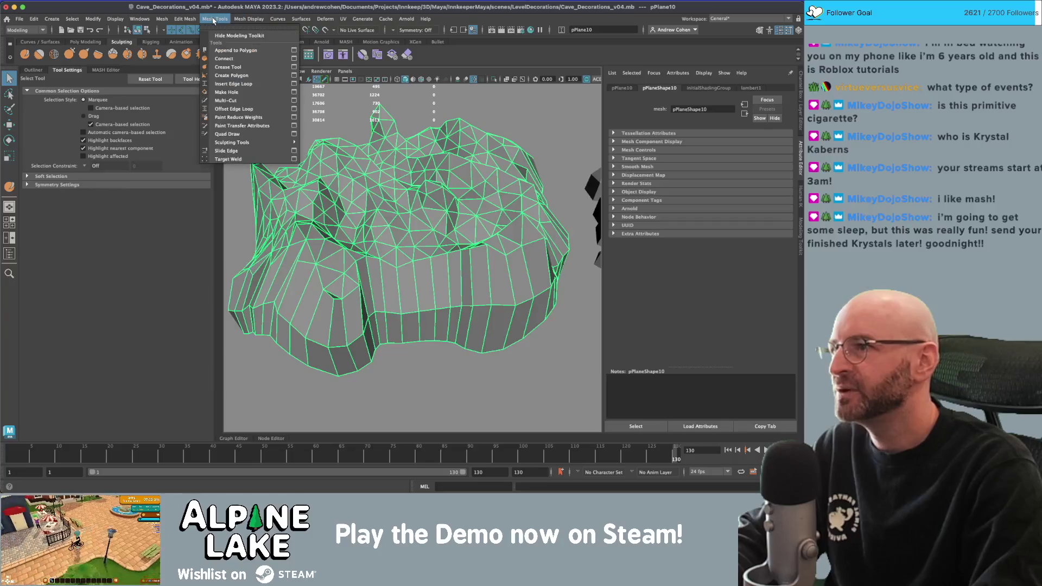
{"action": "left_click", "coordinate": [177, 98]}
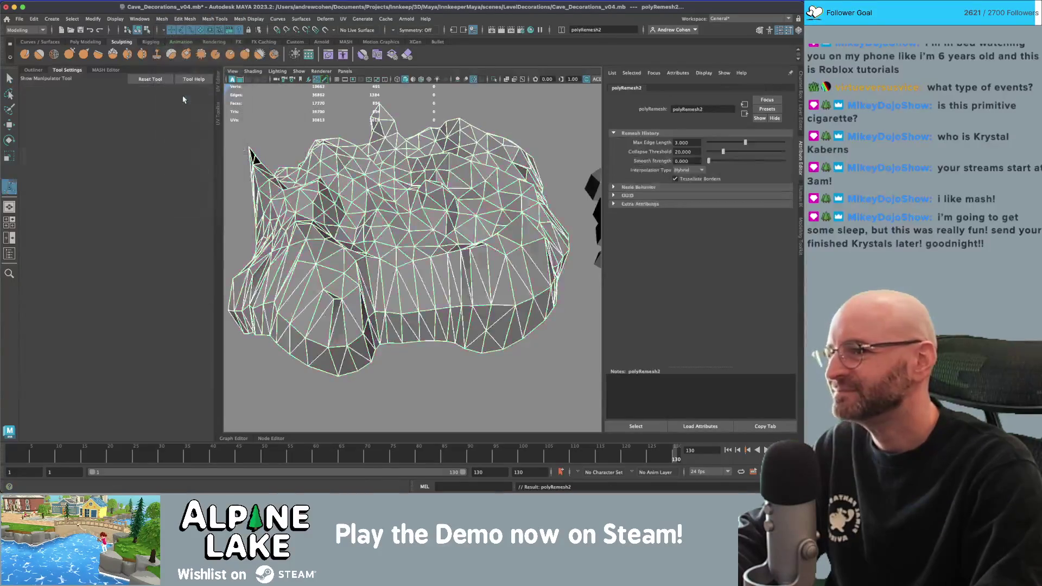
{"action": "key", "text": "ctrl+z"}
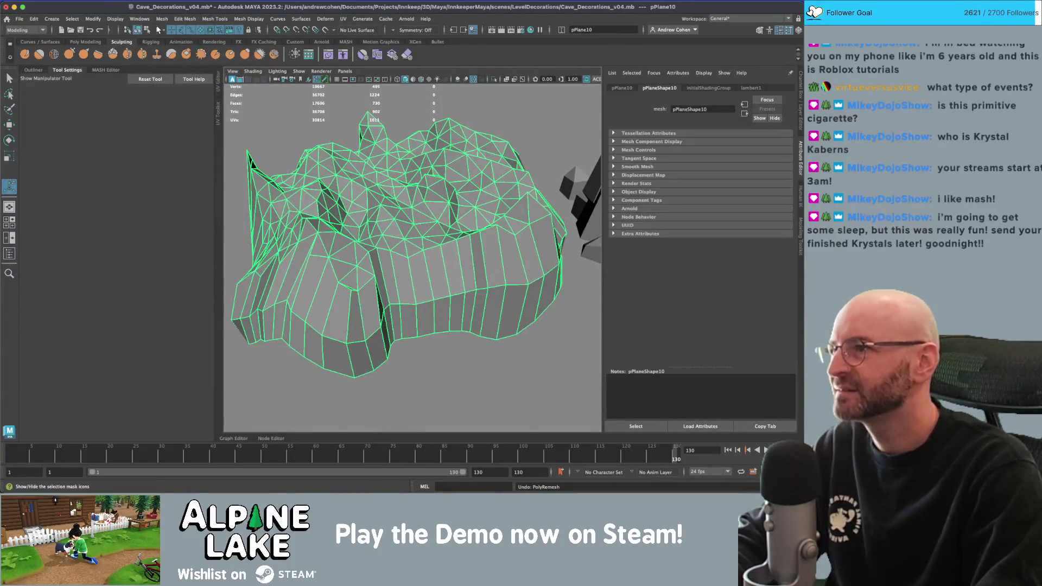